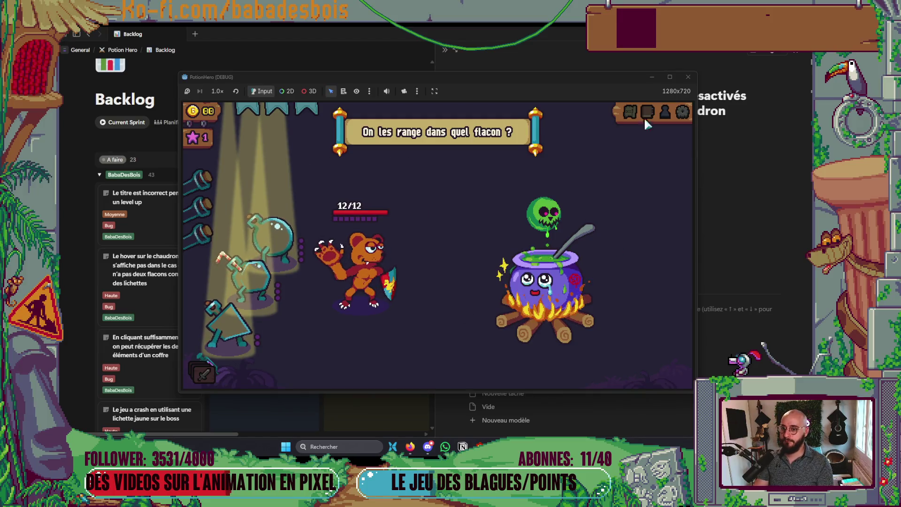
# Close the previous game window and relaunch PotionHero from the Godot editor with F5
pyautogui.click(688, 77)
pyautogui.hotkey('alt', 'Tab')
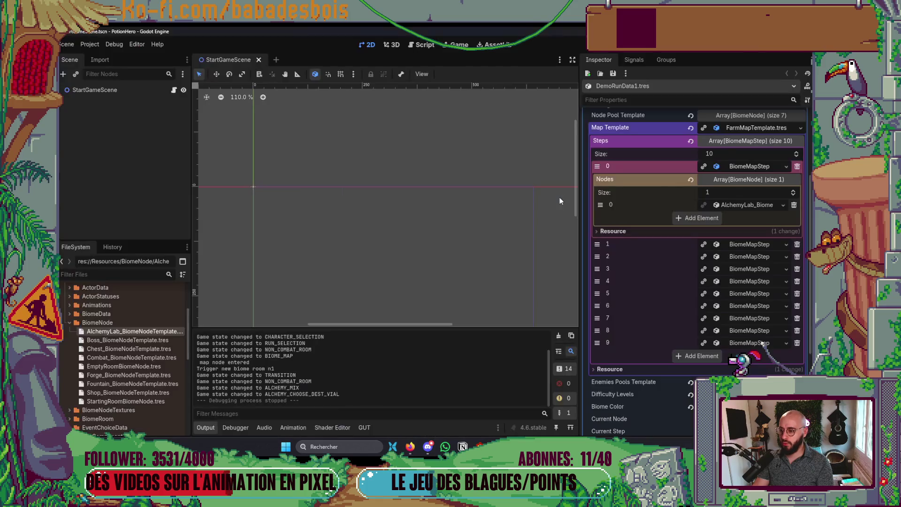
pyautogui.press('F5')
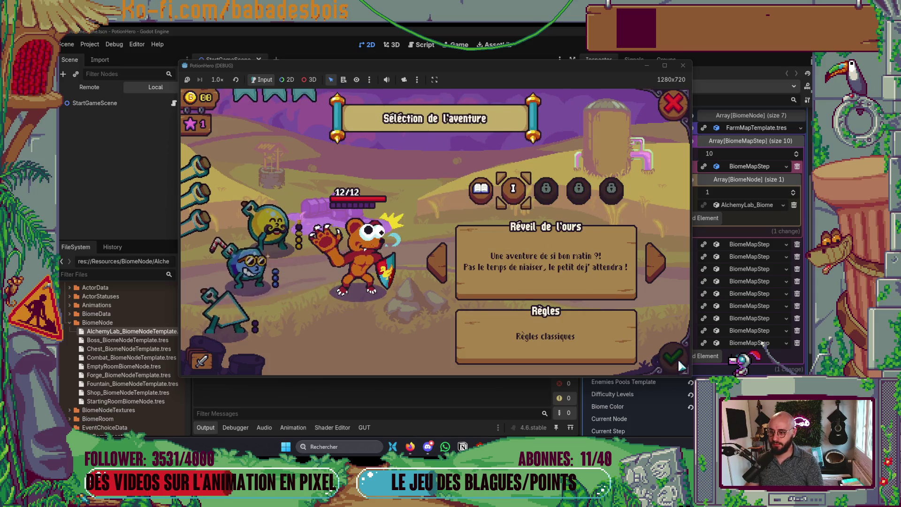
# Start the chosen adventure, skip the tutorial dialogue, and enter the alchemy room on the map
pyautogui.click(674, 360)
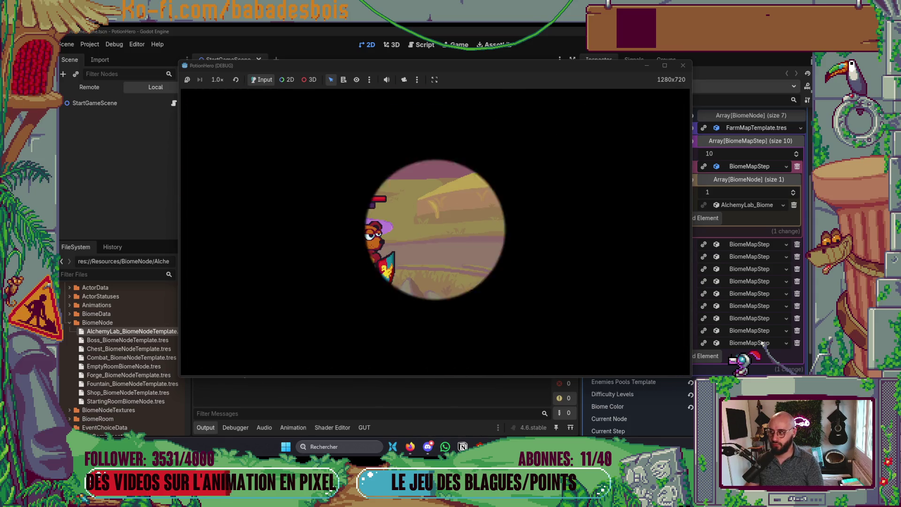
pyautogui.click(653, 327)
pyautogui.click(653, 327)
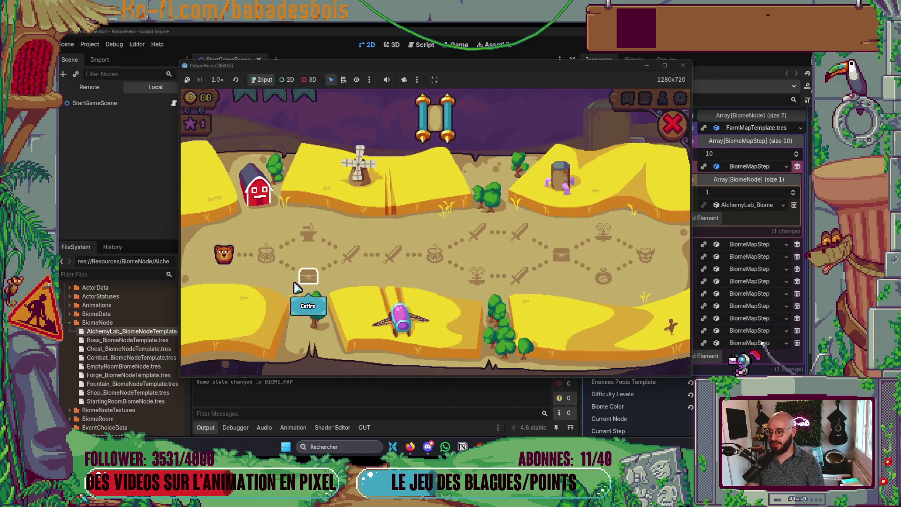
pyautogui.click(274, 262)
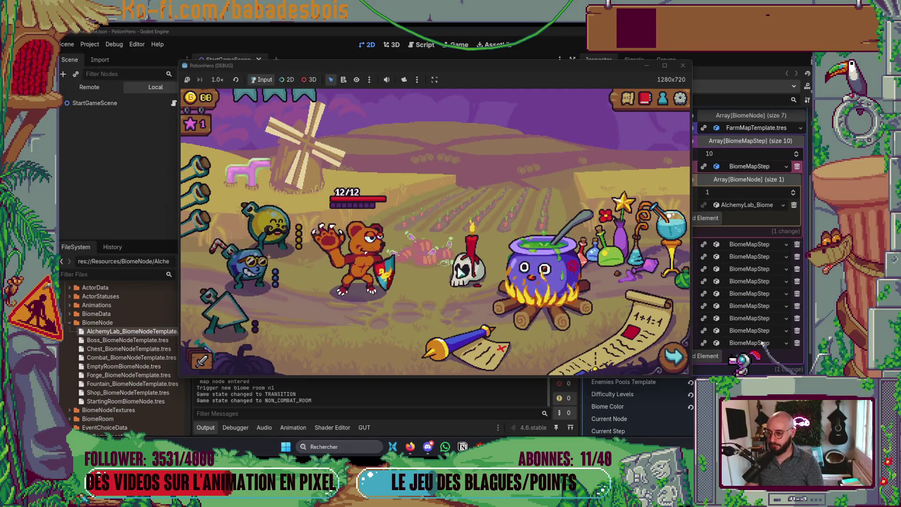
# Mix the yellow creature and a second flask in the cauldron, then stop the game
pyautogui.click(265, 218)
pyautogui.click(258, 271)
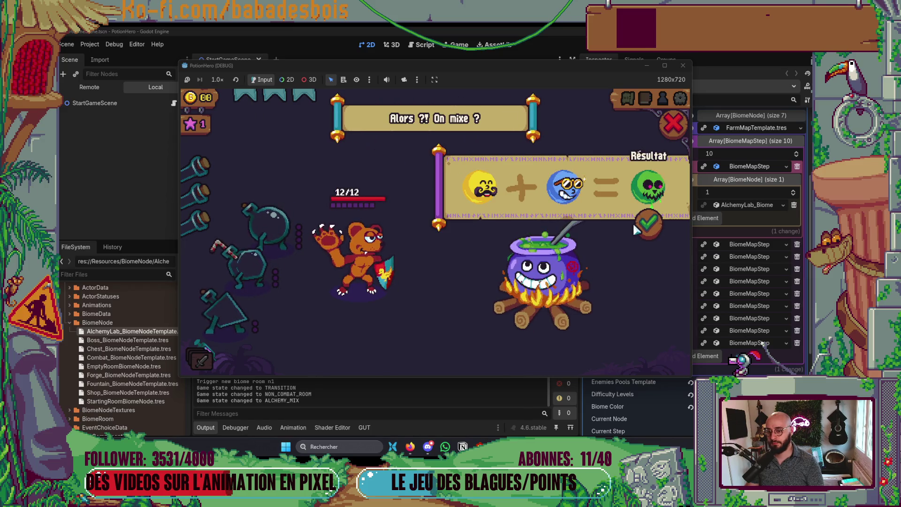
pyautogui.click(648, 224)
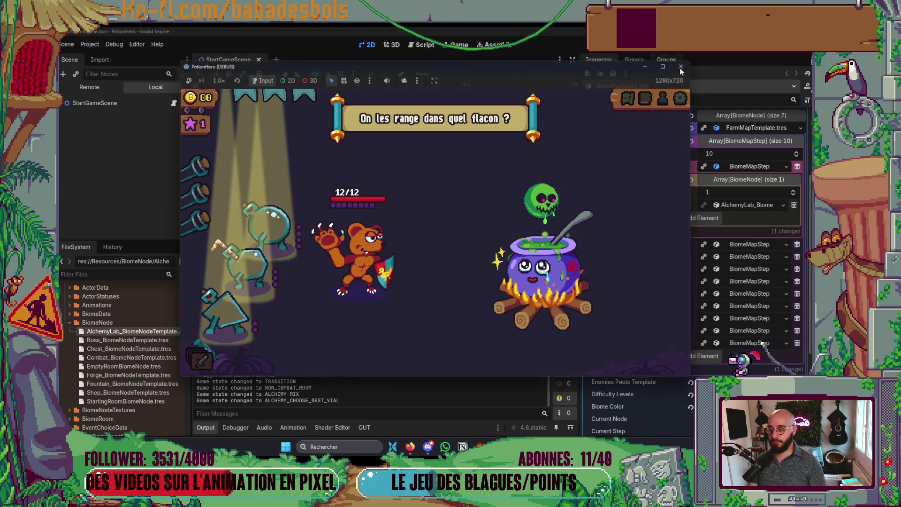
pyautogui.press('F8')
pyautogui.hotkey('alt', 'Tab')
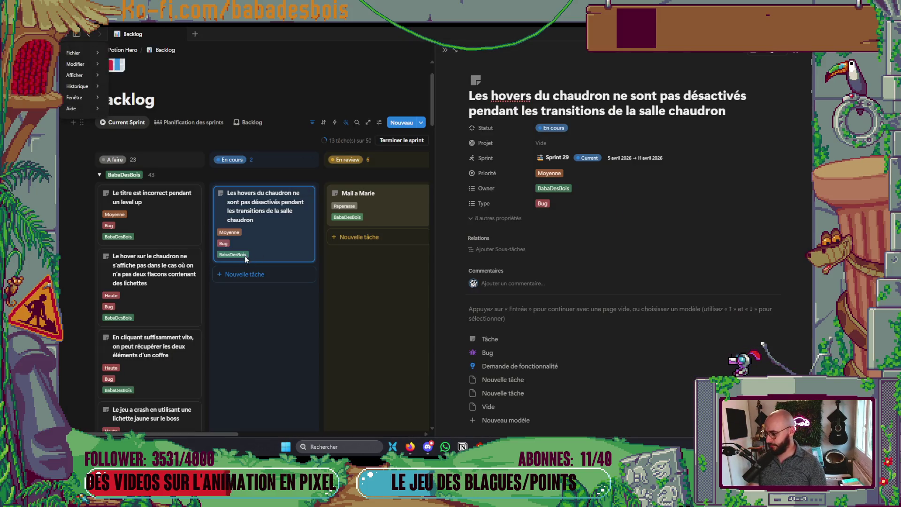
# Close the task side panel and drag the cauldron-hover and after-mixing hover bug cards into En cours
pyautogui.click(443, 52)
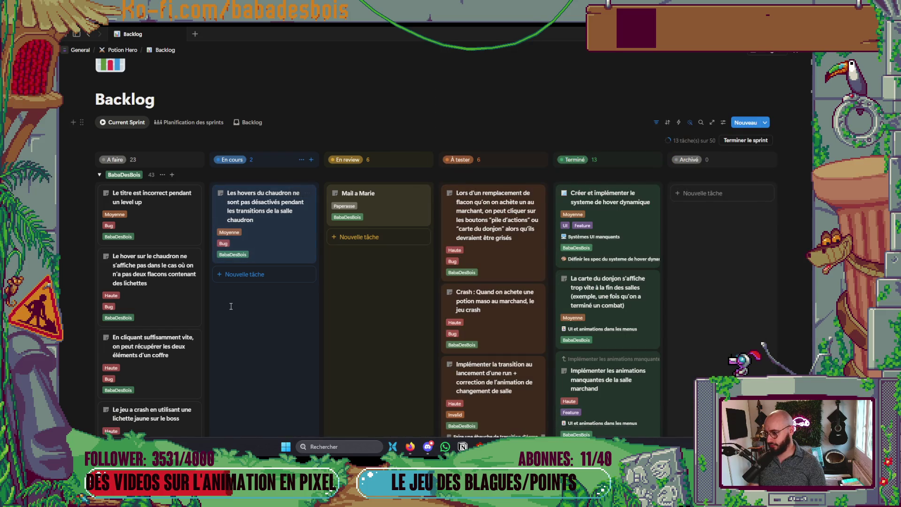
pyautogui.moveTo(181, 310)
pyautogui.mouseDown()
pyautogui.moveTo(245, 288)
pyautogui.moveTo(244, 305)
pyautogui.mouseUp()
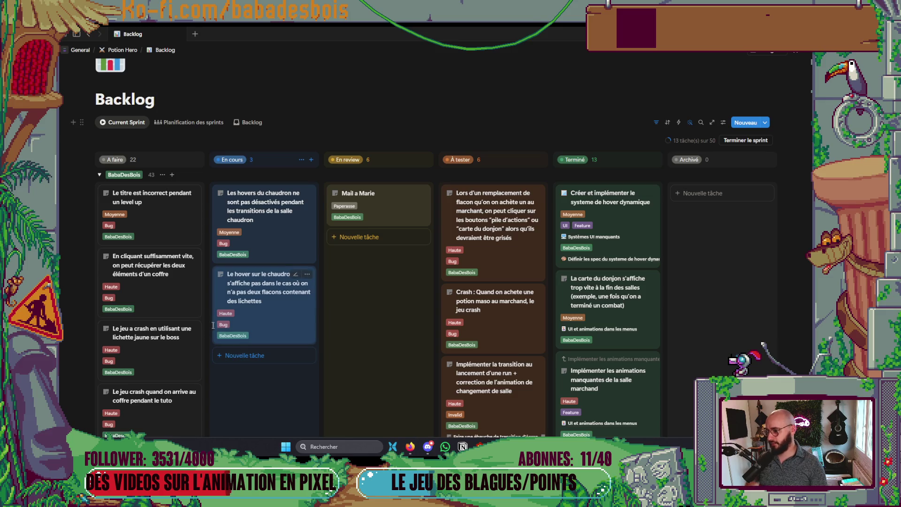
pyautogui.scroll(-2, 204, 345)
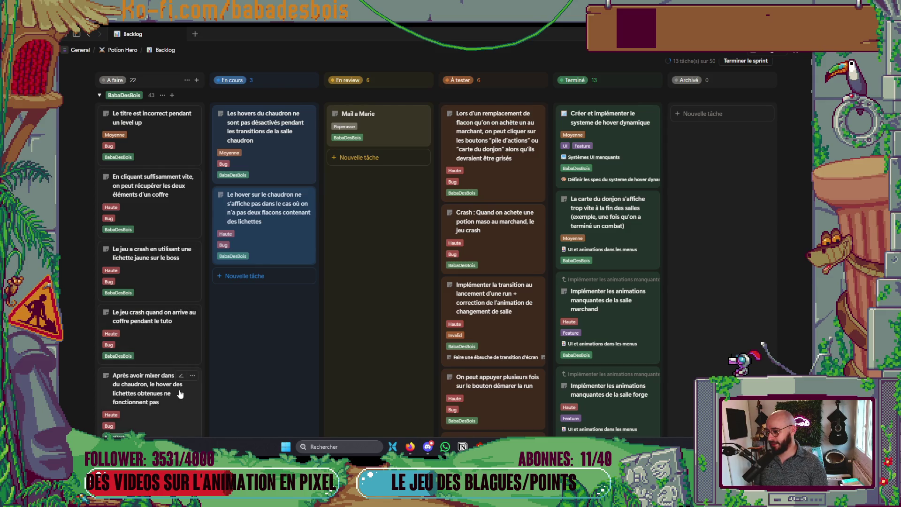
pyautogui.scroll(-2, 181, 395)
pyautogui.scroll(-1, 183, 377)
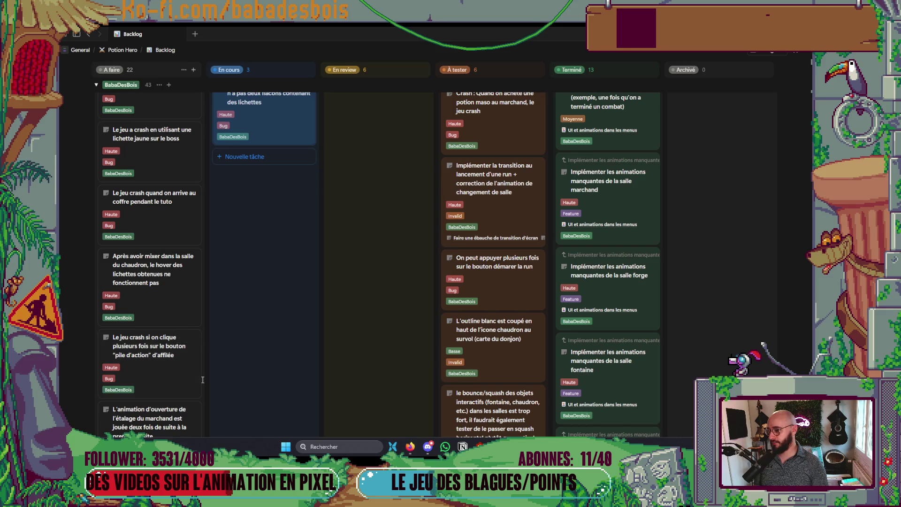
pyautogui.moveTo(169, 311); pyautogui.dragTo(305, 179)
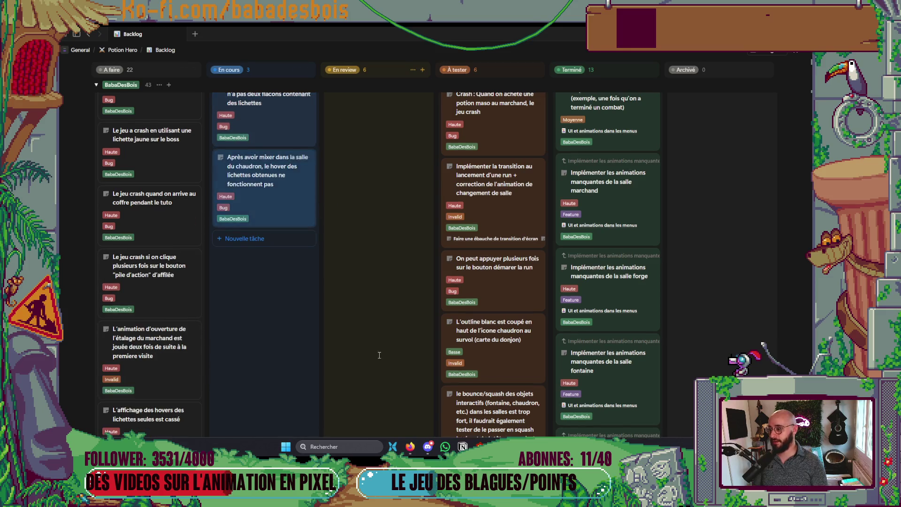
pyautogui.hotkey('alt', 'Tab')
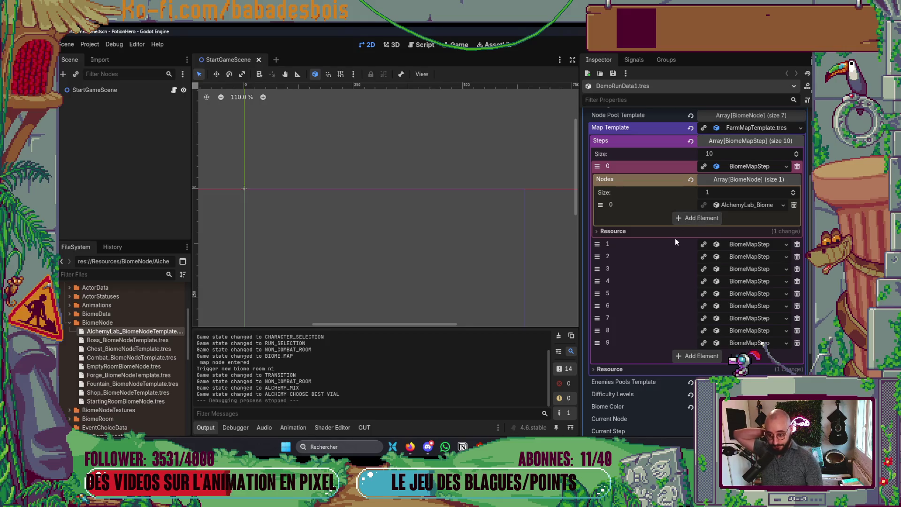
# Find AlchemyRoom.gd in Neovim with 'Alchemyr', edit past the swap warning, and jump to _ready()
pyautogui.hotkey('alt', 'Tab')
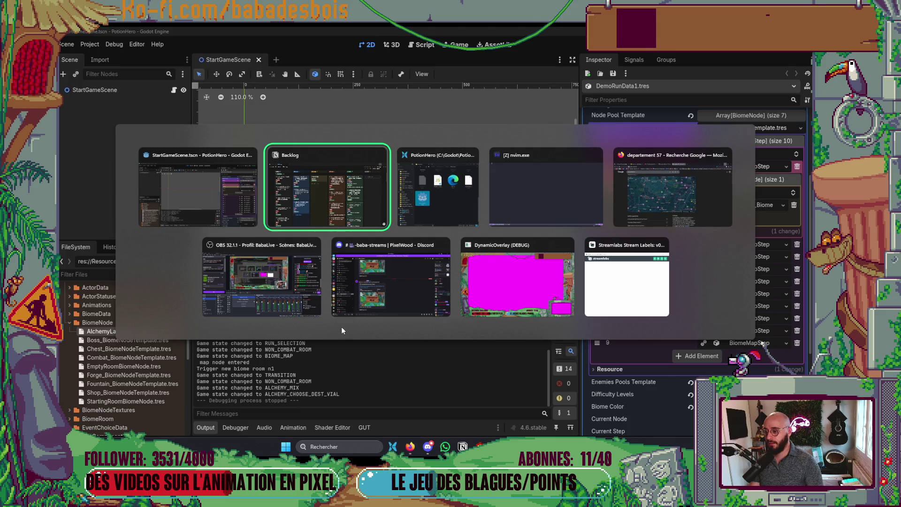
pyautogui.click(594, 176)
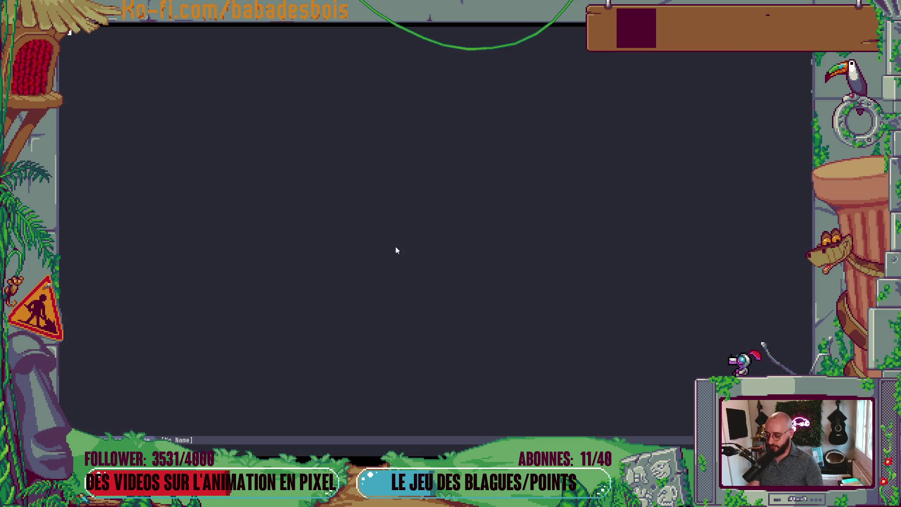
pyautogui.press('space')
pyautogui.press('f')
pyautogui.press('f')
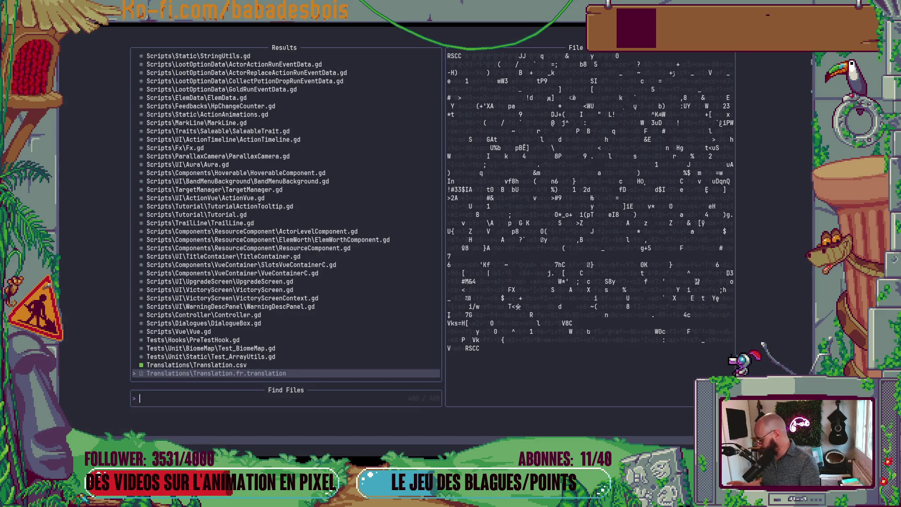
pyautogui.write('Al')
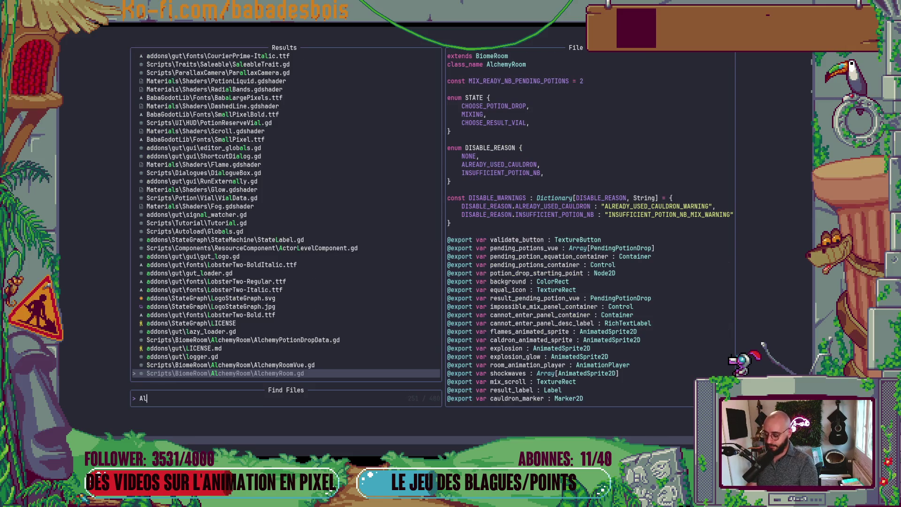
pyautogui.write('chemyr')
pyautogui.press('Return')
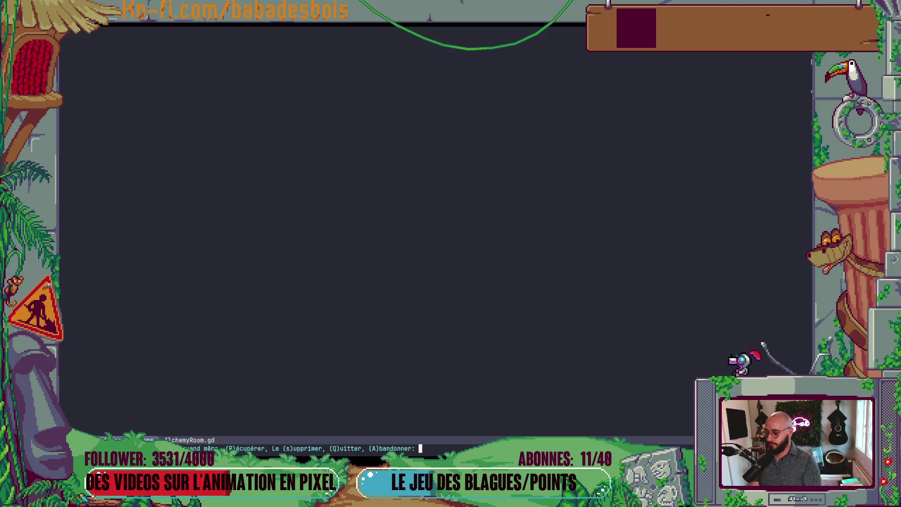
pyautogui.press('e')
pyautogui.hotkey('ctrl', 'd')
pyautogui.hotkey('ctrl', 'd')
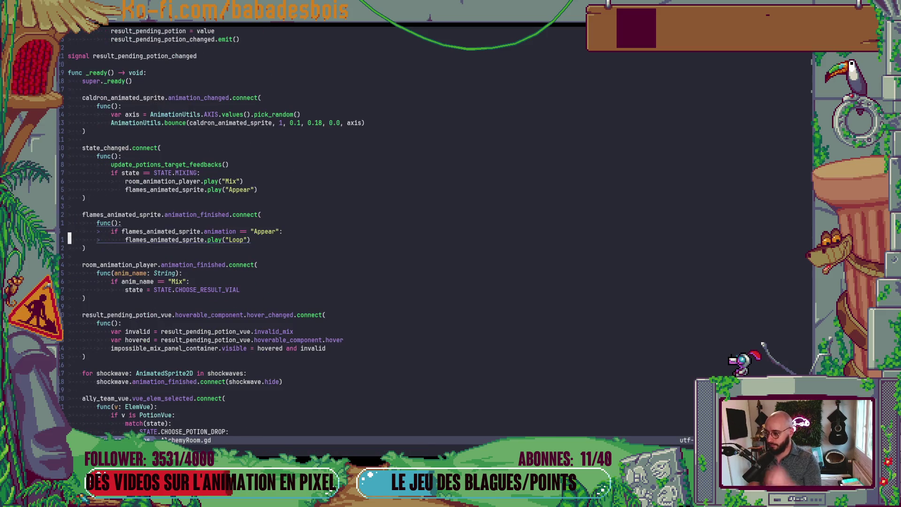
pyautogui.hotkey('ctrl', 'd')
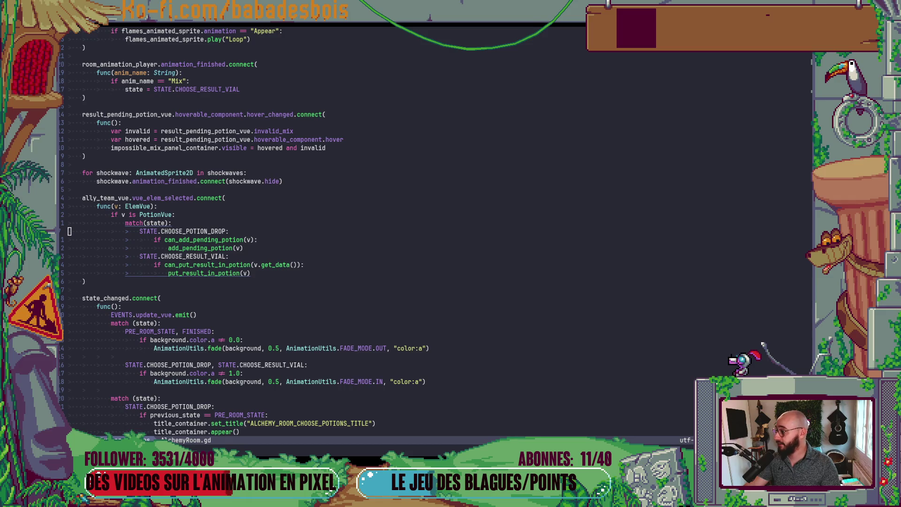
pyautogui.scroll(-6, 308, 310)
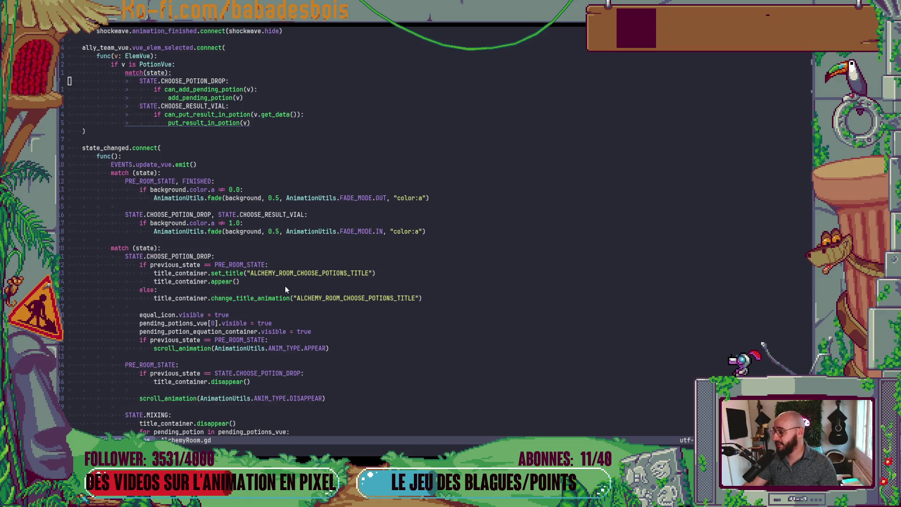
pyautogui.scroll(2, 277, 301)
pyautogui.scroll(-3, 275, 281)
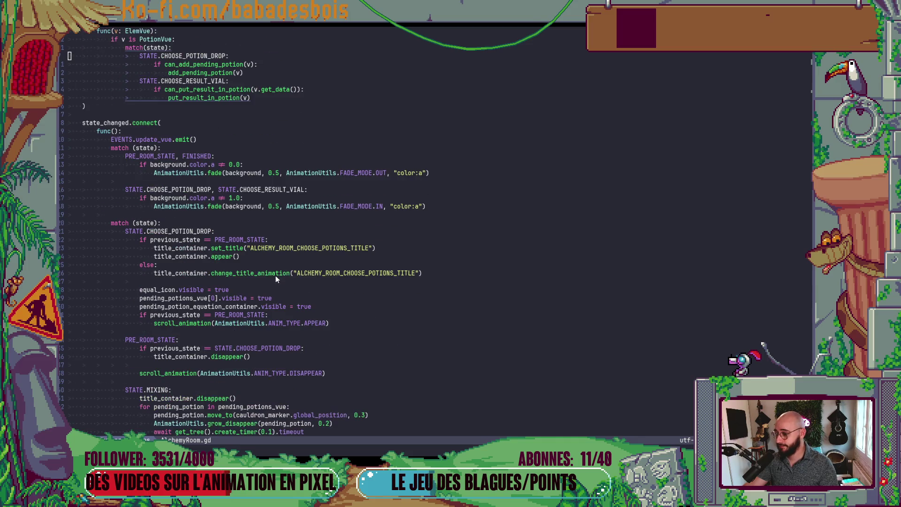
pyautogui.scroll(-8, 275, 278)
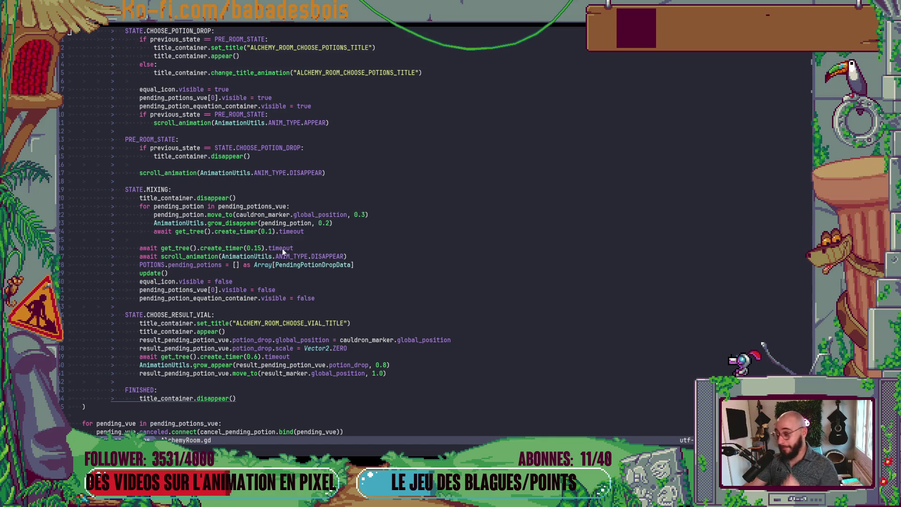
pyautogui.scroll(5, 234, 171)
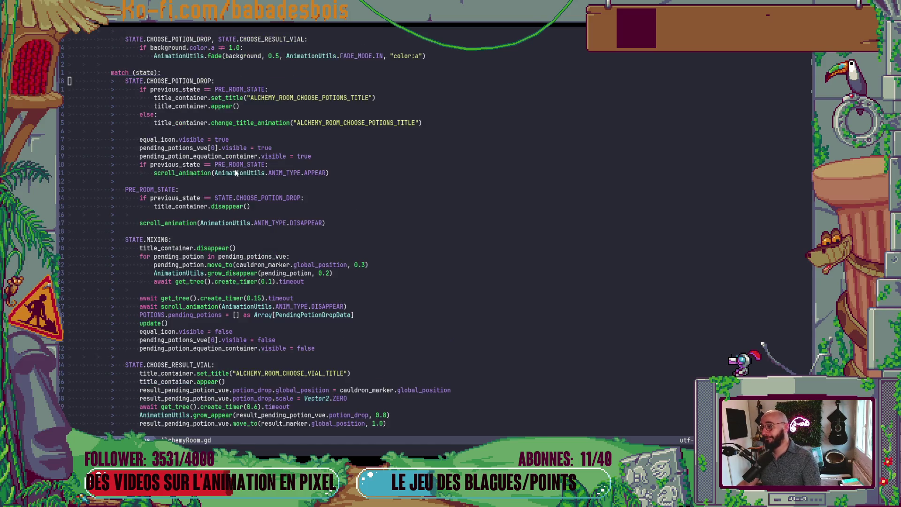
pyautogui.scroll(2, 222, 182)
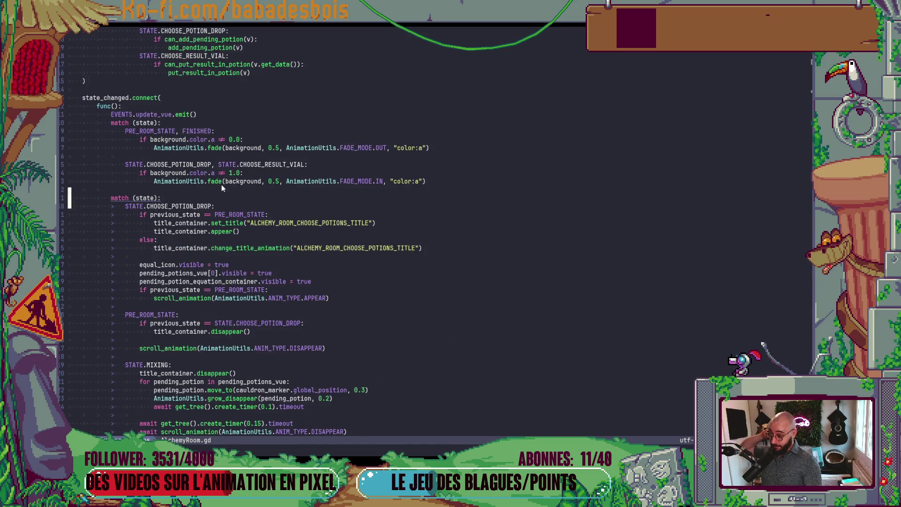
pyautogui.scroll(8, 225, 188)
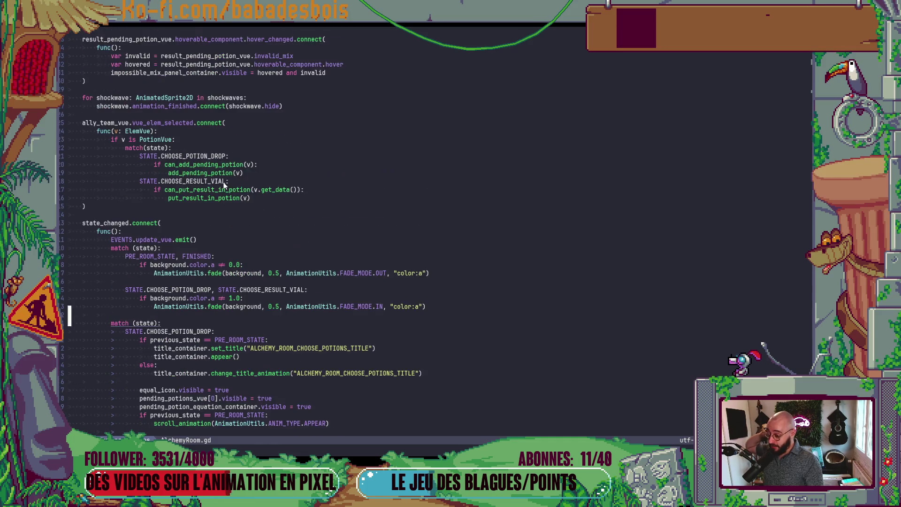
pyautogui.scroll(6, 208, 240)
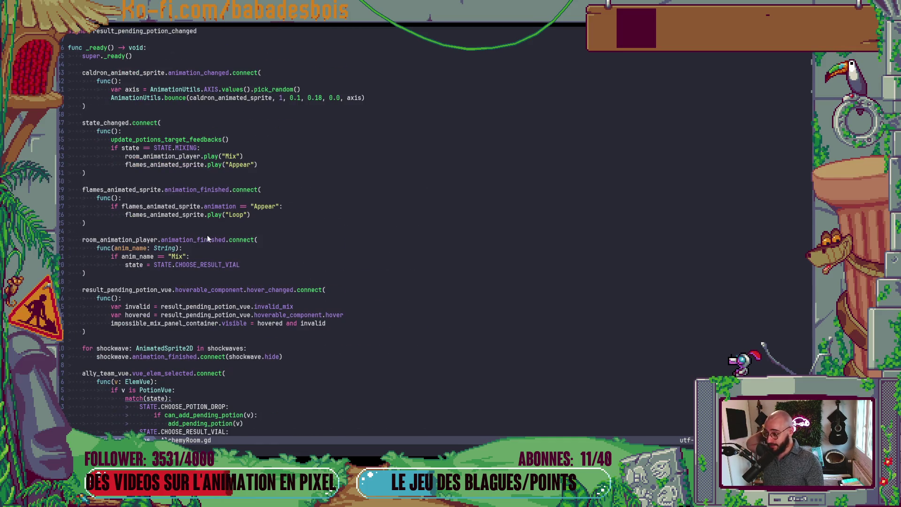
pyautogui.scroll(-9, 216, 230)
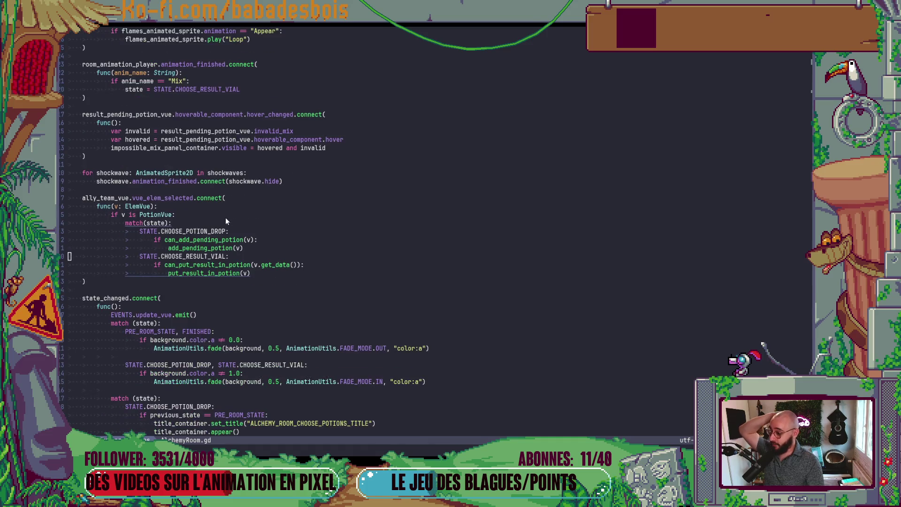
pyautogui.scroll(-1, 226, 226)
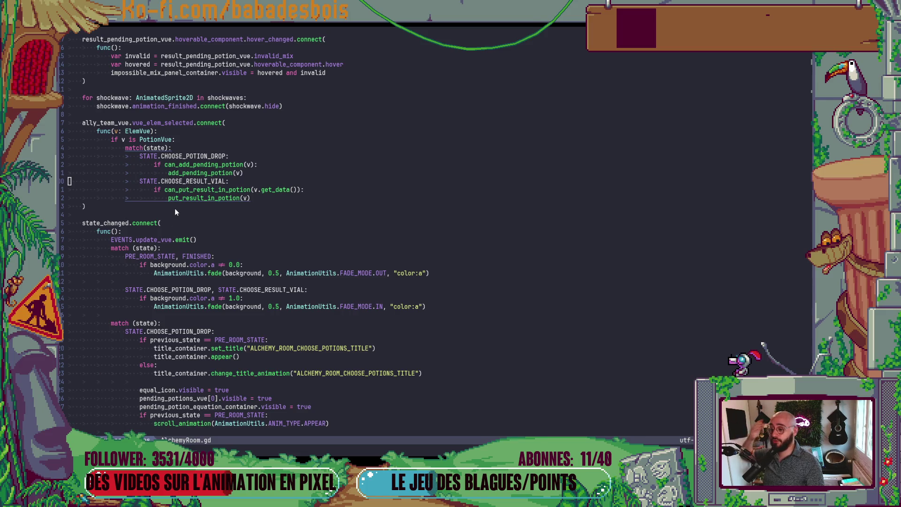
pyautogui.scroll(-2, 175, 212)
pyautogui.scroll(-4, 232, 139)
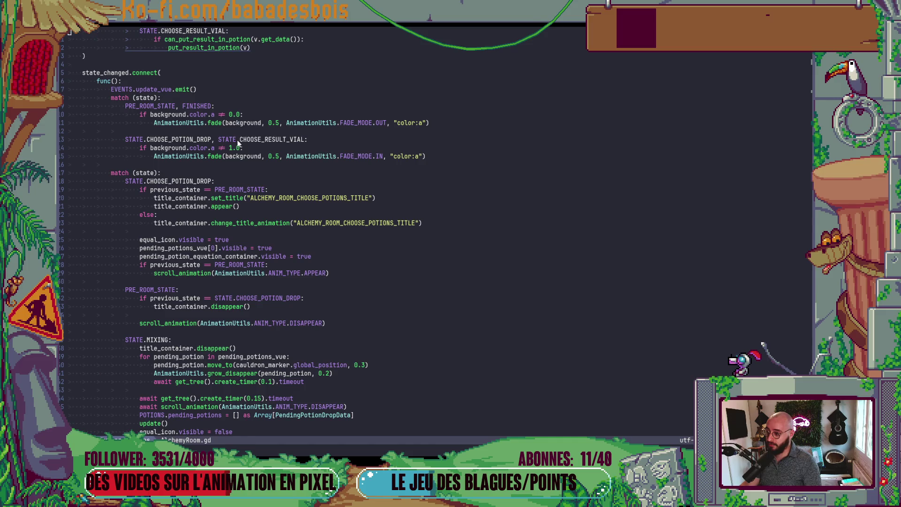
pyautogui.scroll(-6, 239, 135)
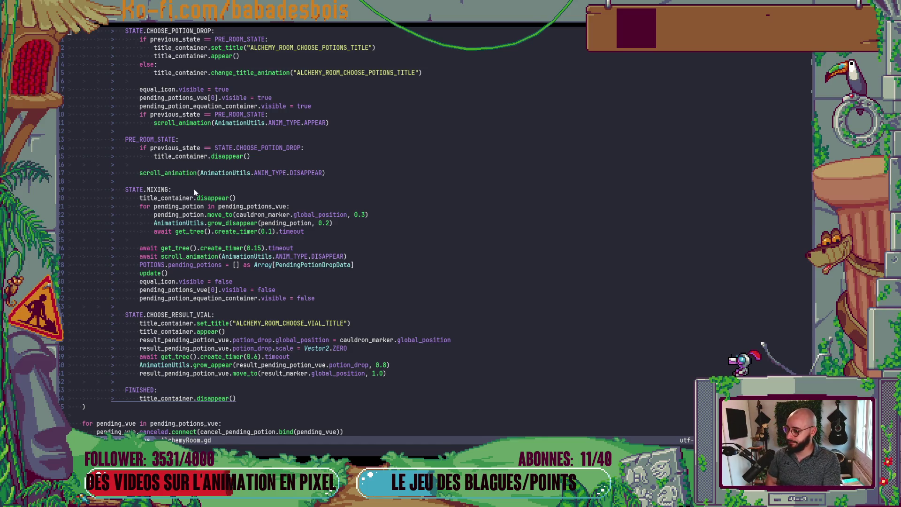
pyautogui.scroll(-7, 205, 173)
pyautogui.press('Up')
pyautogui.press('Up')
pyautogui.press('Up')
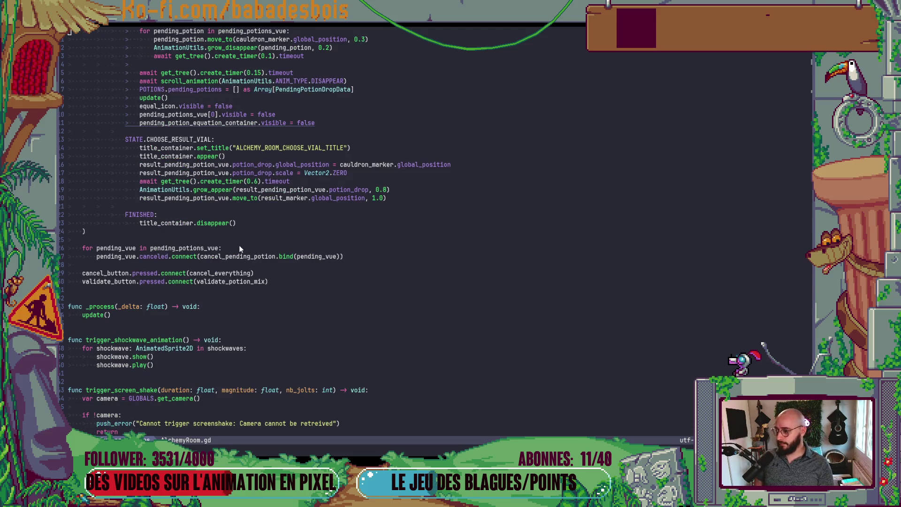
# Scroll up and down through AlchemyRoom.gd reviewing its signal and state handlers, then return to Godot
pyautogui.scroll(20, 230, 276)
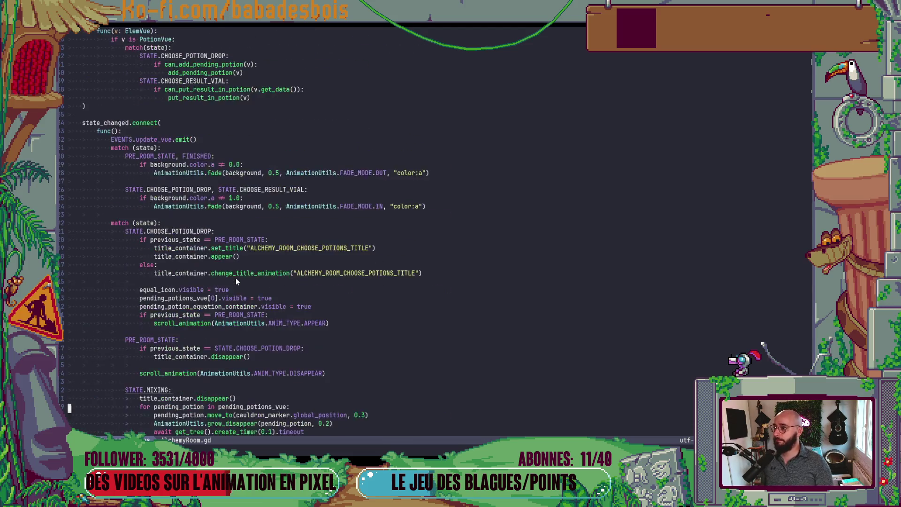
pyautogui.scroll(-10, 227, 271)
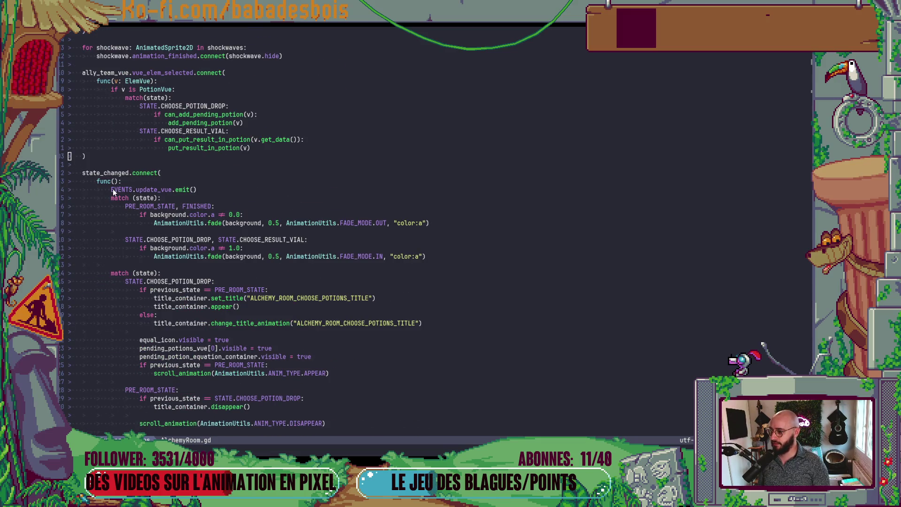
pyautogui.scroll(-3, 161, 259)
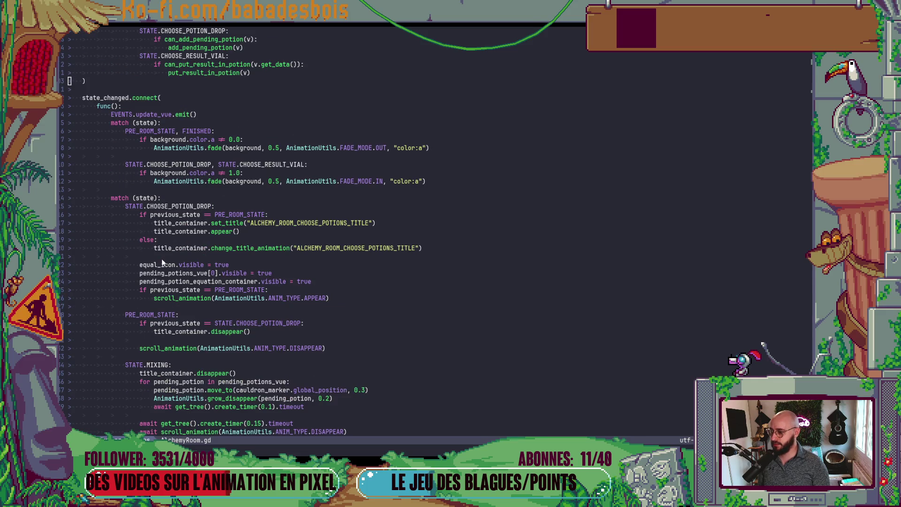
pyautogui.scroll(-8, 162, 260)
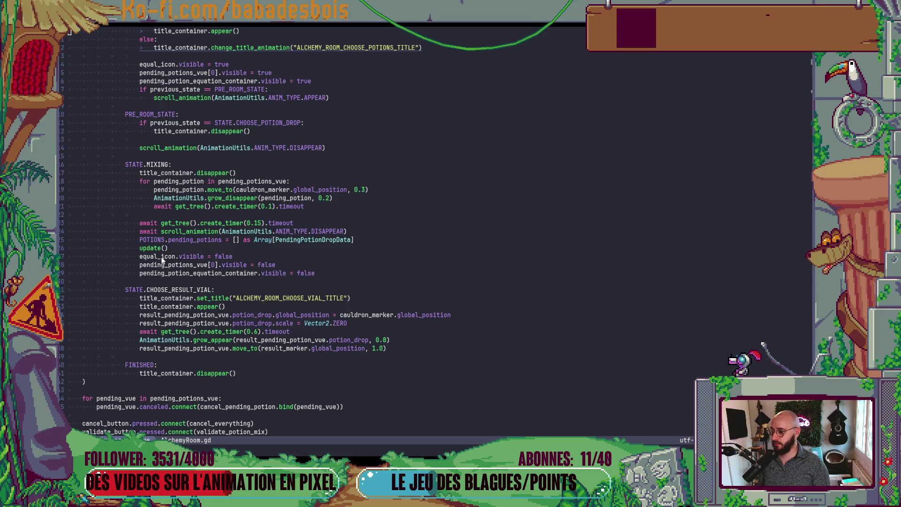
pyautogui.scroll(-2, 160, 261)
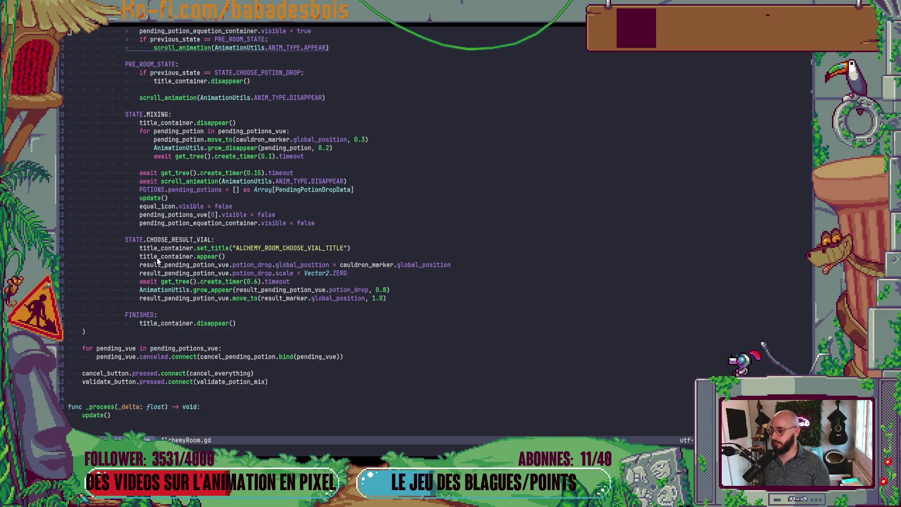
pyautogui.scroll(15, 159, 260)
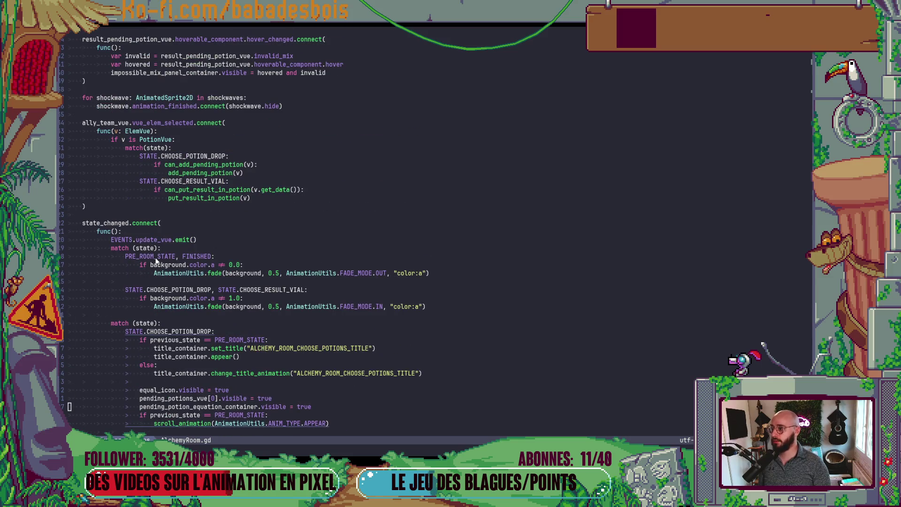
pyautogui.scroll(5, 156, 261)
pyautogui.scroll(2, 154, 257)
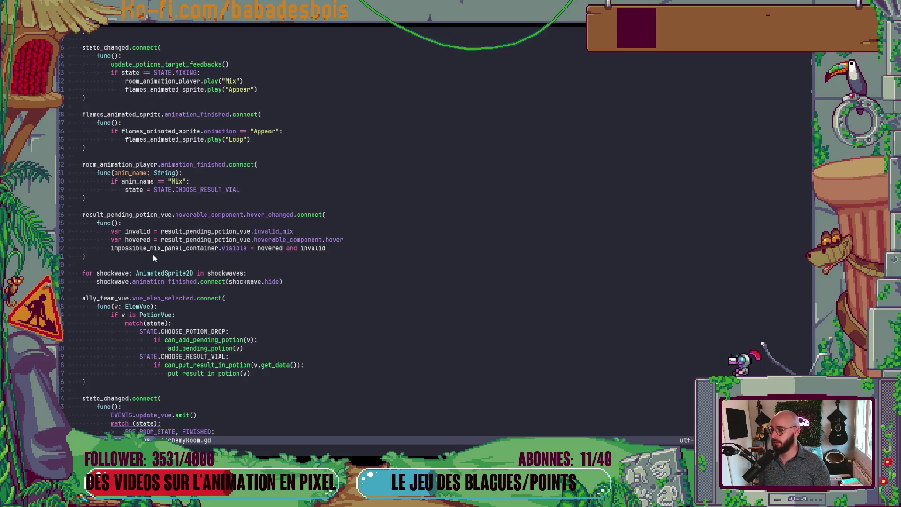
pyautogui.scroll(4, 150, 253)
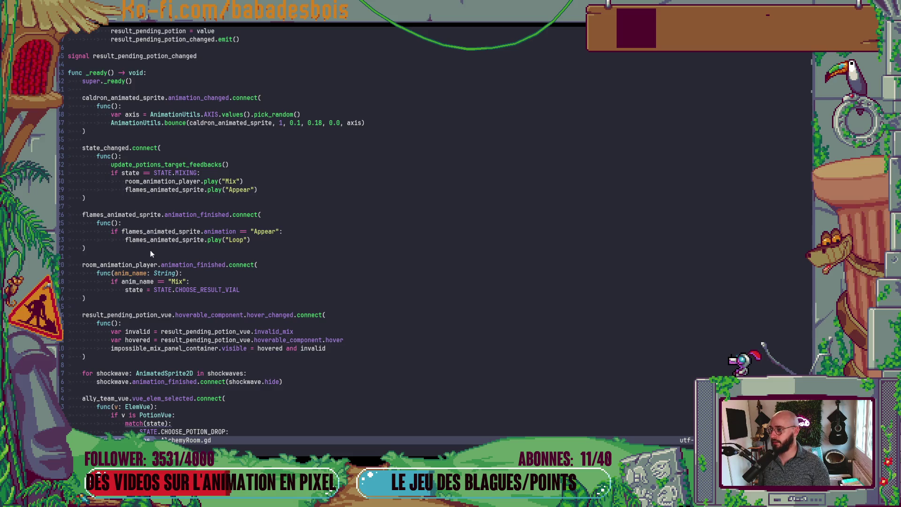
pyautogui.scroll(-3, 150, 254)
pyautogui.scroll(-8, 151, 248)
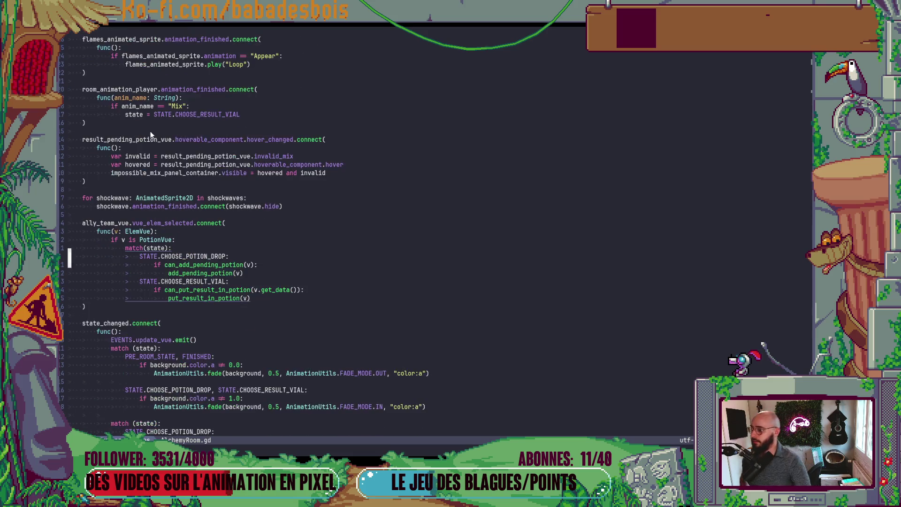
pyautogui.scroll(-18, 146, 126)
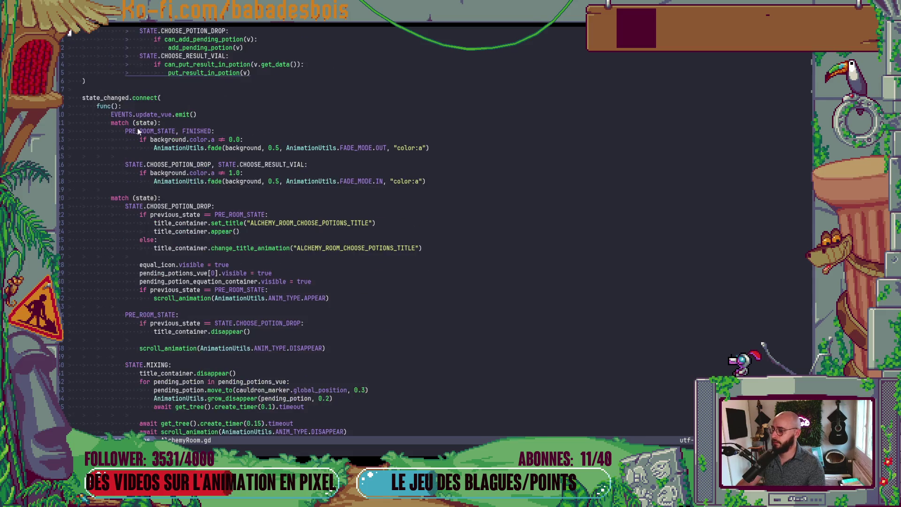
pyautogui.scroll(-7, 136, 128)
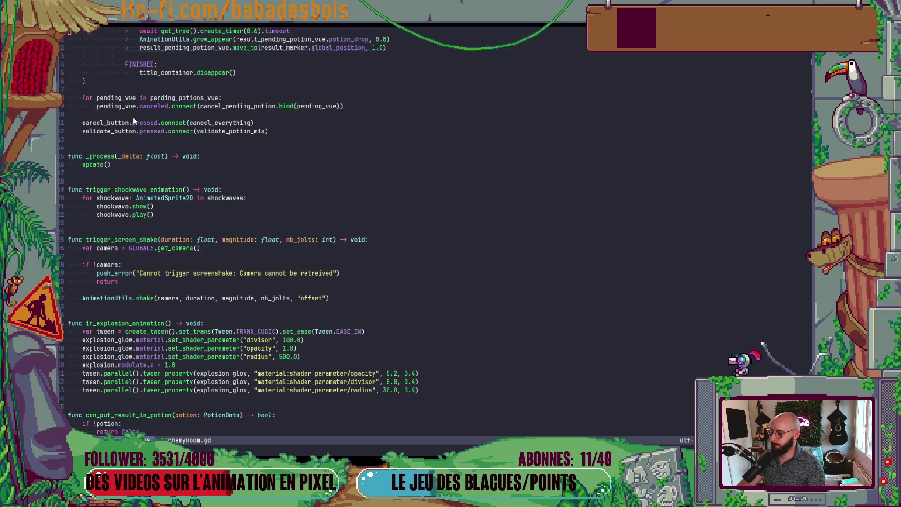
pyautogui.scroll(-8, 209, 183)
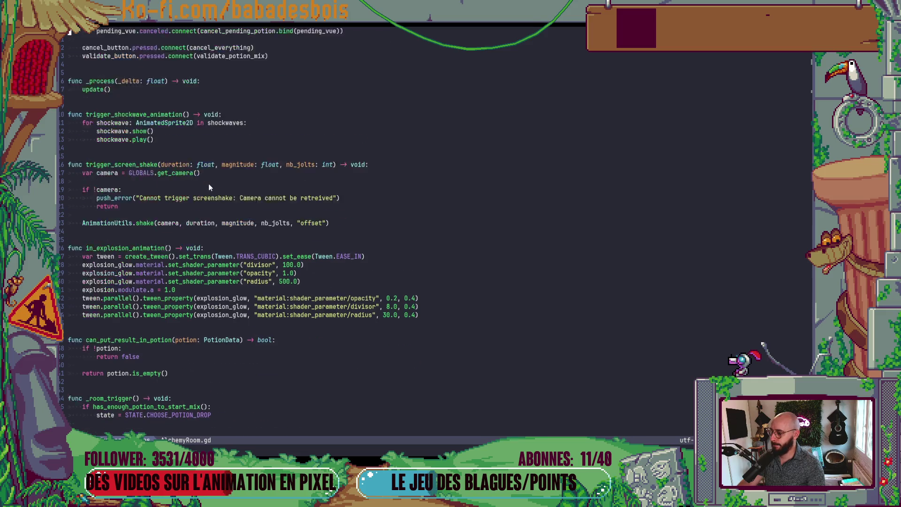
pyautogui.scroll(-8, 207, 188)
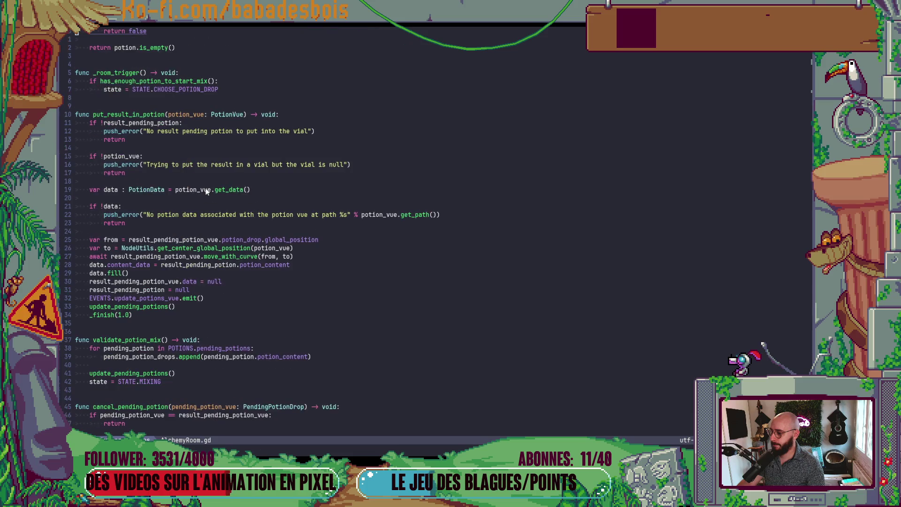
pyautogui.scroll(11, 205, 188)
pyautogui.scroll(15, 204, 190)
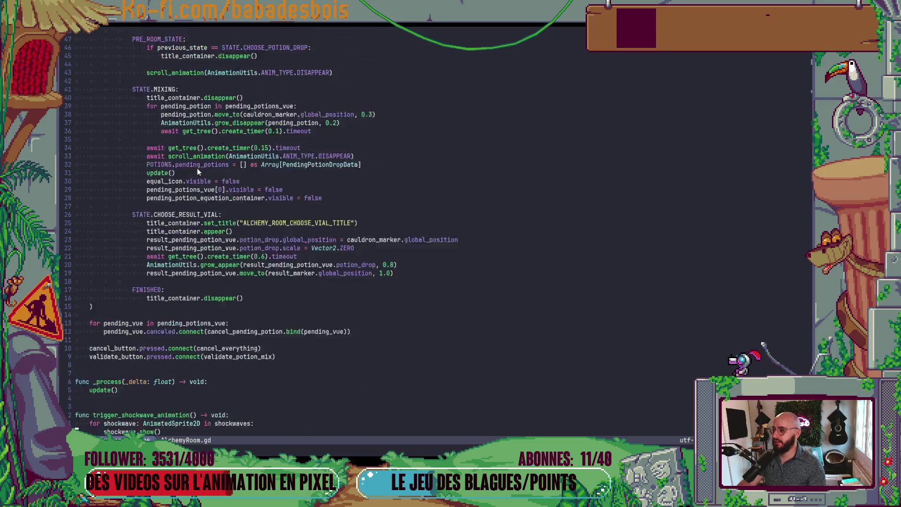
pyautogui.scroll(15, 196, 159)
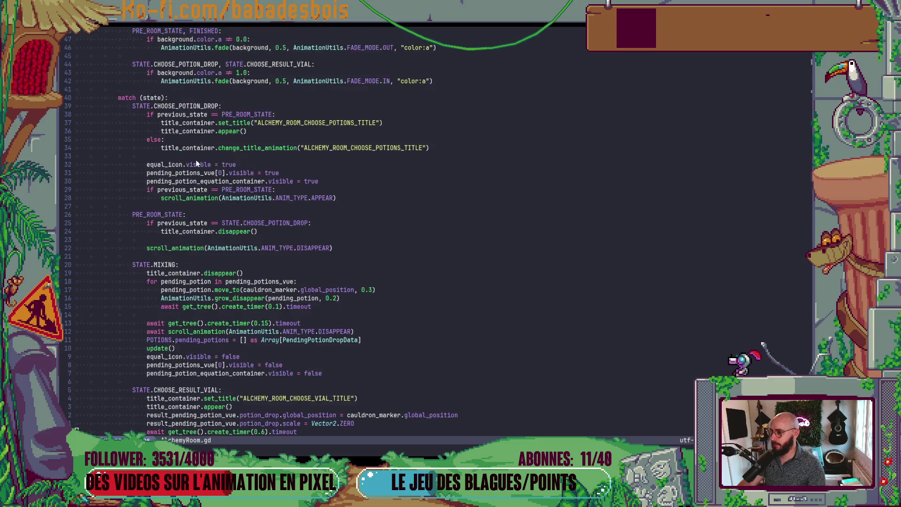
pyautogui.scroll(10, 187, 171)
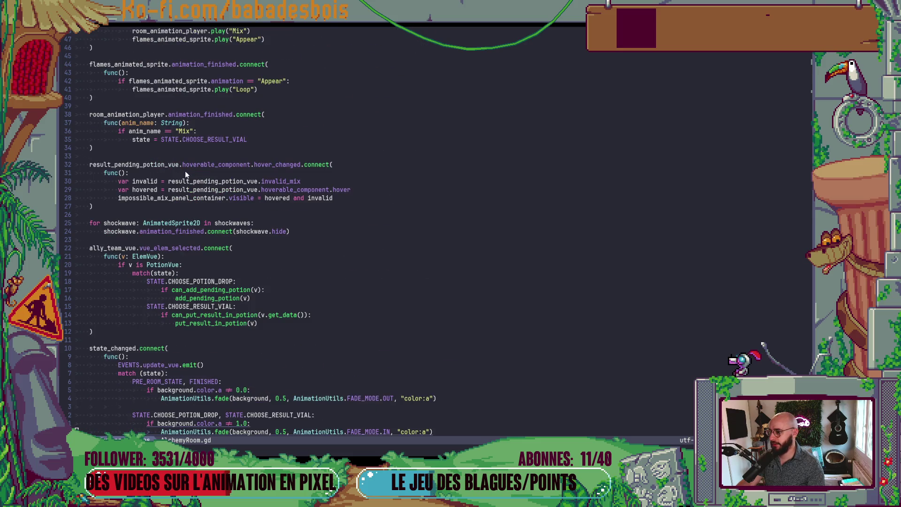
pyautogui.scroll(2, 184, 176)
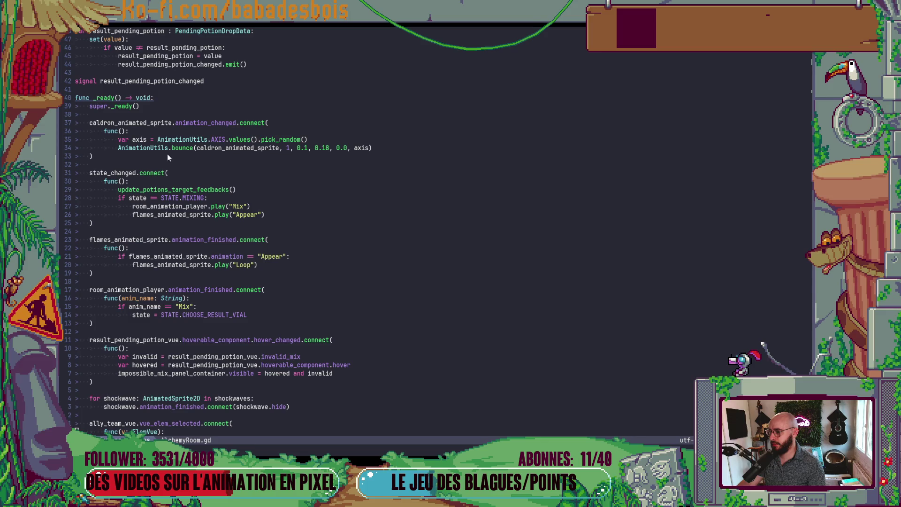
pyautogui.scroll(-3, 148, 175)
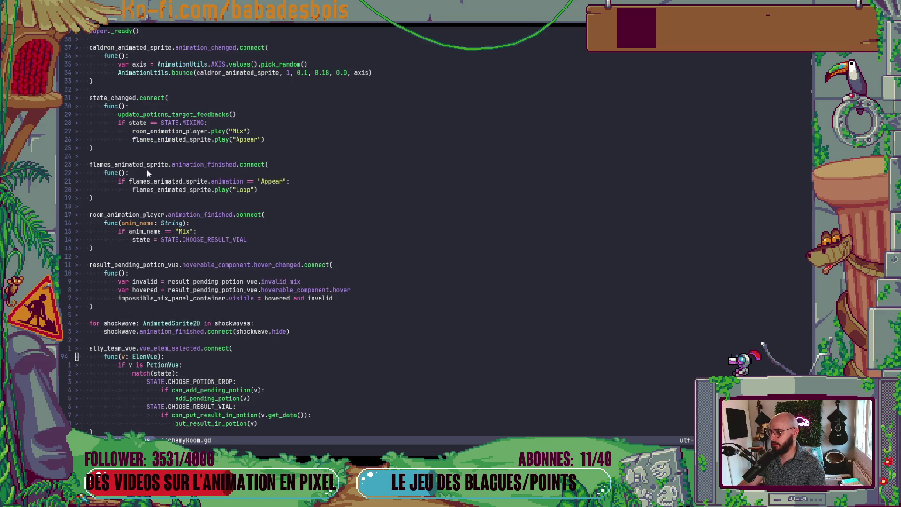
pyautogui.hotkey('alt', 'Tab')
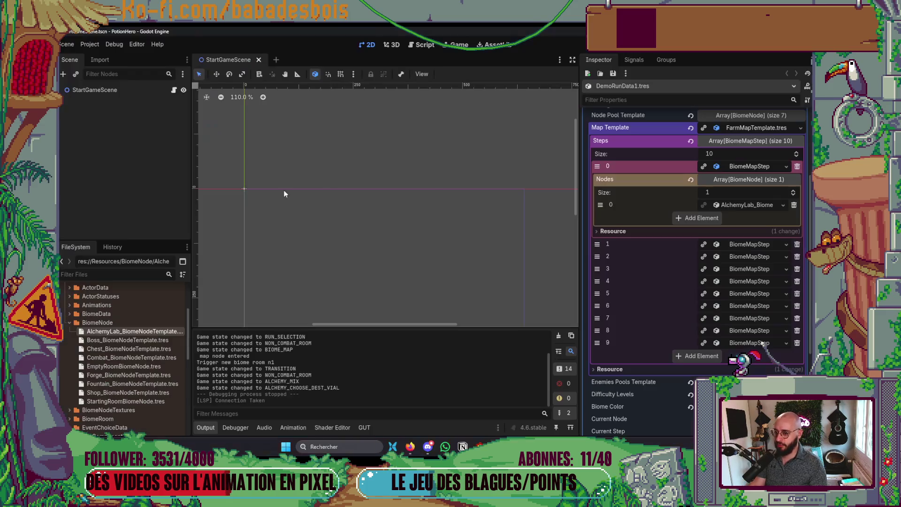
# Quick-open AlchemyLabBiomeRoom with 'Alch' and select HoverManager to see its three Hoverables in the Inspector
pyautogui.hotkey('ctrl', 'shift', 'o')
pyautogui.write('Alch')
pyautogui.press('Return')
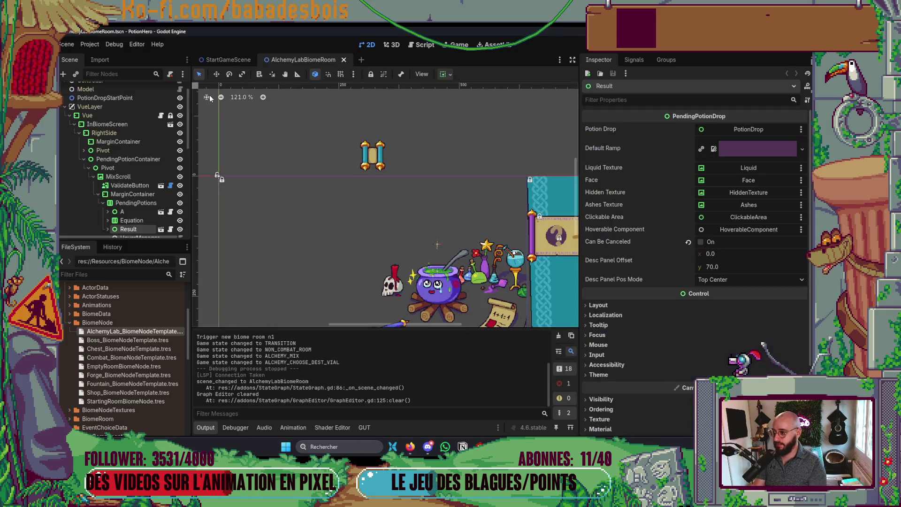
pyautogui.scroll(-2, 142, 123)
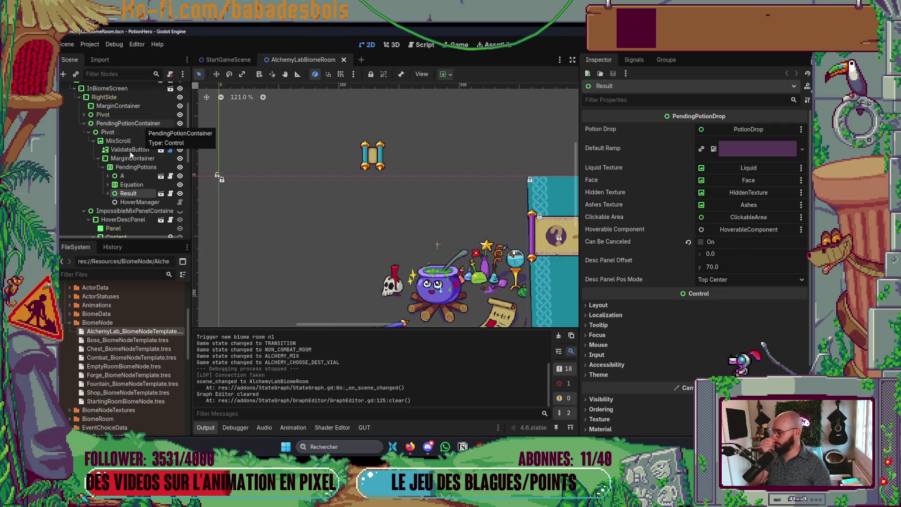
pyautogui.click(140, 202)
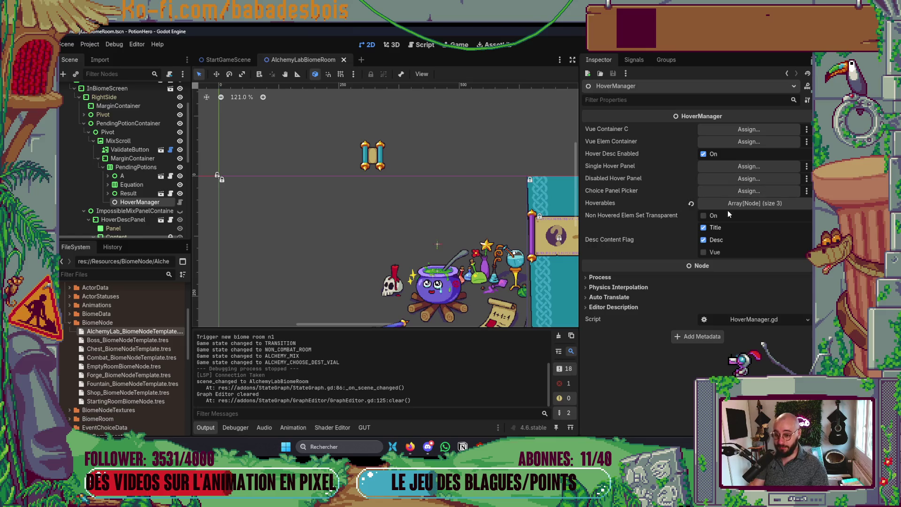
pyautogui.hotkey('alt', 'Tab')
pyautogui.hotkey('alt', 'Tab')
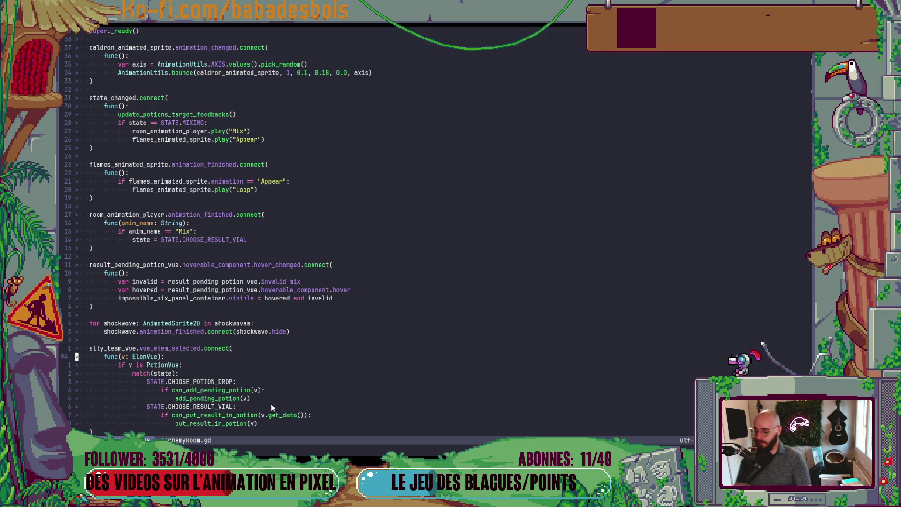
pyautogui.hotkey('alt', 'Tab')
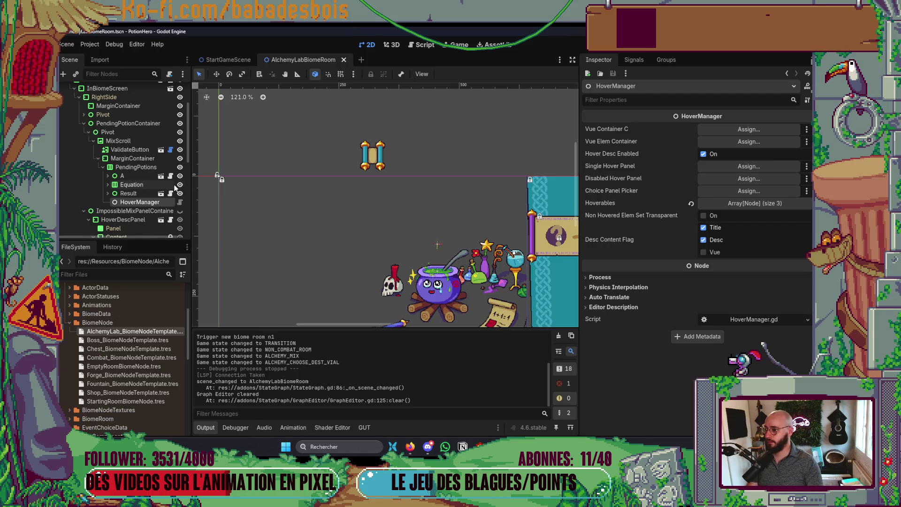
pyautogui.hotkey('alt', 'Tab')
# Open HoverableComponent.gd beside AlchemyRoom.gd using the file finder query 'Hoverable'
pyautogui.press('space')
pyautogui.press('f')
pyautogui.press('f')
pyautogui.write('Hoverable')
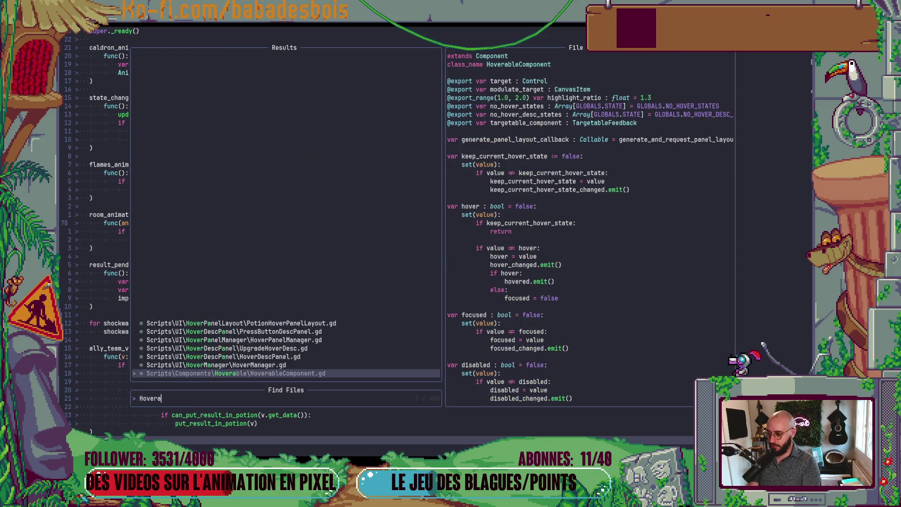
pyautogui.press('Return')
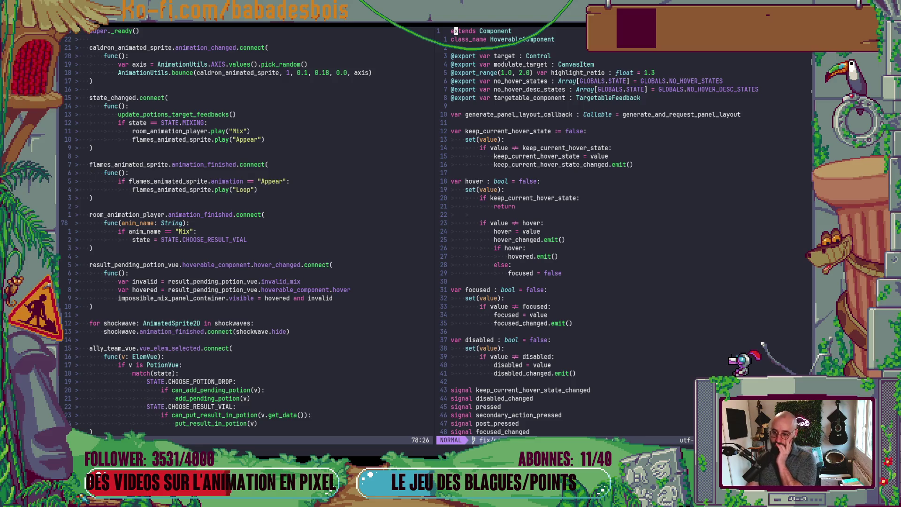
# Open HoverManager.gd and move down to the hovered_elem_changed handler's hover_desc_enabled check
pyautogui.press('space')
pyautogui.press('f')
pyautogui.press('f')
pyautogui.write('Hover')
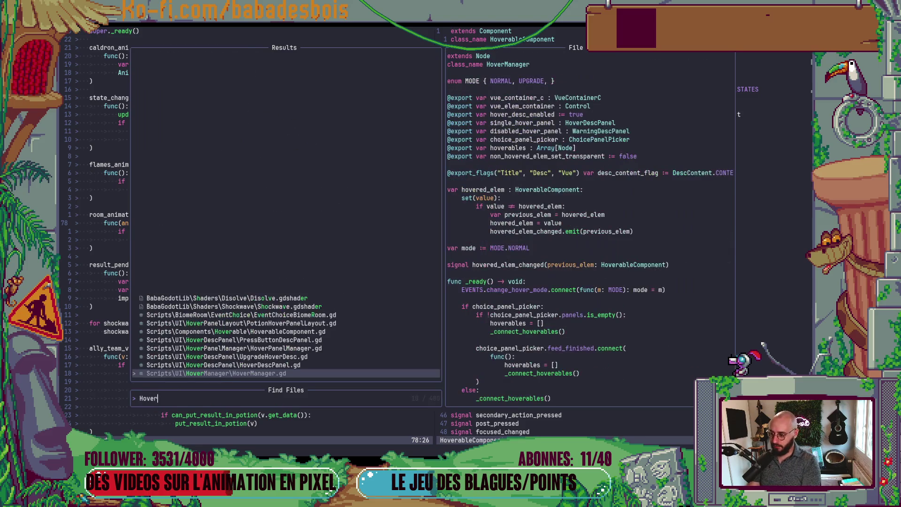
pyautogui.write('Man')
pyautogui.press('Return')
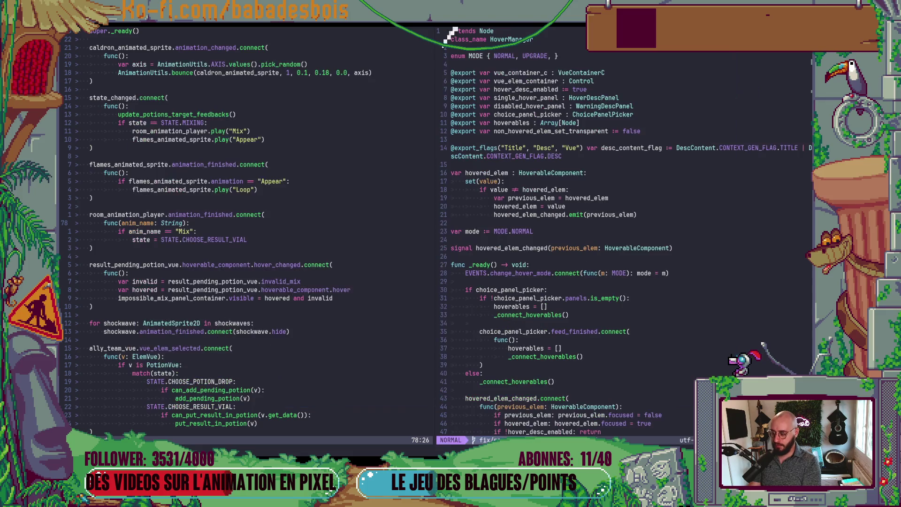
pyautogui.press('j')
pyautogui.press('j')
pyautogui.press('j')
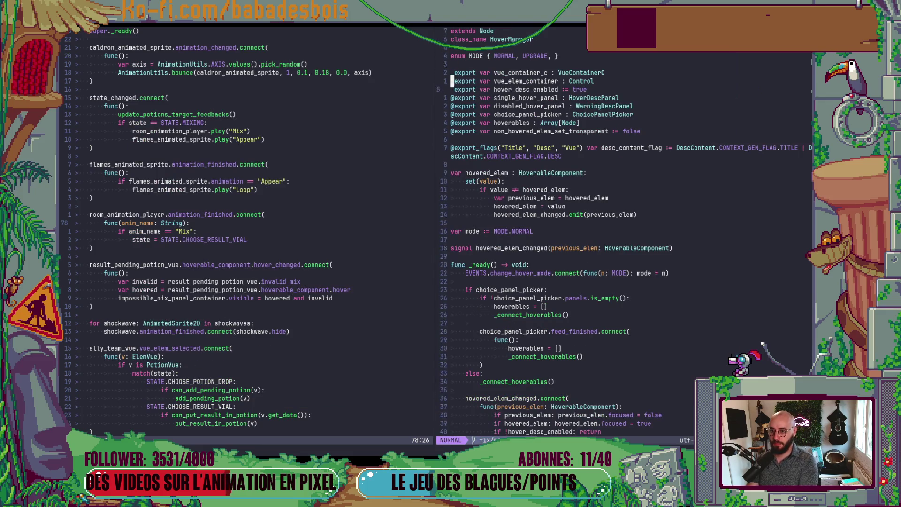
pyautogui.press('j')
pyautogui.press('j')
pyautogui.press('j')
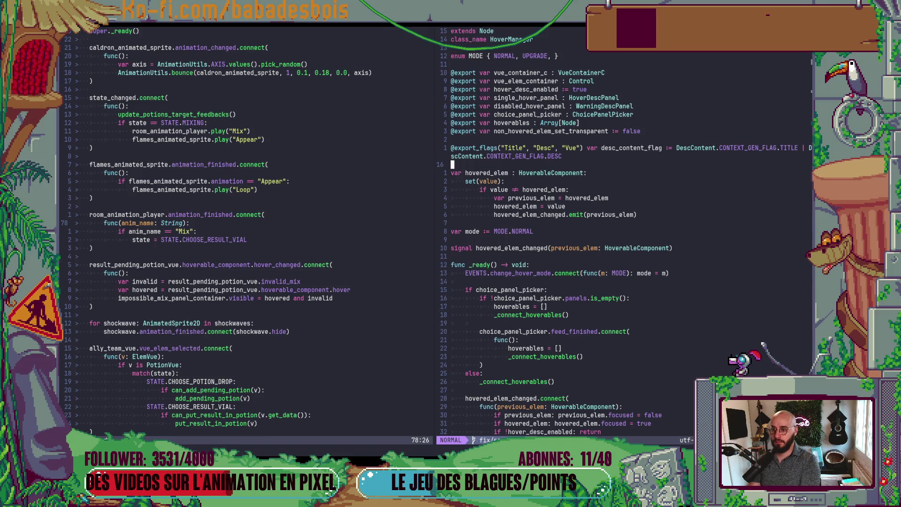
pyautogui.hotkey('ctrl', 'd')
pyautogui.press('j')
pyautogui.press('j')
pyautogui.press('j')
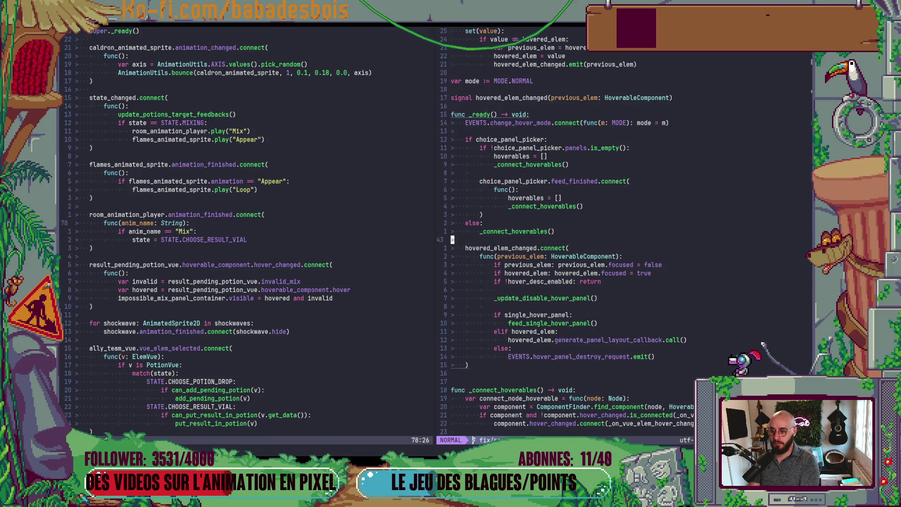
pyautogui.press('j')
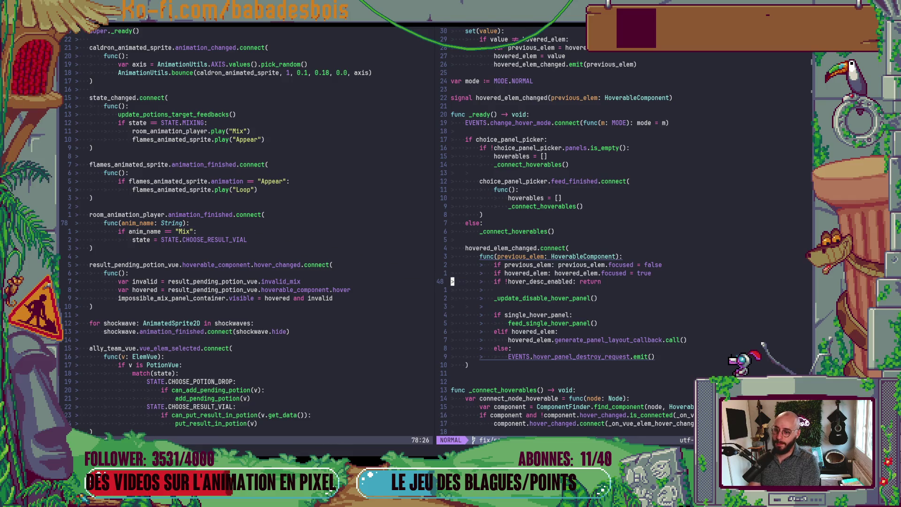
pyautogui.press('$')
pyautogui.press('b')
pyautogui.press('b')
pyautogui.press('b')
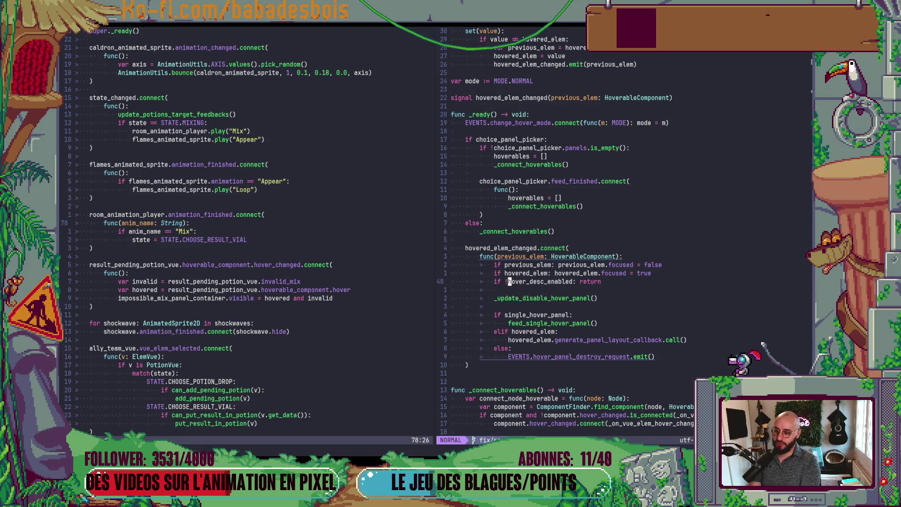
# Go back to the left AlchemyRoom.gd split and scroll down through it
pyautogui.hotkey('ctrl', 'w')
pyautogui.press('h')
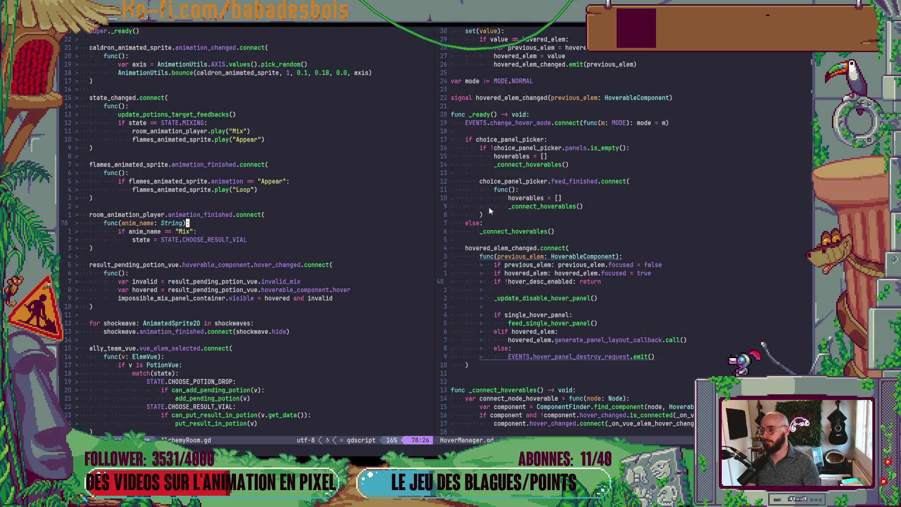
pyautogui.scroll(-15, 281, 252)
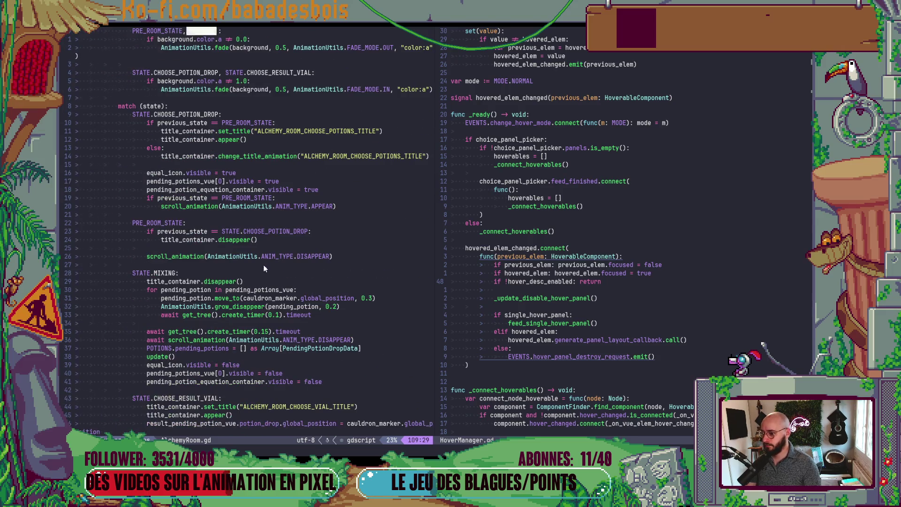
# Wrap the MIXING state with 'animating = true' at the start and 'animating = false' at the end, then save
pyautogui.click(223, 281)
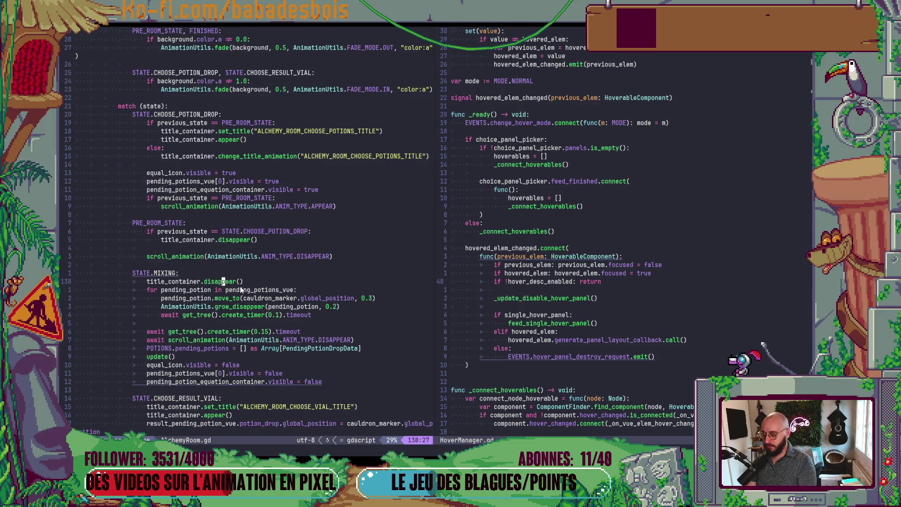
pyautogui.hotkey('shift', 'o')
pyautogui.write('animating = true')
pyautogui.click(196, 373)
pyautogui.press('j')
pyautogui.press('j')
pyautogui.write('oanimating = ')
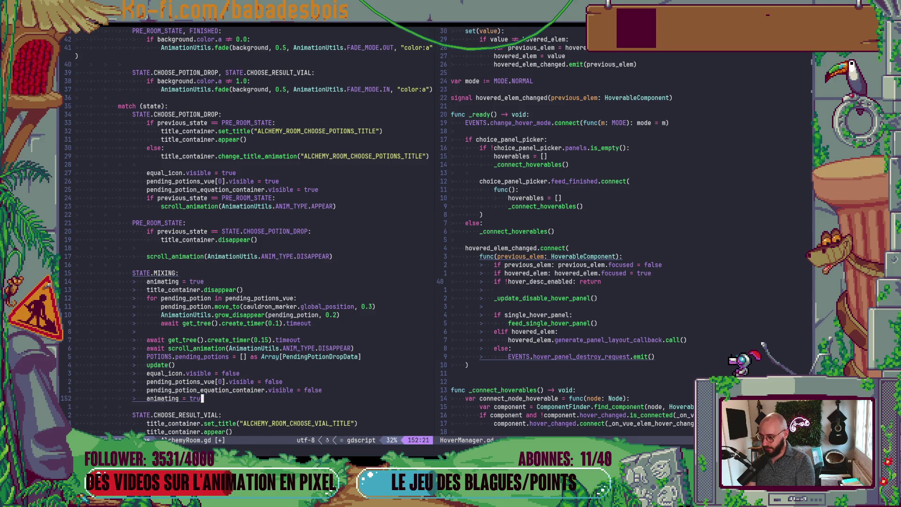
pyautogui.write('false')
pyautogui.press('Escape')
pyautogui.write(':w')
pyautogui.press('Return')
# Start a line after the ally_team_vue block, then discard the partial text and move near the file top
pyautogui.click(205, 198)
pyautogui.press('{')
pyautogui.write('k')
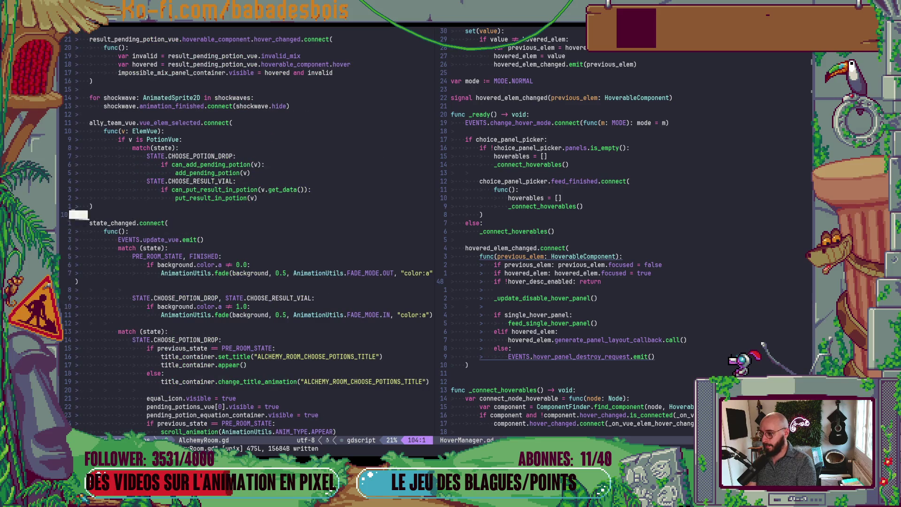
pyautogui.write('oan')
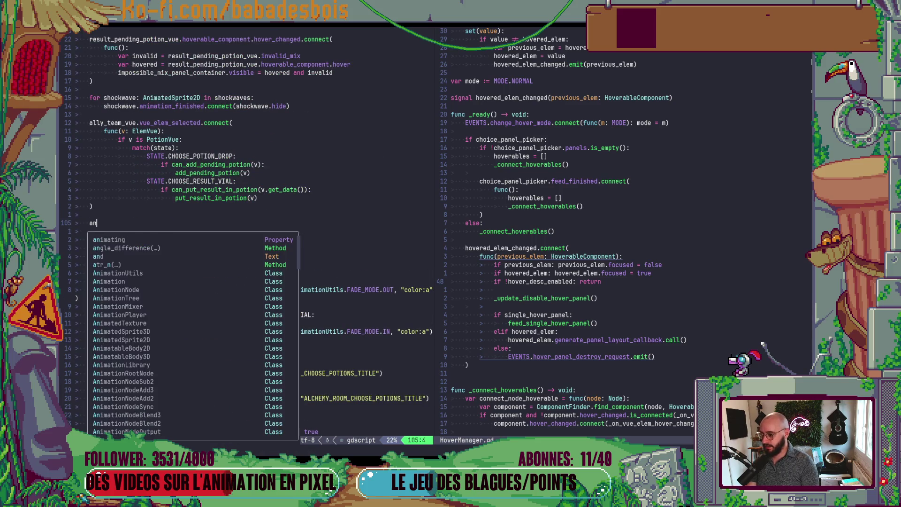
pyautogui.press('BackSpace')
pyautogui.press('BackSpace')
pyautogui.press('Escape')
pyautogui.hotkey('ctrl', 'u')
pyautogui.hotkey('ctrl', 'u')
pyautogui.hotkey('ctrl', 'u')
pyautogui.press('k')
pyautogui.press('k')
pyautogui.press('k')
# Open BiomeRoom.gd through the file finder
pyautogui.press('space')
pyautogui.press('f')
pyautogui.press('f')
pyautogui.write('BiomeRoom')
pyautogui.press('Return')
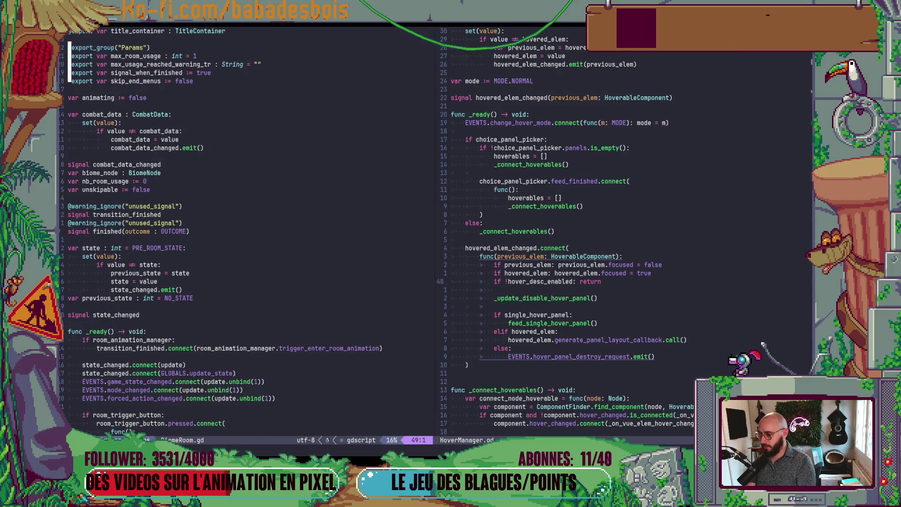
# Find the animating variable with /animat and apply the setter emitting animating_changed
pyautogui.press('k')
pyautogui.press('k')
pyautogui.press('k')
pyautogui.write('/animat')
pyautogui.press('Return')
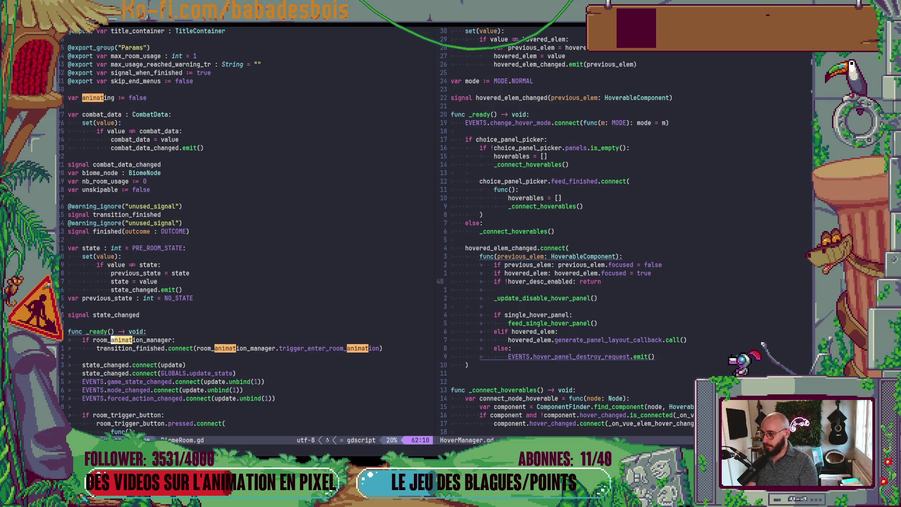
pyautogui.write('N')
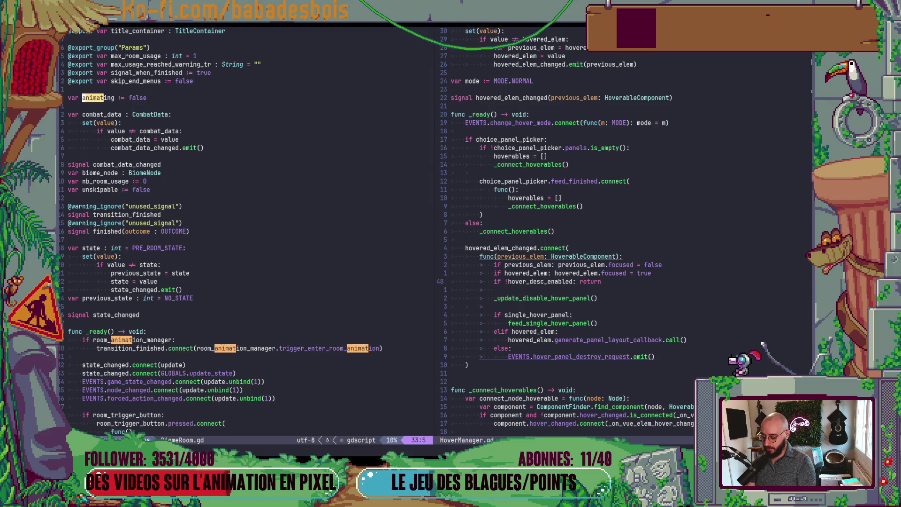
pyautogui.write('@q')
# Move 'signal animating_changed' among the other signal declarations, delete the stray blank line, and save
pyautogui.press('d')
pyautogui.press('d')
pyautogui.press('j')
pyautogui.press('j')
pyautogui.press('j')
pyautogui.press('P')
pyautogui.press('V')
pyautogui.press('j')
pyautogui.press('J')
pyautogui.press('J')
pyautogui.press('J')
pyautogui.press('Escape')
pyautogui.press('k')
pyautogui.press('k')
pyautogui.press('k')
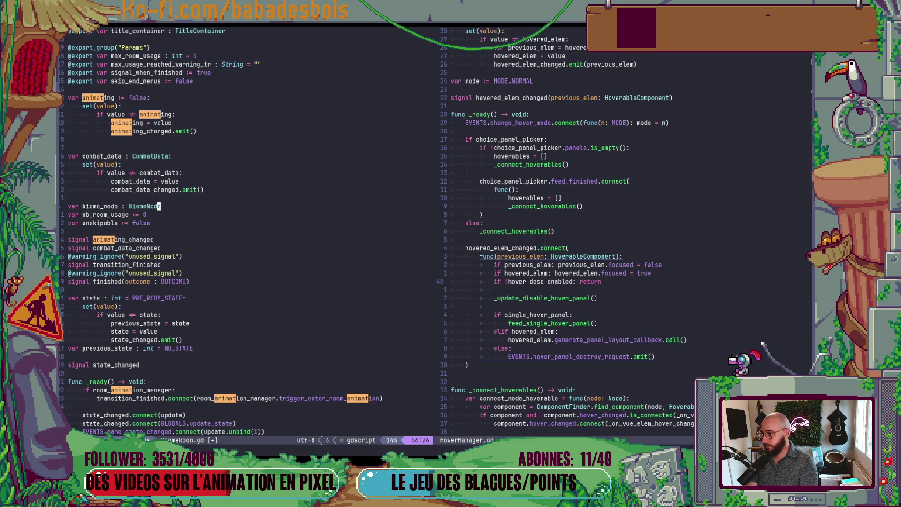
pyautogui.press('d')
pyautogui.press('d')
pyautogui.write(':w')
pyautogui.press('Return')
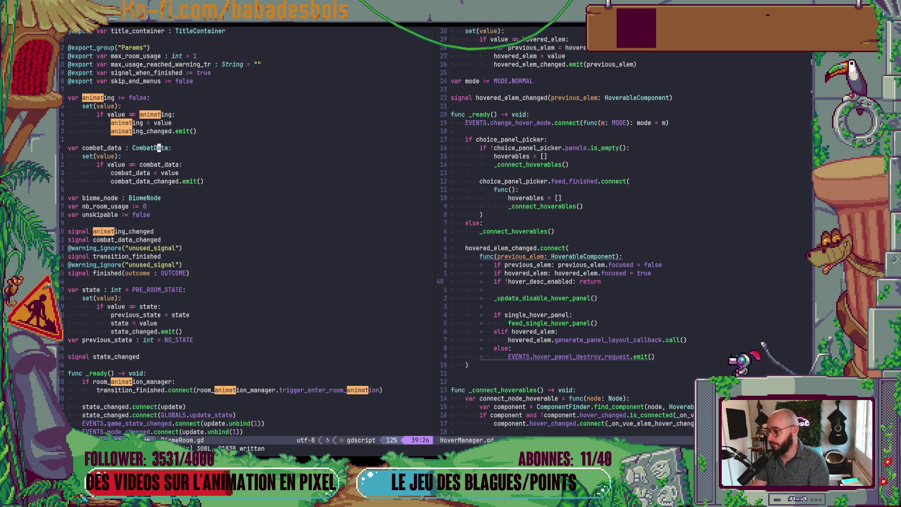
# Return to the AlchemyRoom.gd buffer
pyautogui.press('n')
pyautogui.press('n')
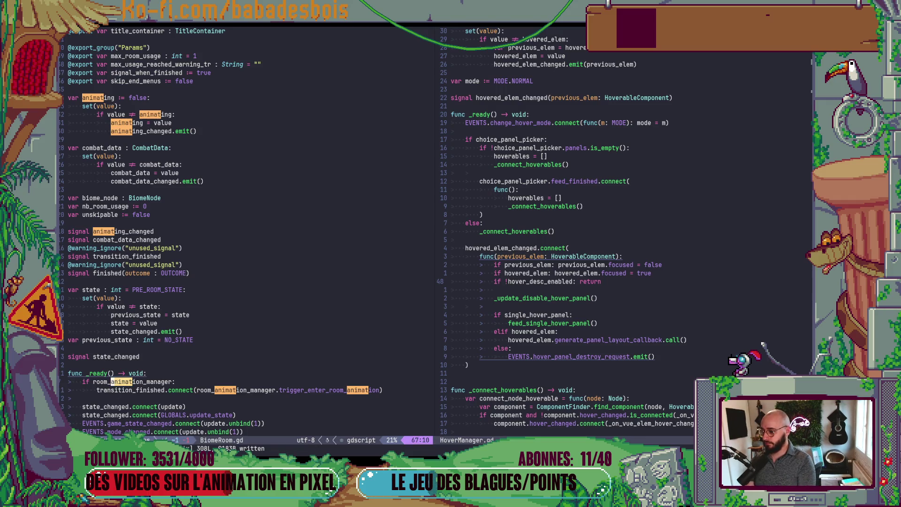
pyautogui.click(70, 215)
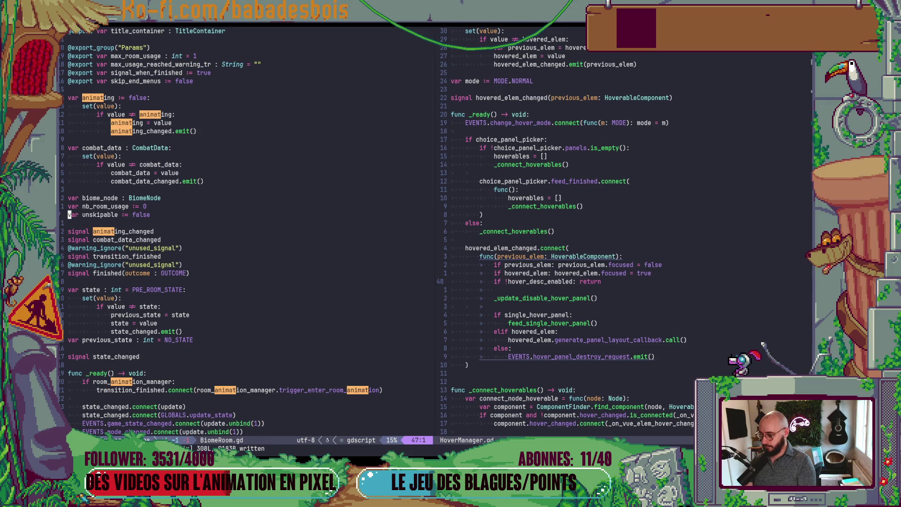
pyautogui.hotkey('ctrl', '6')
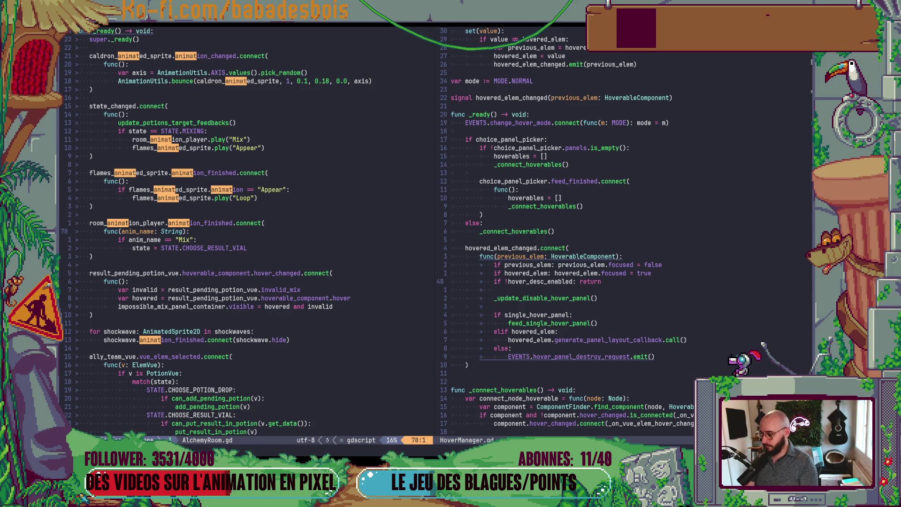
pyautogui.press('Escape')
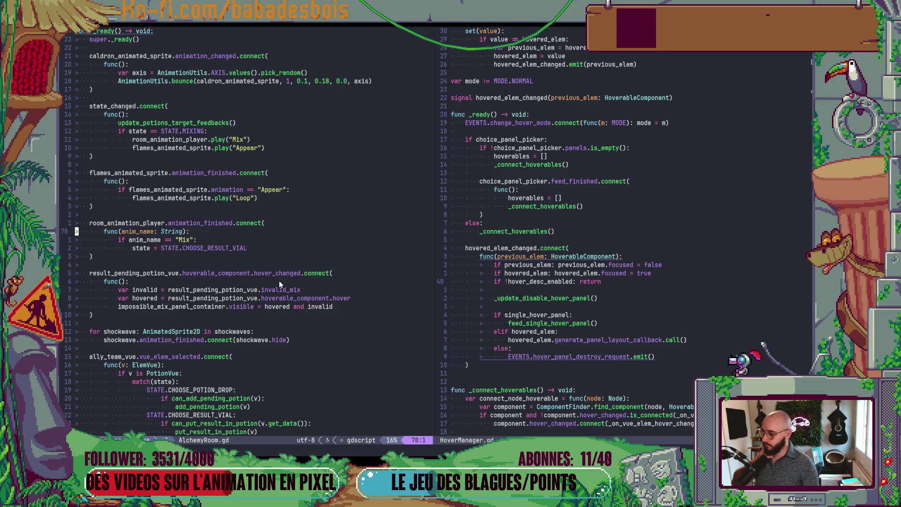
pyautogui.scroll(-9, 279, 280)
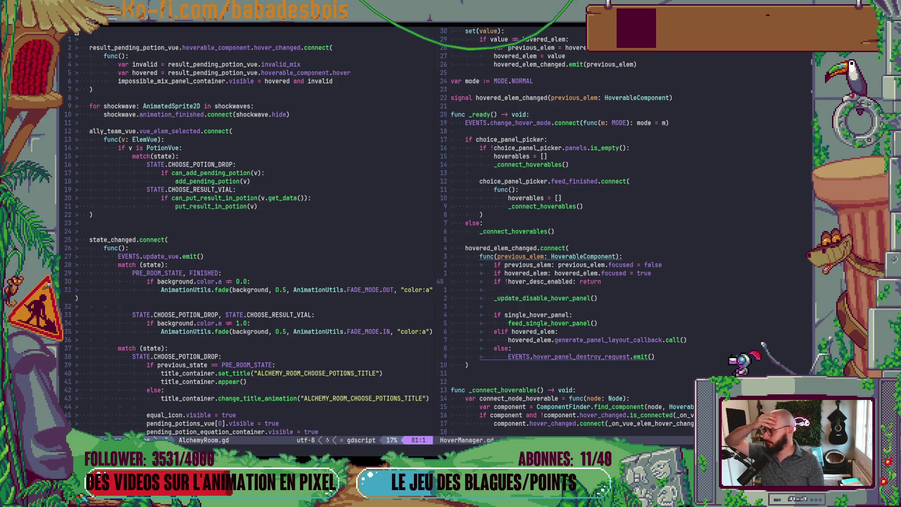
pyautogui.scroll(-3, 207, 185)
pyautogui.scroll(6, 207, 185)
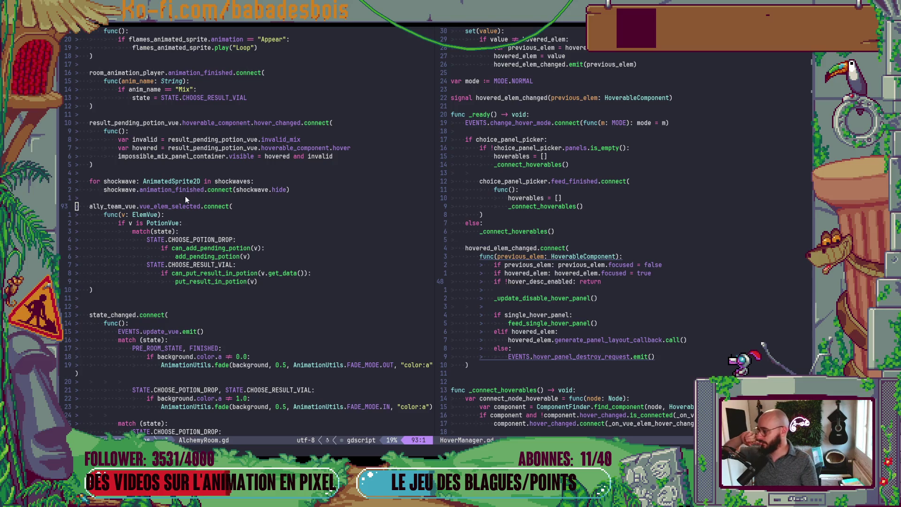
pyautogui.scroll(4, 328, 241)
pyautogui.scroll(-6, 326, 241)
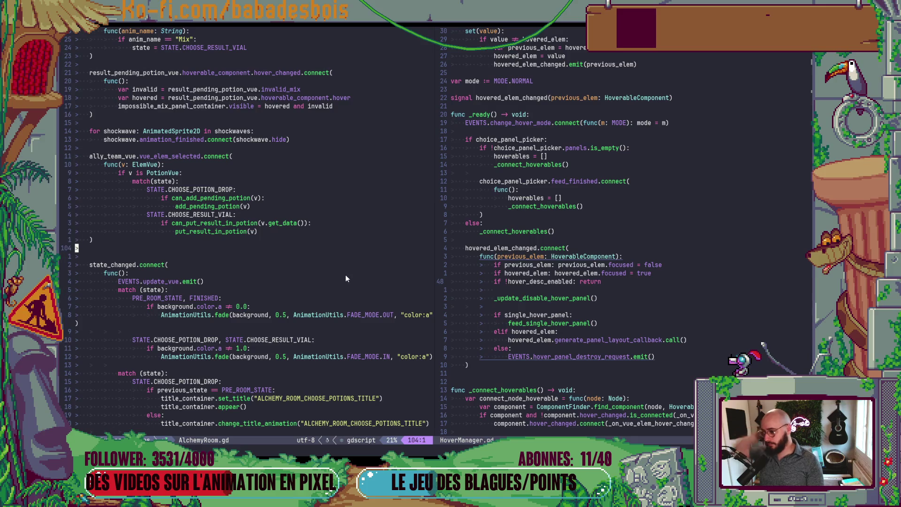
pyautogui.press('u')
pyautogui.press('u')
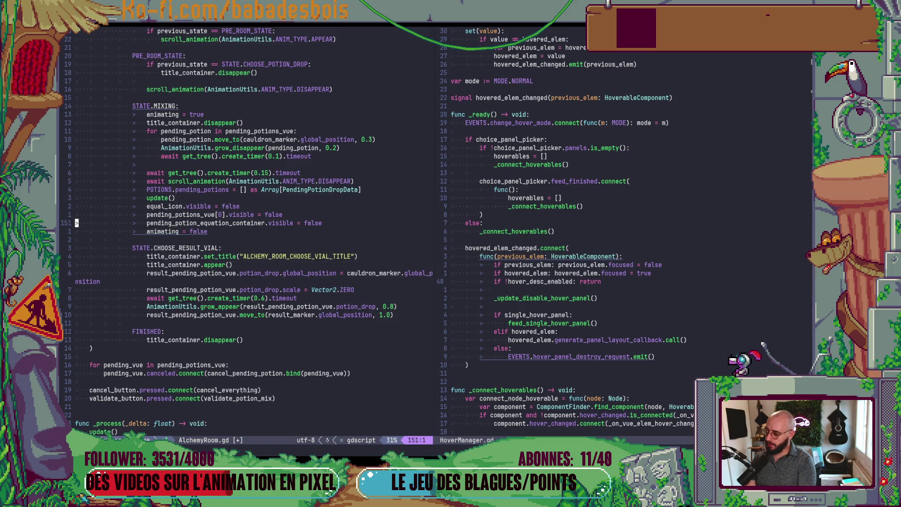
# Add an animating_changed.connect(func(): ...) call below the ally_team_vue block
pyautogui.press('u')
pyautogui.press('o')
pyautogui.press('Return')
pyautogui.press('Return')
pyautogui.press('Up')
pyautogui.press('Up')
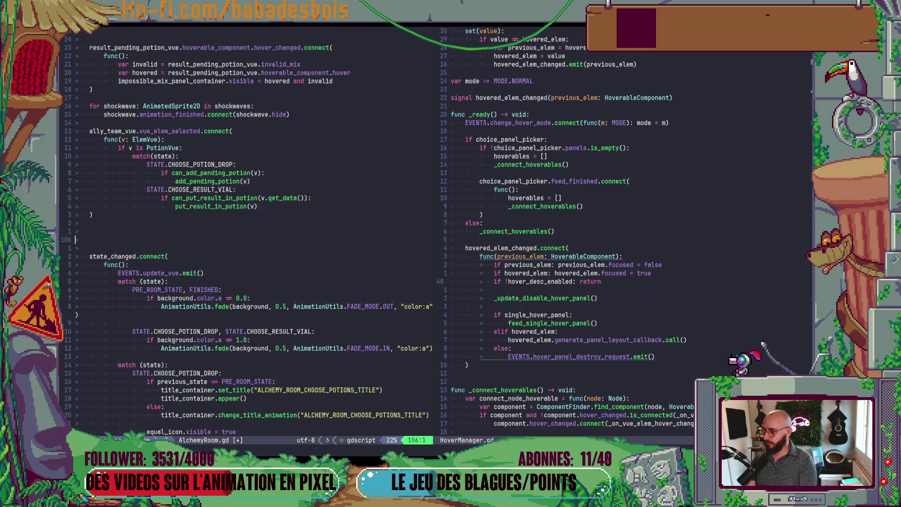
pyautogui.write('animating_changed.con')
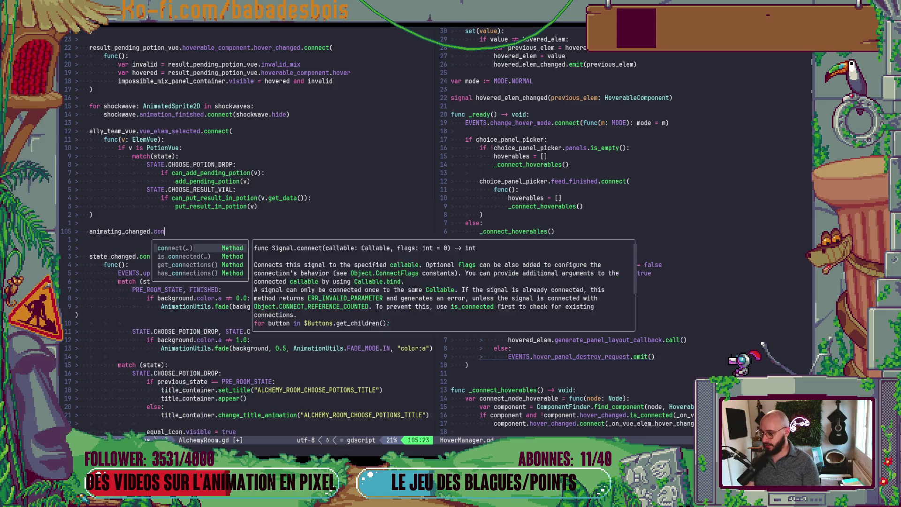
pyautogui.press('Return')
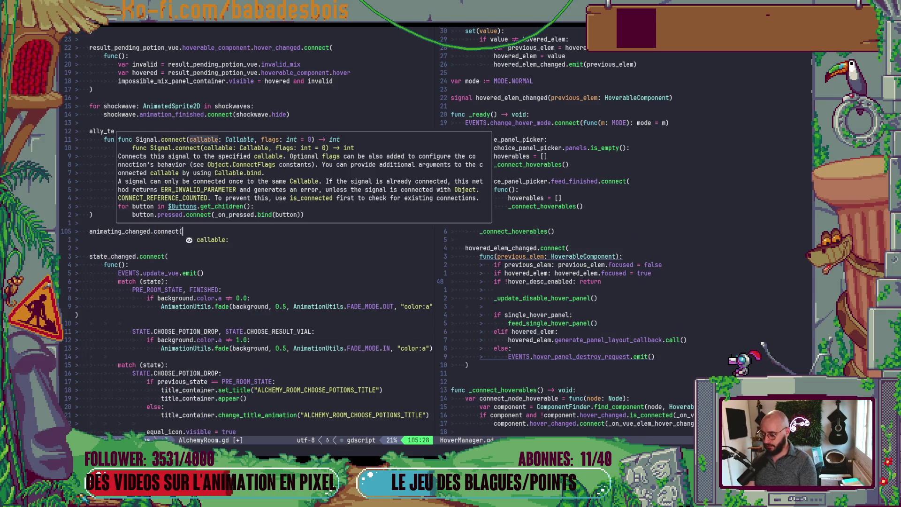
pyautogui.press('Return')
pyautogui.press('Escape')
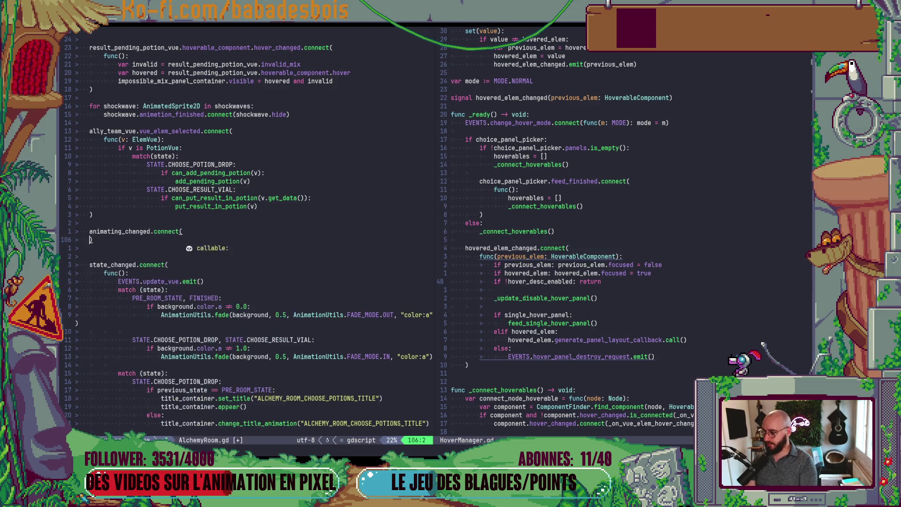
pyautogui.write('Of')
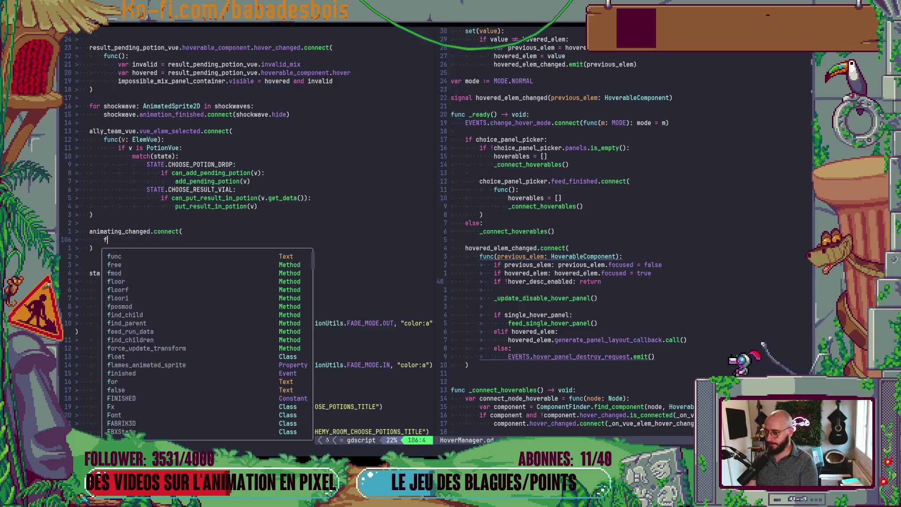
pyautogui.write('unc():')
pyautogui.press('Return')
pyautogui.write('an')
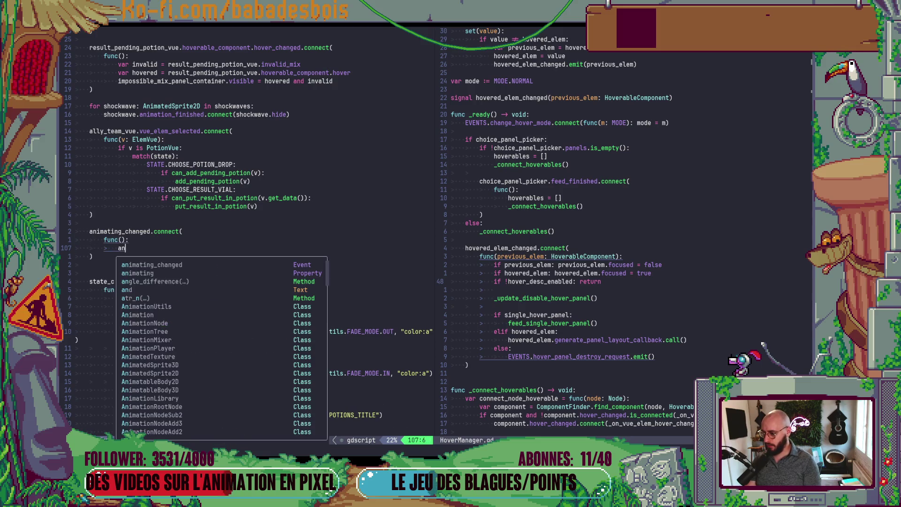
pyautogui.press('BackSpace')
pyautogui.press('BackSpace')
pyautogui.write('hover')
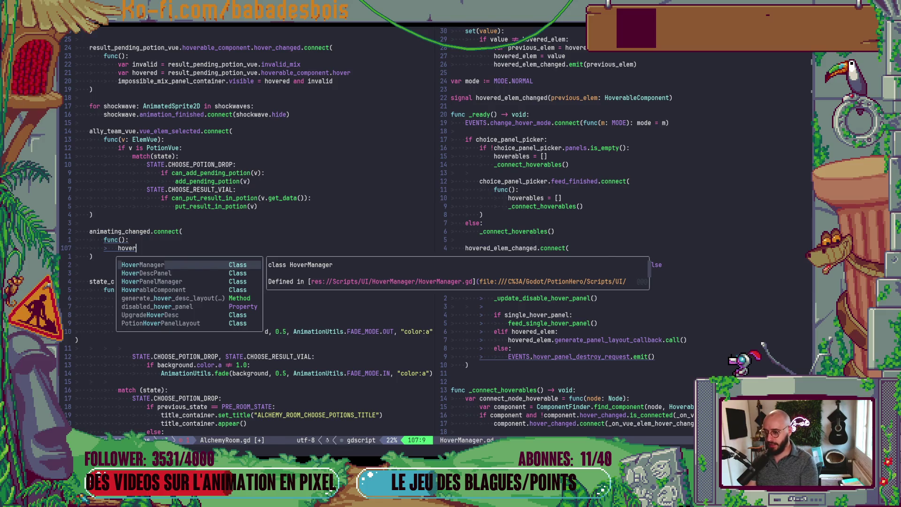
pyautogui.press('Escape')
pyautogui.press('{')
pyautogui.press('{')
pyautogui.press('{')
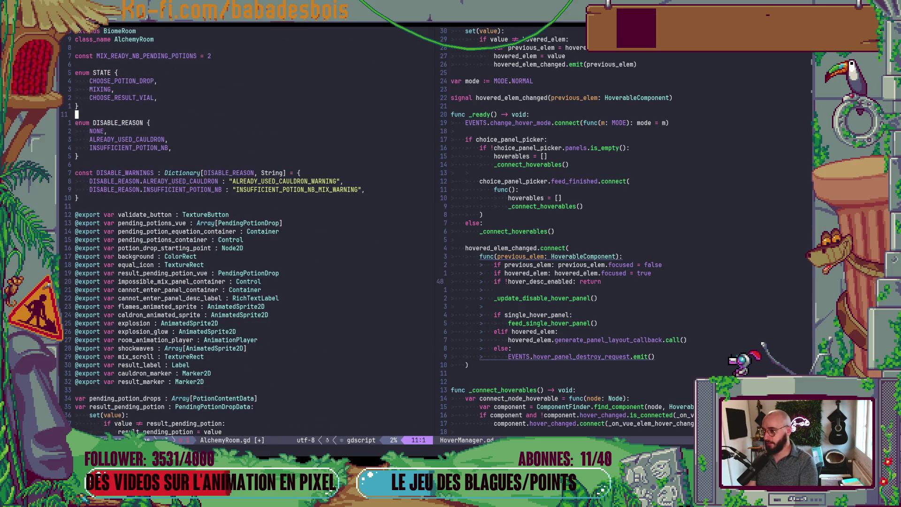
pyautogui.hotkey('ctrl', 'd')
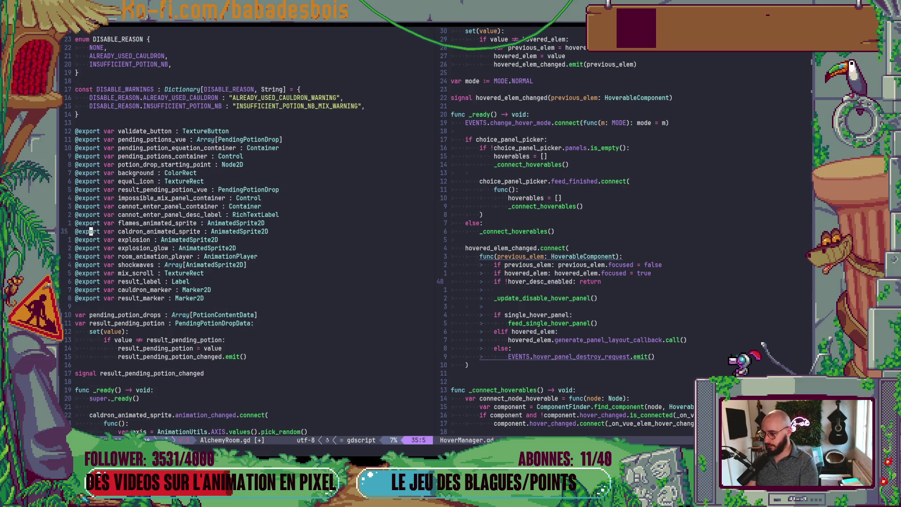
pyautogui.press('j')
pyautogui.press('j')
pyautogui.press('j')
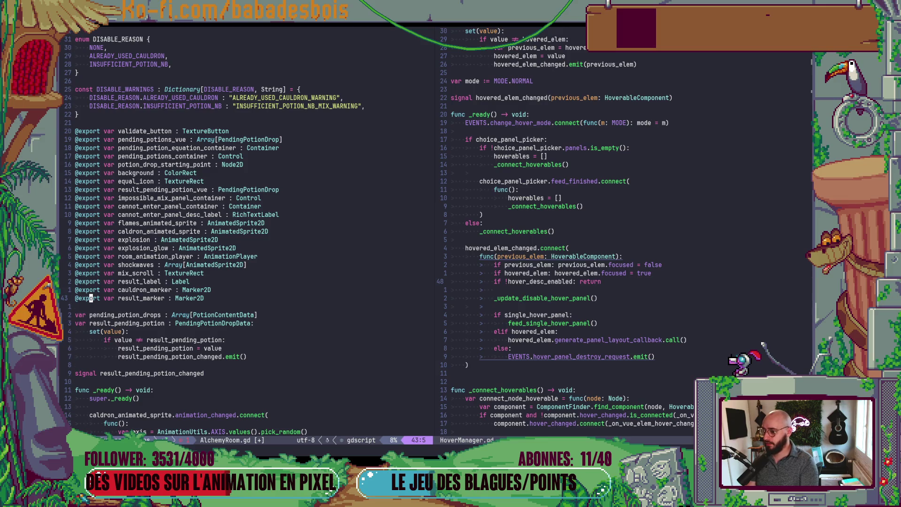
pyautogui.write('o@export var hover_manager : HoverManager')
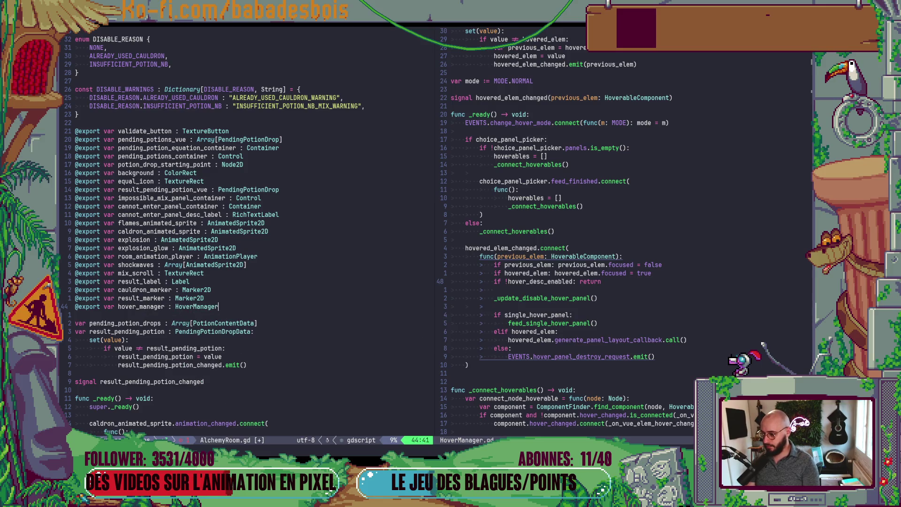
pyautogui.press('Escape')
# Jump back to the empty func(): lambda and open an indented body line
pyautogui.press('g')
pyautogui.press('g')
pyautogui.press('1')
pyautogui.press('1')
pyautogui.press('8')
pyautogui.hotkey('shift', 'g')
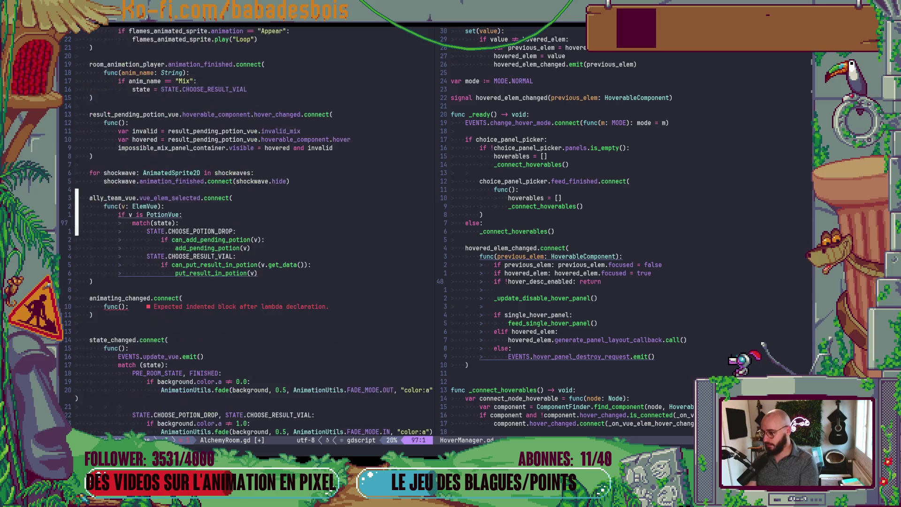
pyautogui.press('1')
pyautogui.press('1')
pyautogui.press('k')
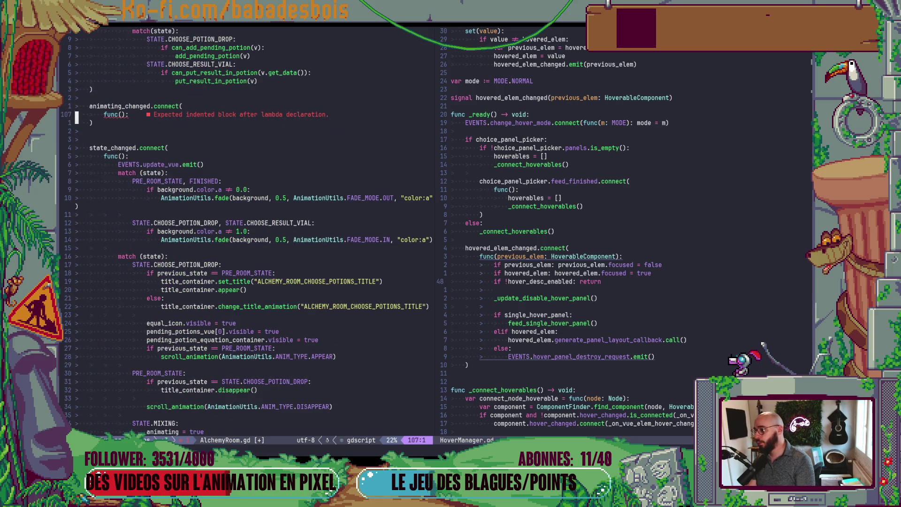
pyautogui.press('o')
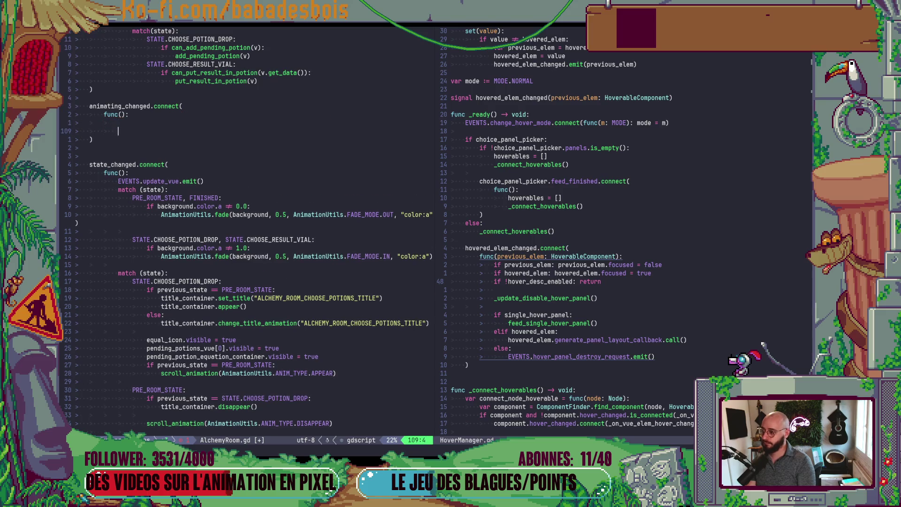
pyautogui.press('Tab')
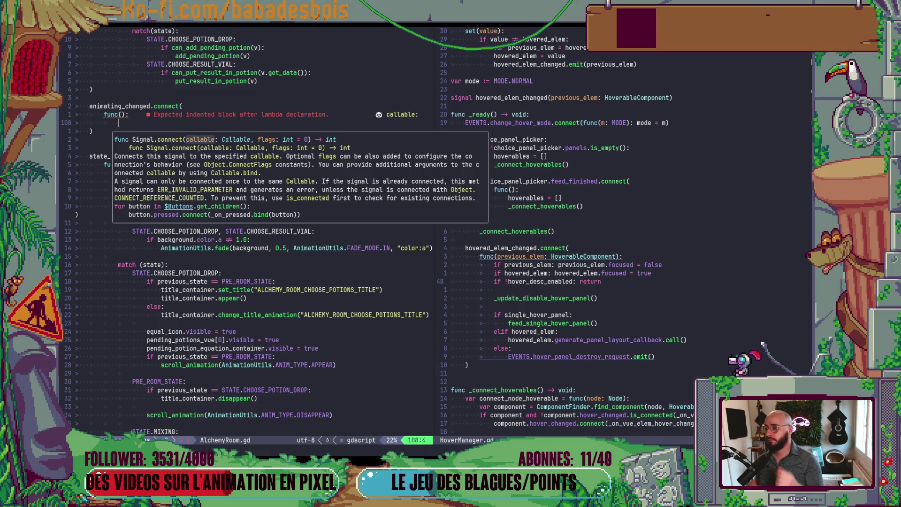
# Add 'hover_manager.hover_desc_enabled = !animating' to the animating_changed handler and save with :w
pyautogui.write('hover')
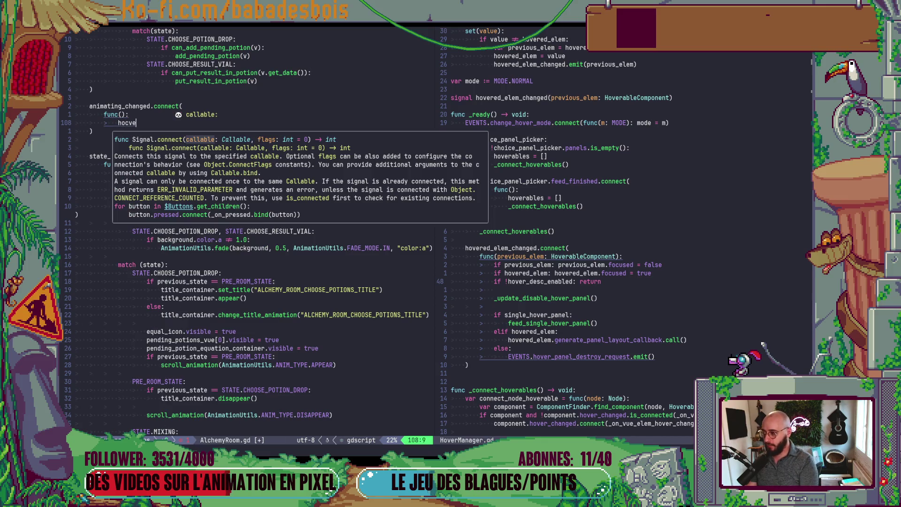
pyautogui.press('Tab')
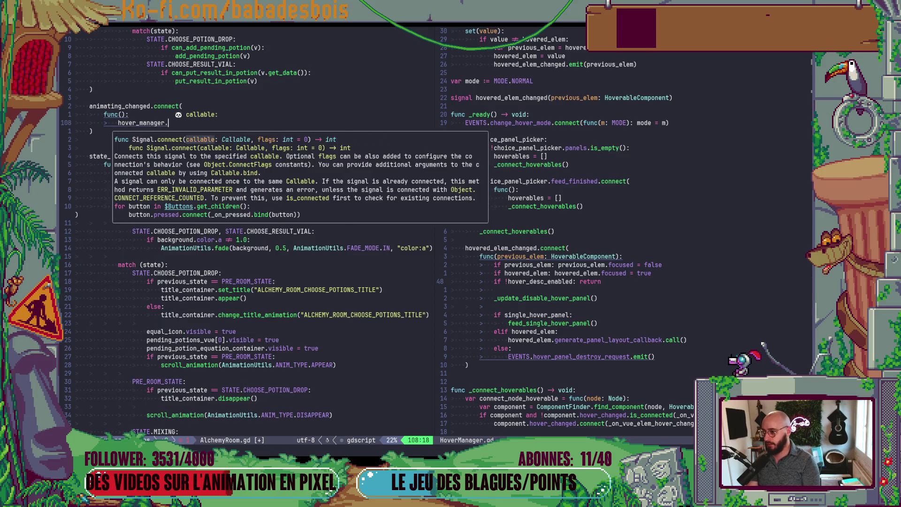
pyautogui.write('.')
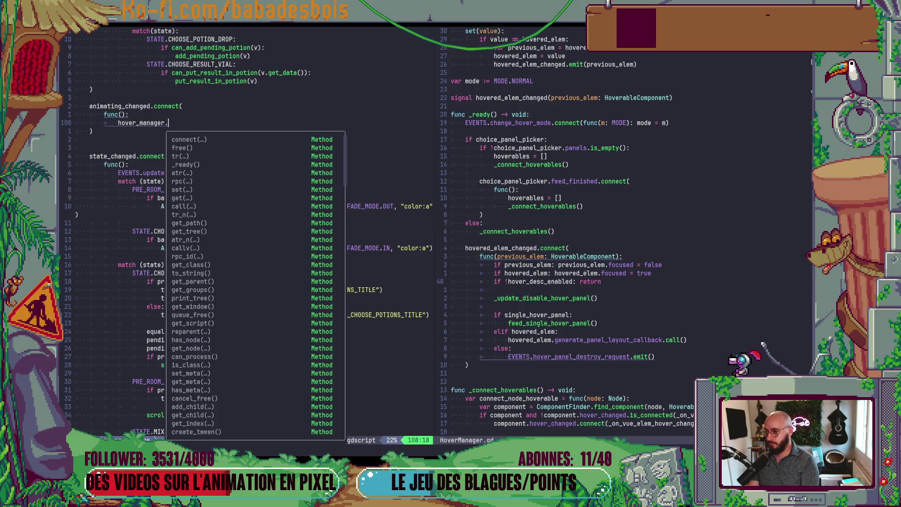
pyautogui.press('Escape')
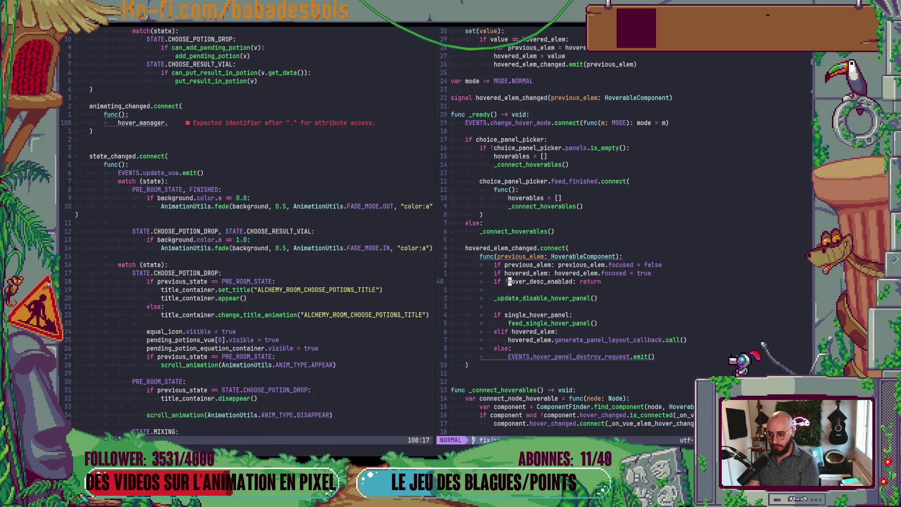
pyautogui.press('a')
pyautogui.hotkey('ctrl', 'space')
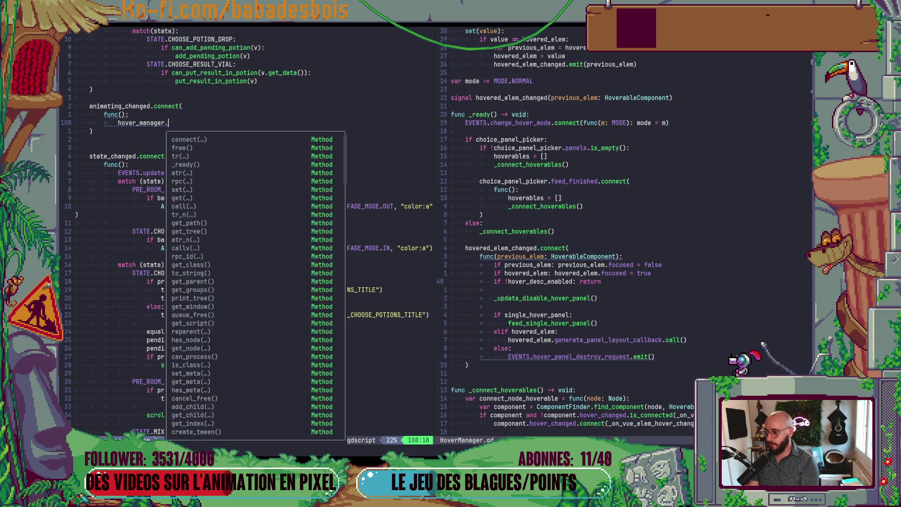
pyautogui.write('hover')
pyautogui.press('Down')
pyautogui.press('Tab')
pyautogui.write('.')
pyautogui.press('BackSpace')
pyautogui.write('= animating')
pyautogui.press('Escape')
pyautogui.write('bi!')
pyautogui.press('Escape')
pyautogui.write(':w')
pyautogui.press('Return')
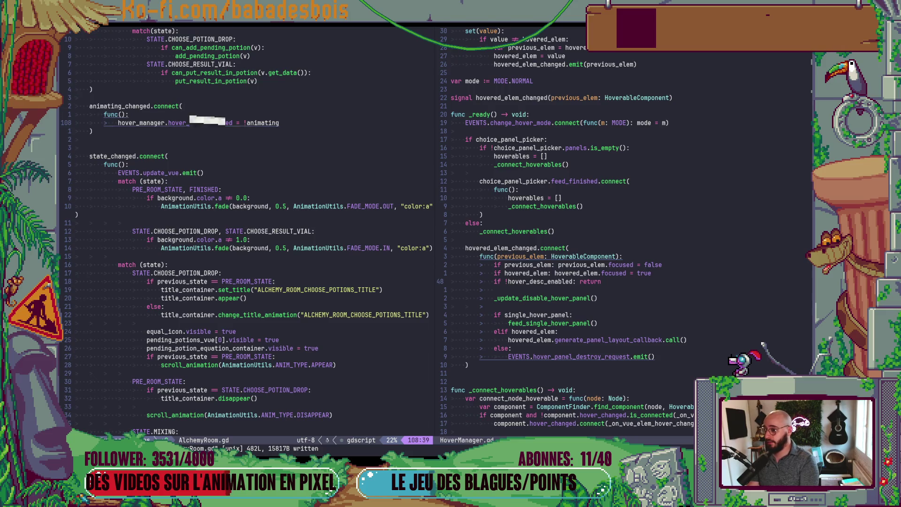
# Add 'if animating: EVENTS.hover_panel_destroy_request.emit()' above the hover_manager line
pyautogui.press('k')
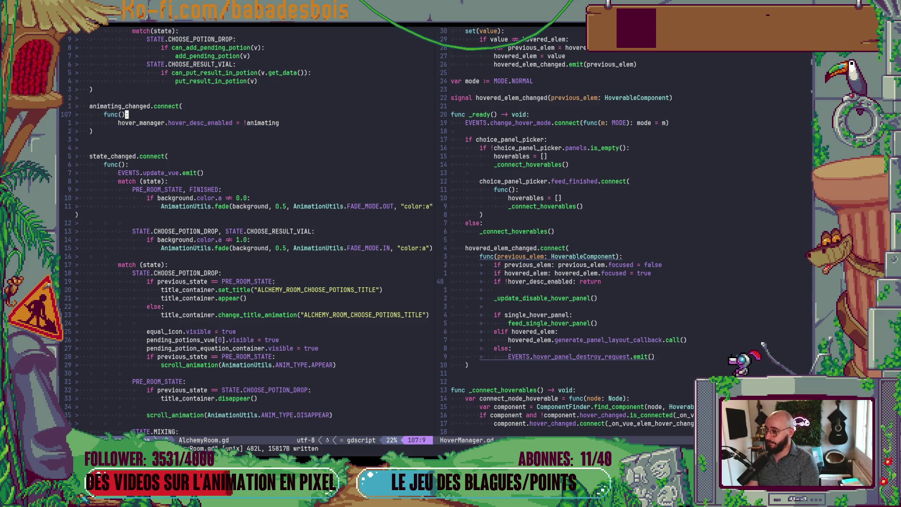
pyautogui.write('oif animating:')
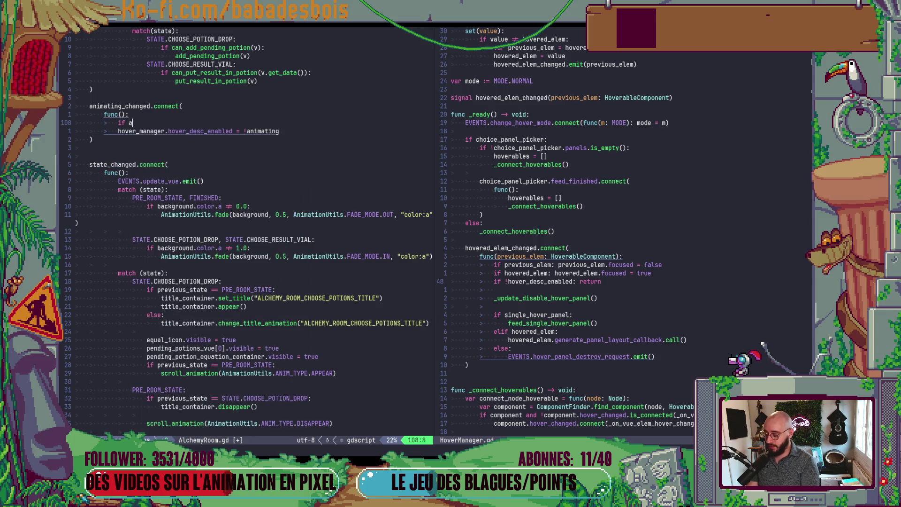
pyautogui.press('Return')
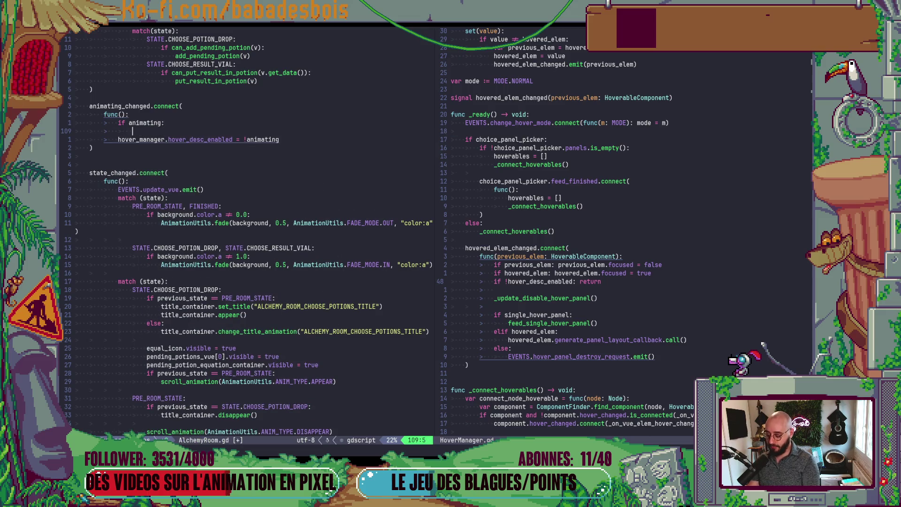
pyautogui.write('EVE')
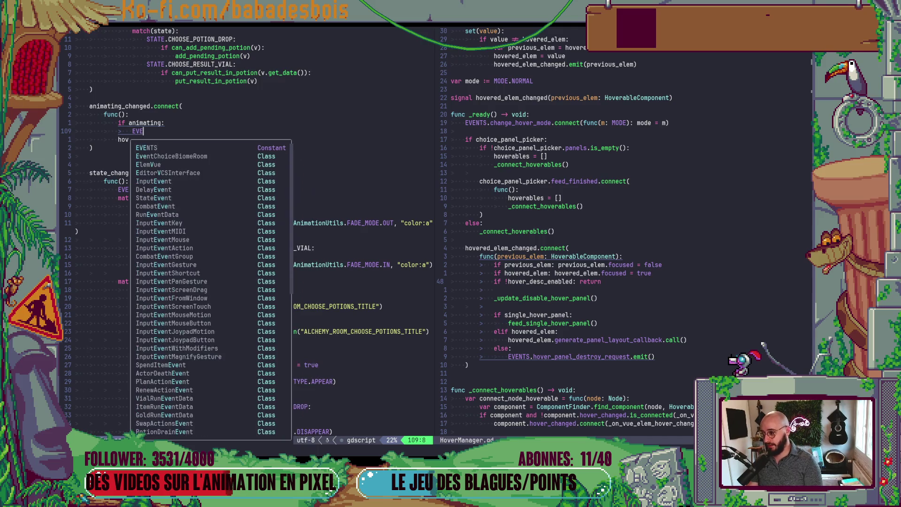
pyautogui.press('Return')
pyautogui.write('.')
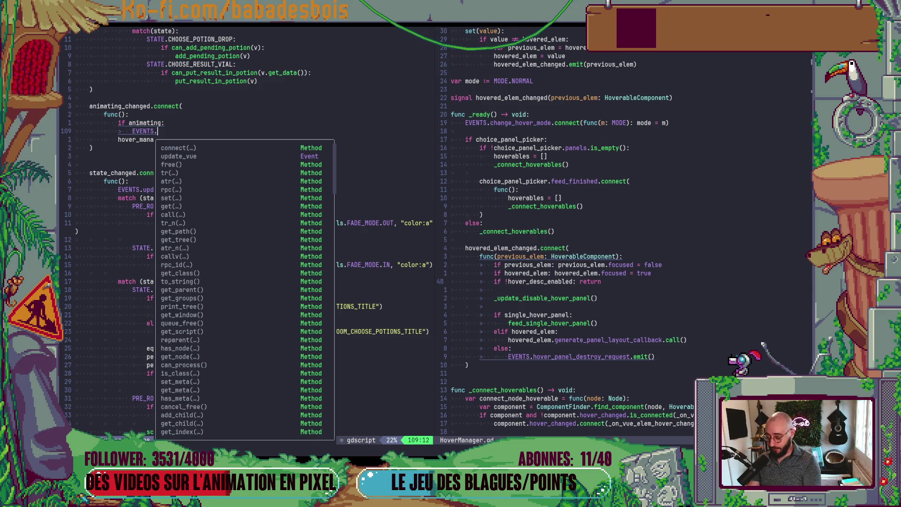
pyautogui.write('hover')
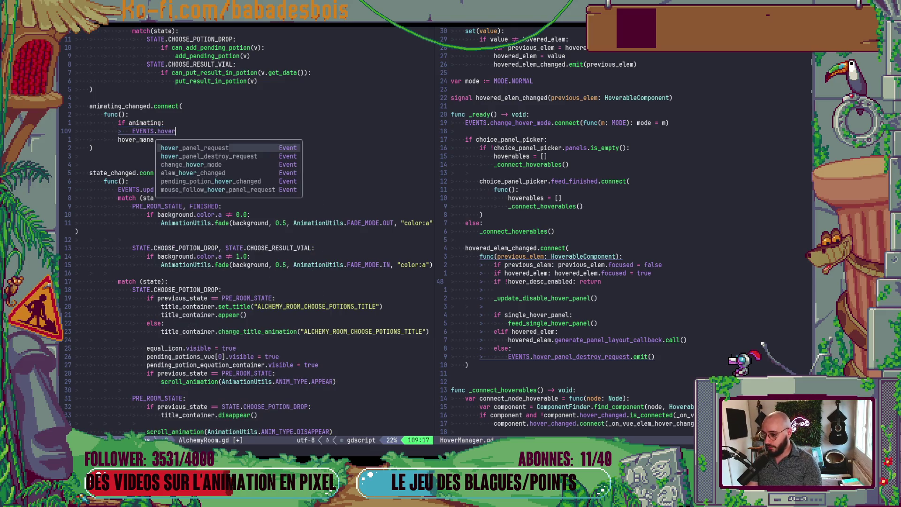
pyautogui.press('Return')
pyautogui.write('.')
pyautogui.write('it')
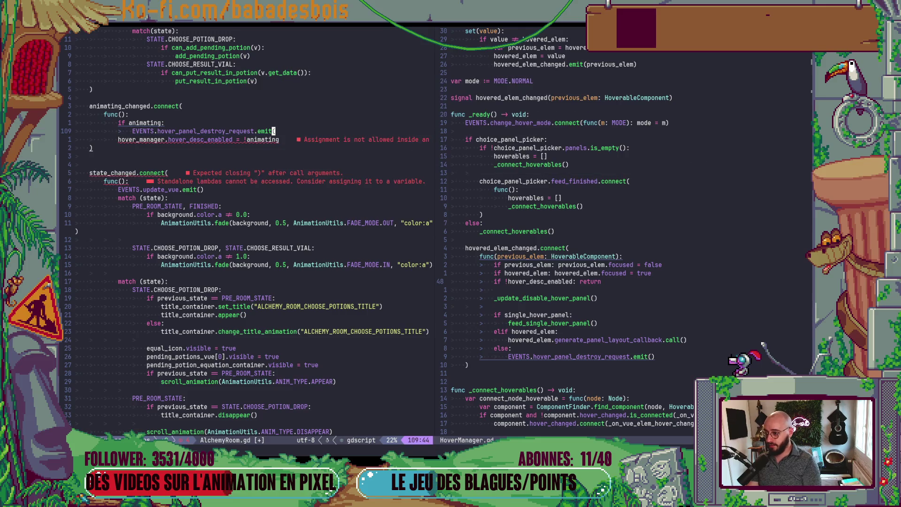
pyautogui.write('()')
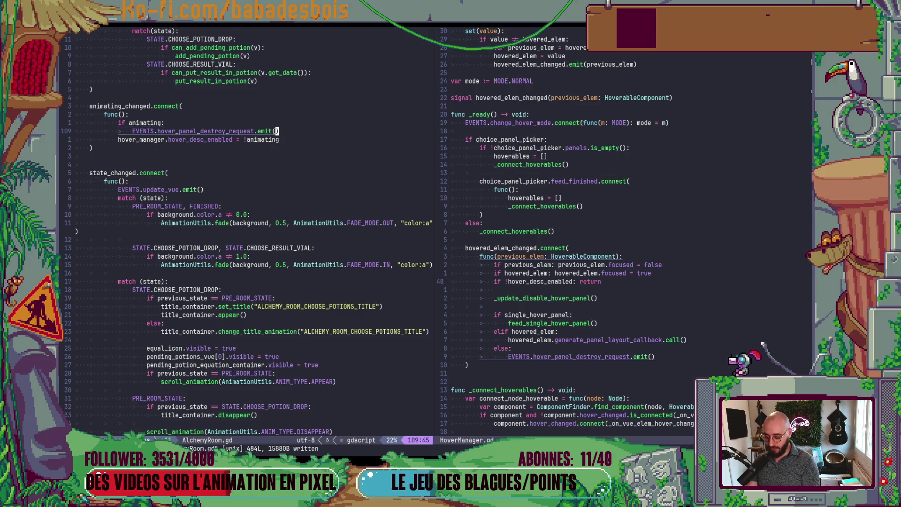
pyautogui.press(']')
pyautogui.press('space')
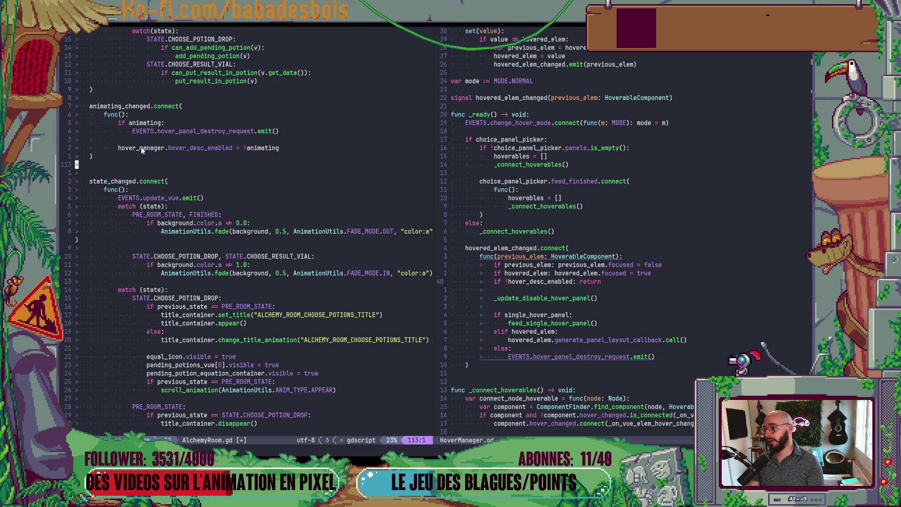
# Return to Godot and run the game with F5 to test the fix
pyautogui.click(162, 149)
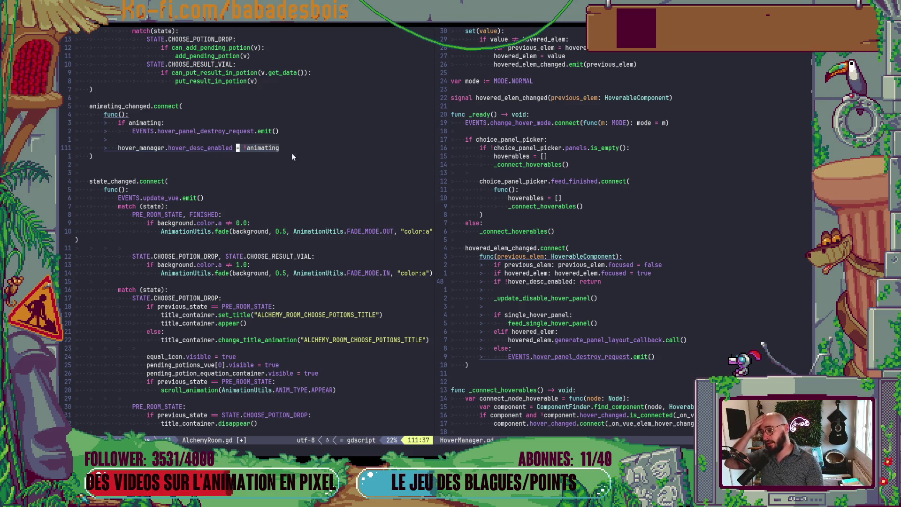
pyautogui.scroll(4, 204, 210)
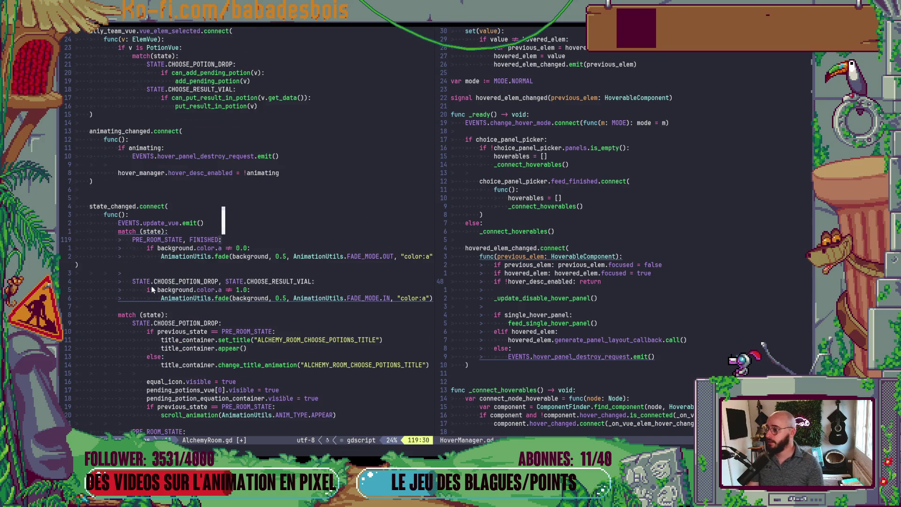
pyautogui.hotkey('alt', 'Tab')
pyautogui.press('Tab')
pyautogui.press('F5')
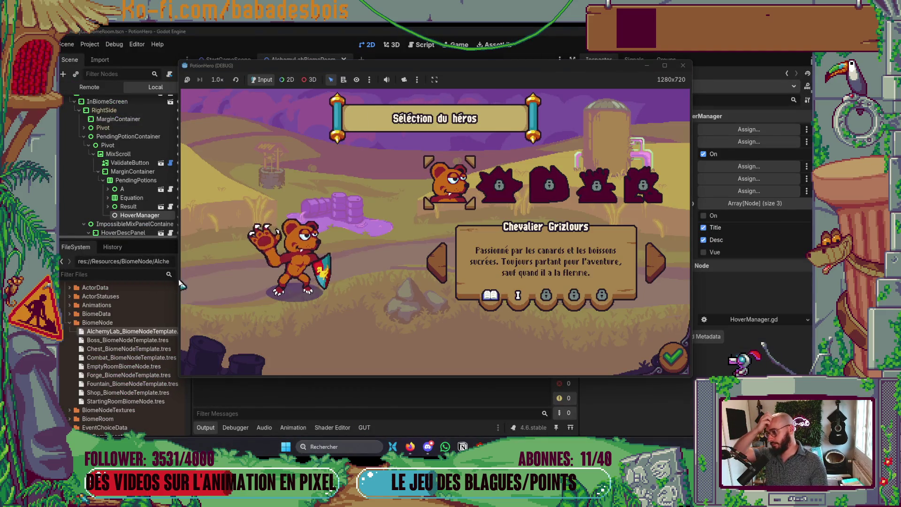
# Confirm the hero and adventure, skip the dialogue, and enter the next room from the map
pyautogui.click(679, 364)
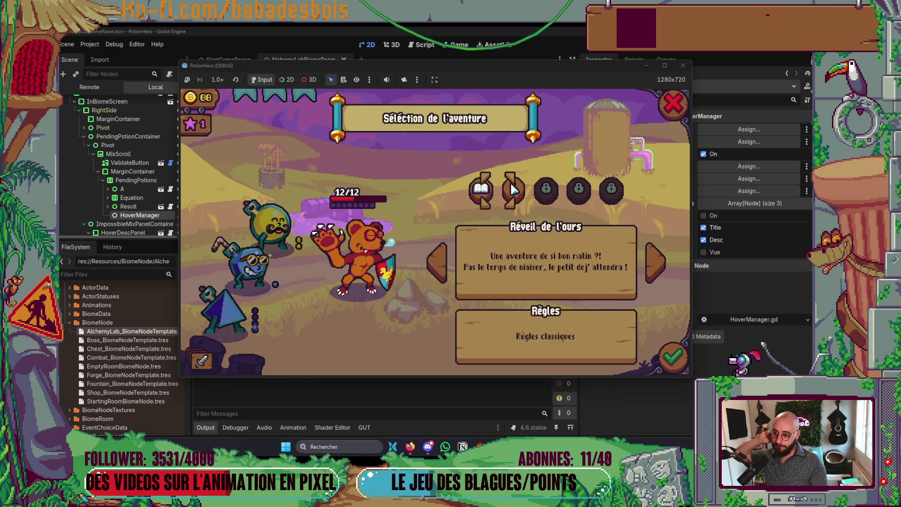
pyautogui.click(657, 352)
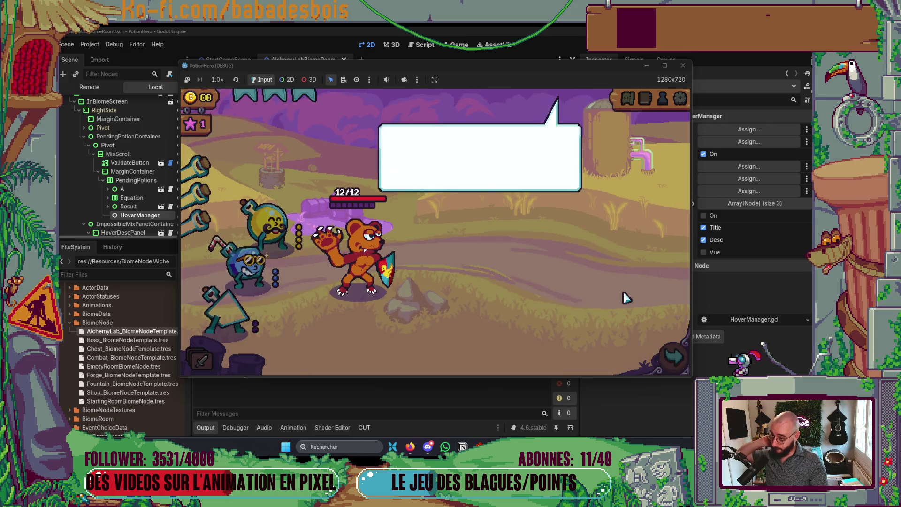
pyautogui.click(627, 301)
pyautogui.click(622, 302)
pyautogui.click(625, 308)
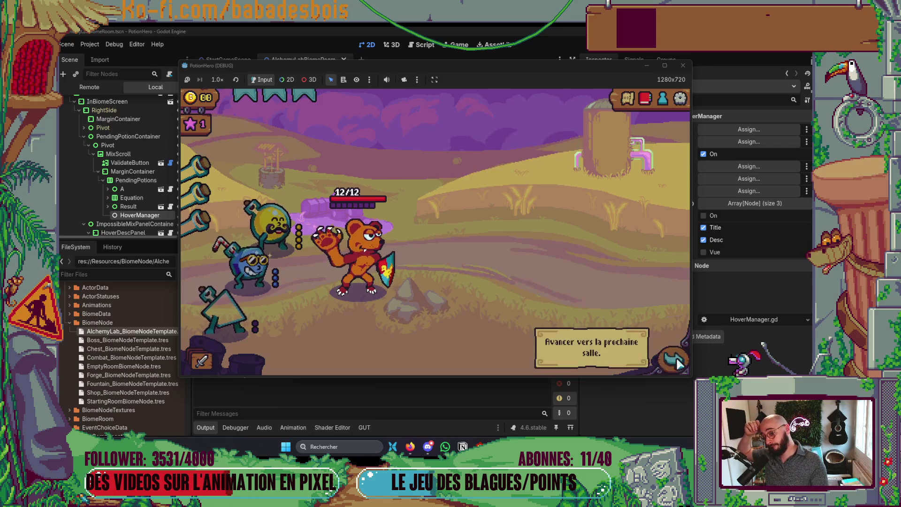
pyautogui.click(669, 357)
pyautogui.click(275, 266)
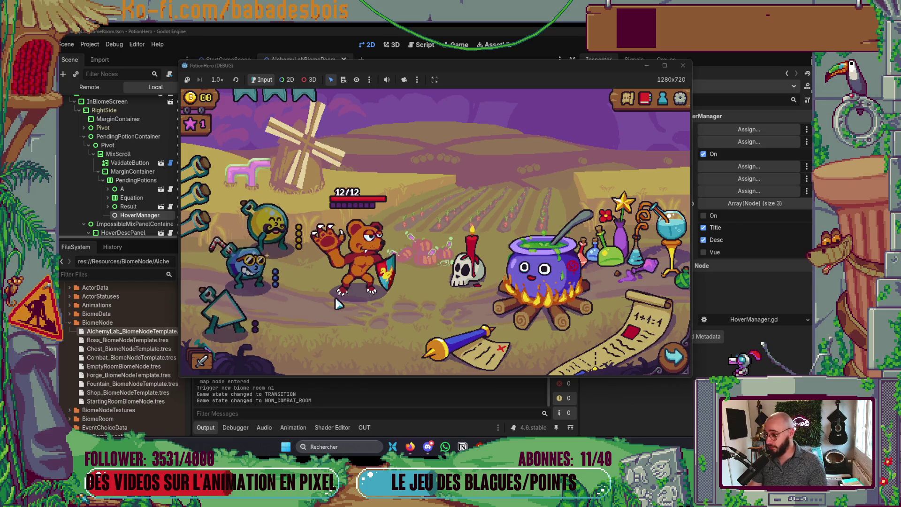
# Put the yellow and blue potions in the mix slots, triggering the hover_desc_enabled error
pyautogui.moveTo(331, 290)
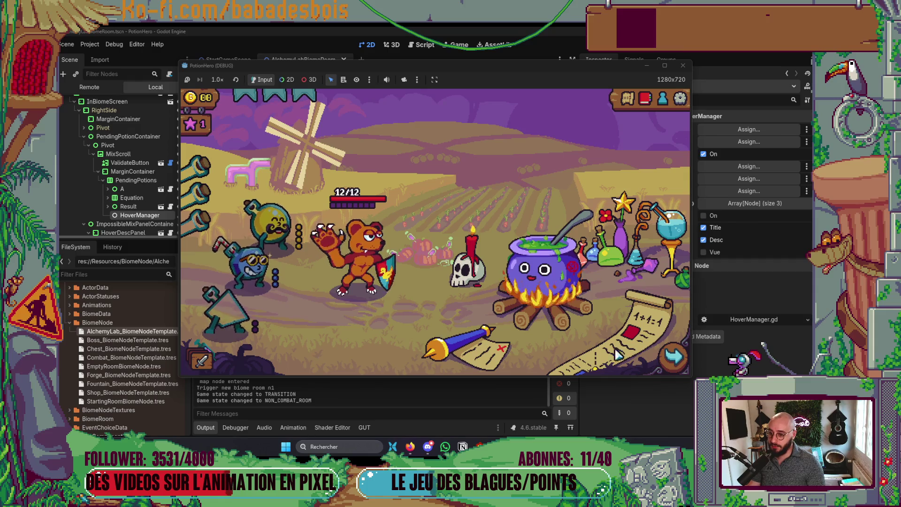
pyautogui.click(270, 225)
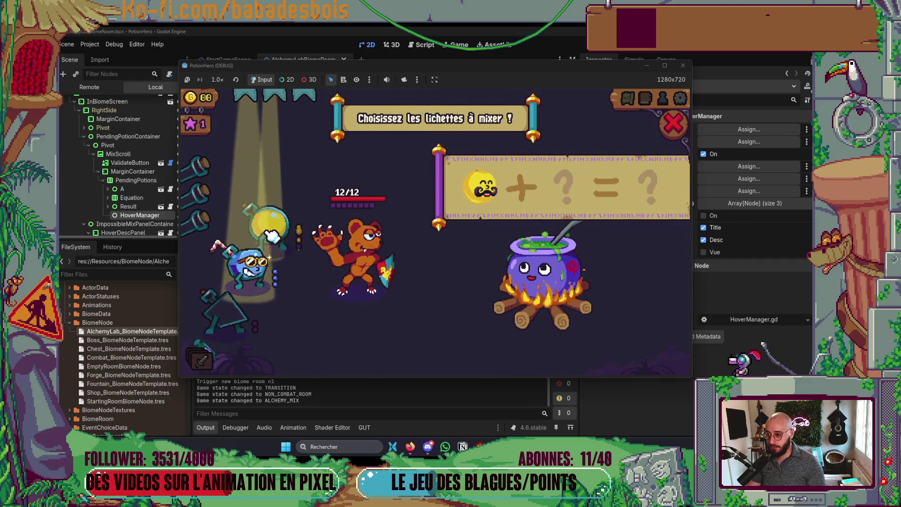
pyautogui.click(197, 192)
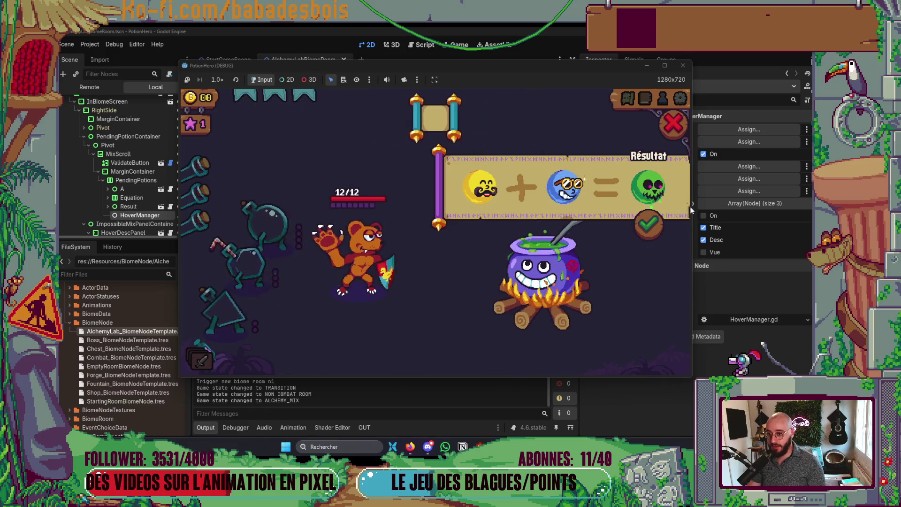
pyautogui.scroll(3, 458, 200)
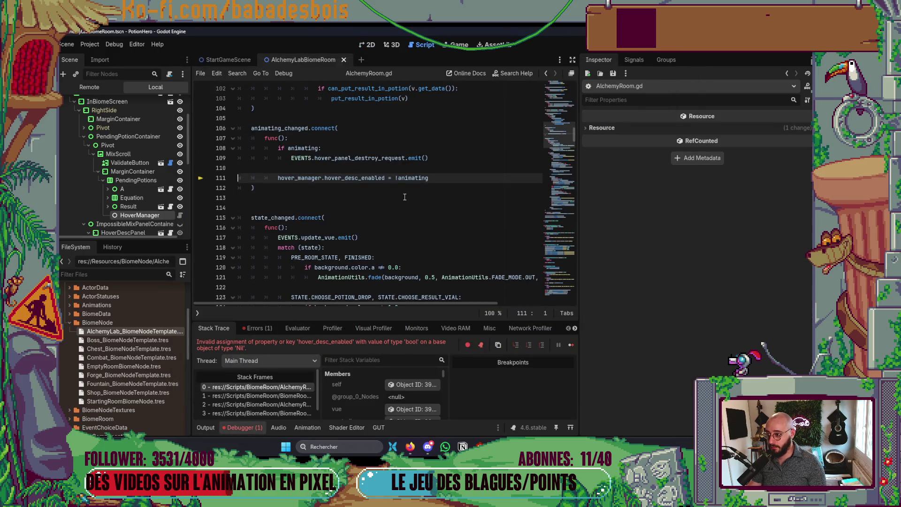
# Assign the HoverManager node to the room's Hover Manager property, then save and relaunch with F5
pyautogui.click(119, 92)
pyautogui.click(722, 387)
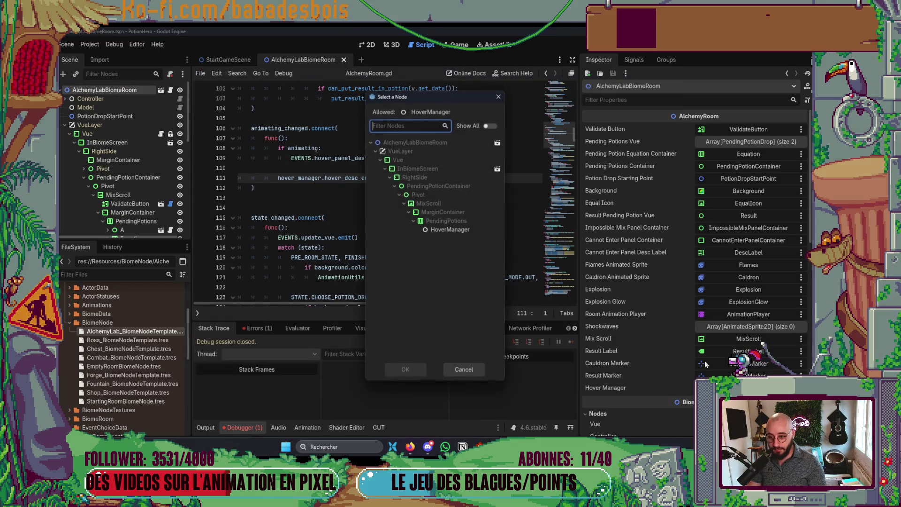
pyautogui.doubleClick(449, 229)
pyautogui.press('F5')
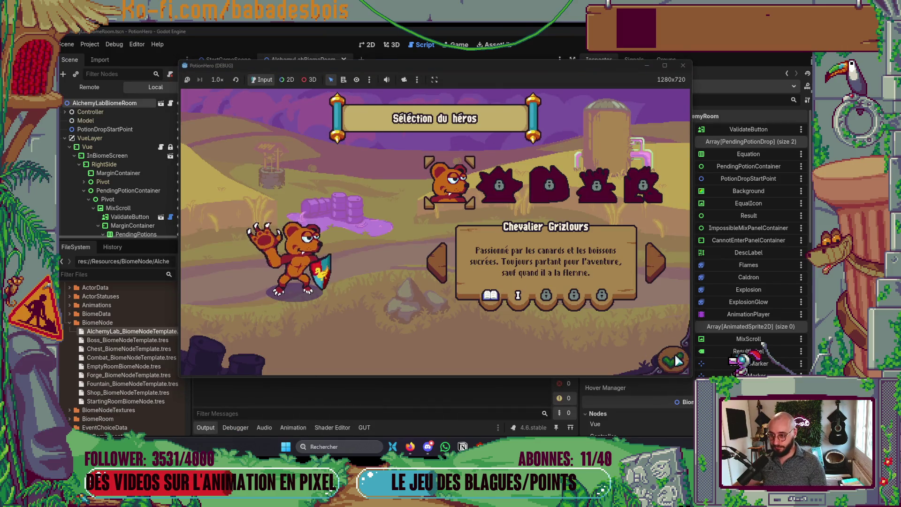
# Confirm the hero and adventure, dismiss the tutorial, and move on to the biome map
pyautogui.click(676, 360)
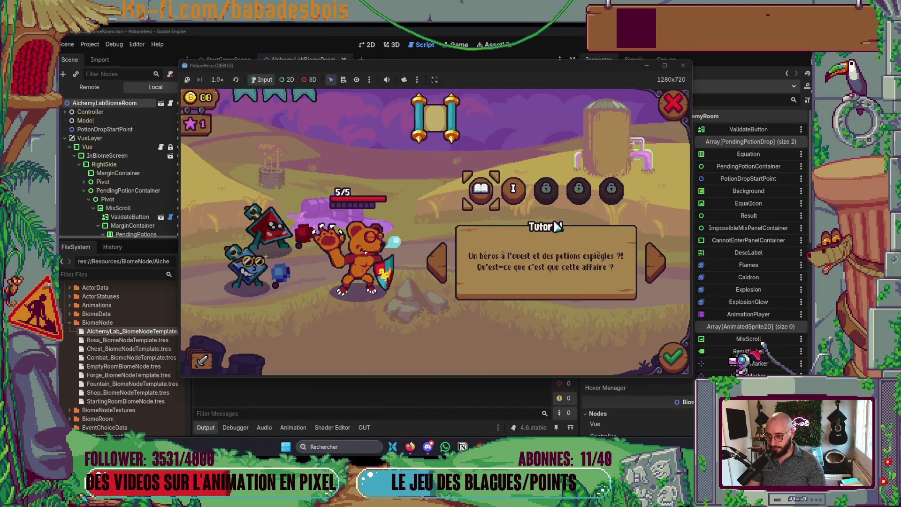
pyautogui.click(676, 360)
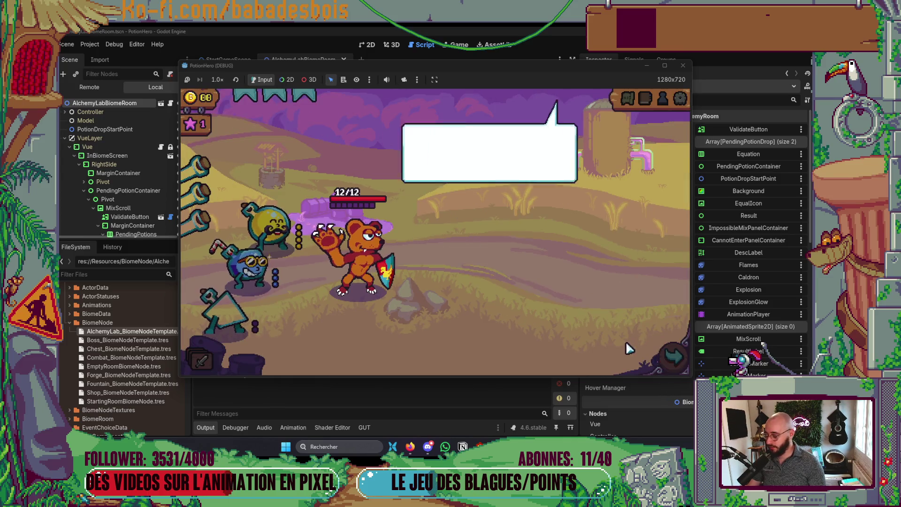
pyautogui.click(614, 334)
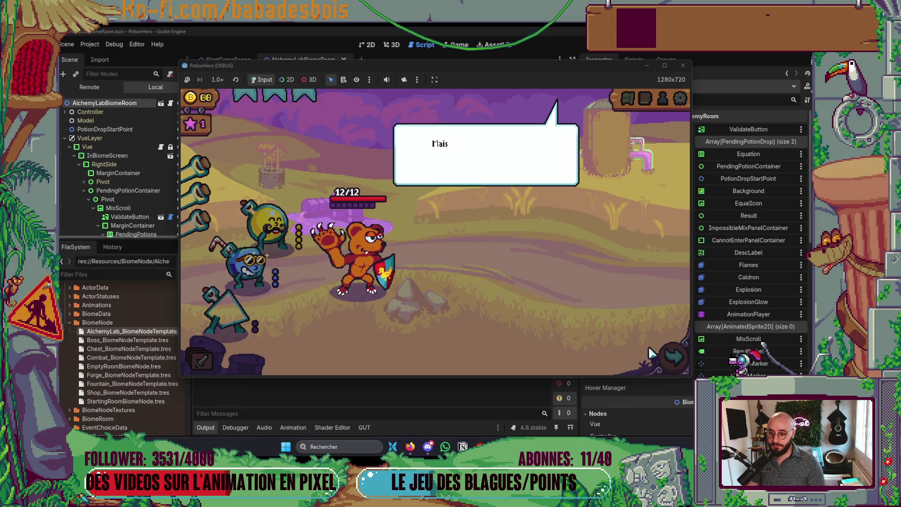
pyautogui.click(636, 347)
pyautogui.click(662, 357)
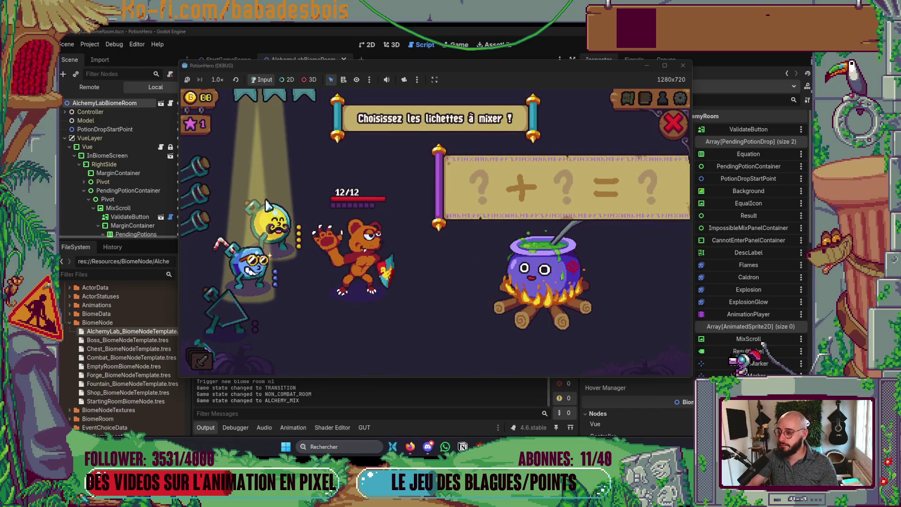
# Mix the yellow and blue flasks into a green potion, then stop the game
pyautogui.click(265, 221)
pyautogui.click(258, 269)
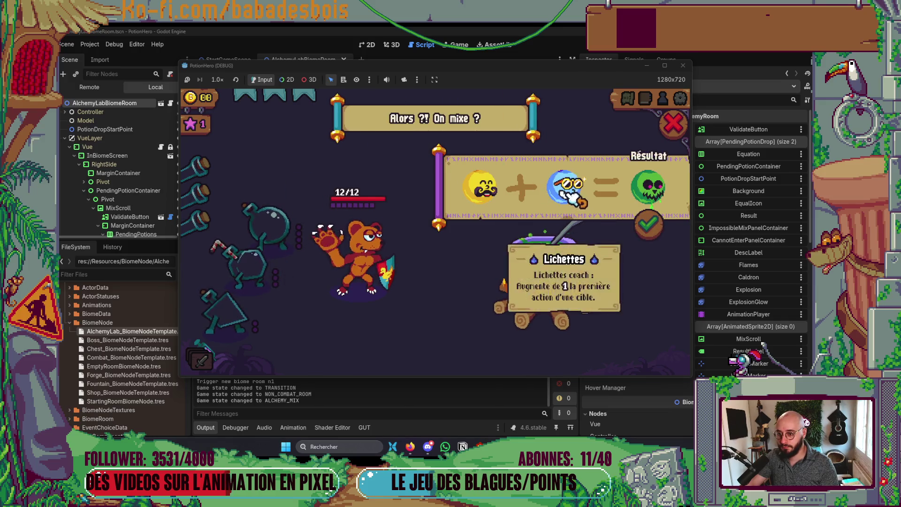
pyautogui.click(649, 225)
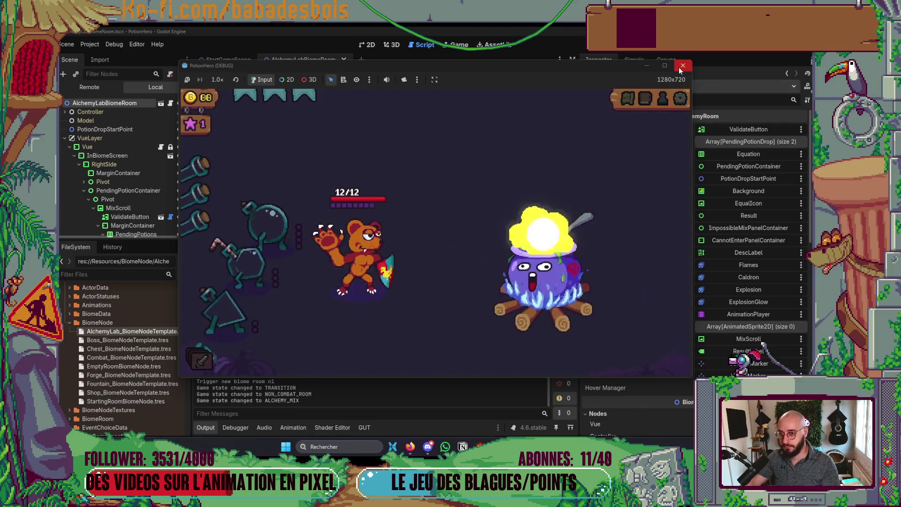
pyautogui.click(682, 66)
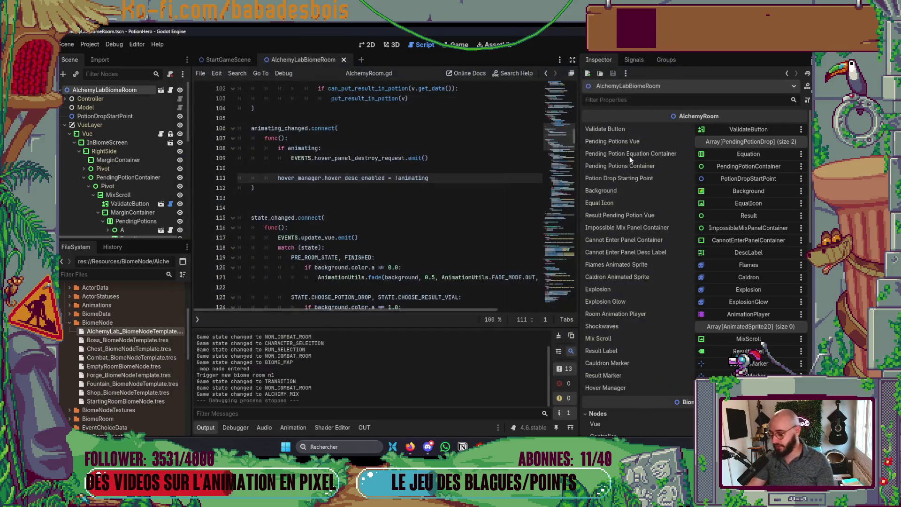
# Relaunch the game, start the Réveil de l'ours adventure, and enter the farm room
pyautogui.press('F5')
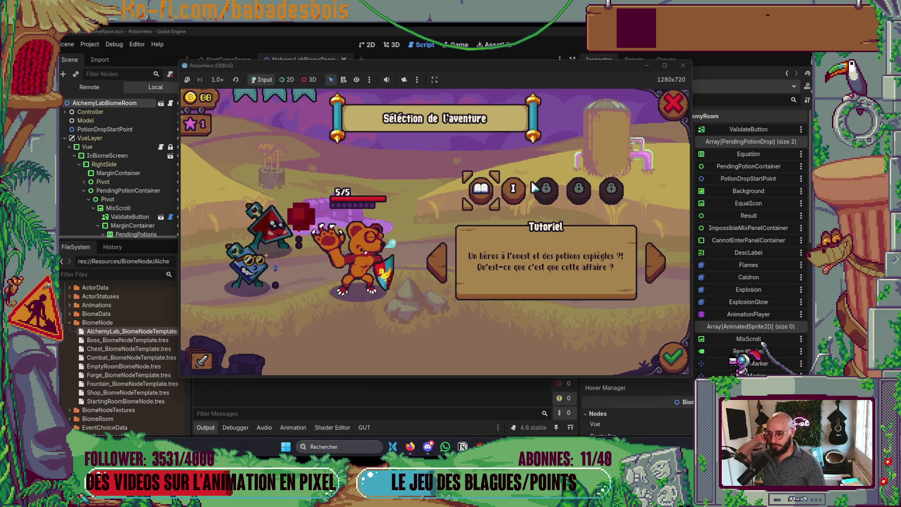
pyautogui.click(515, 187)
pyautogui.click(671, 356)
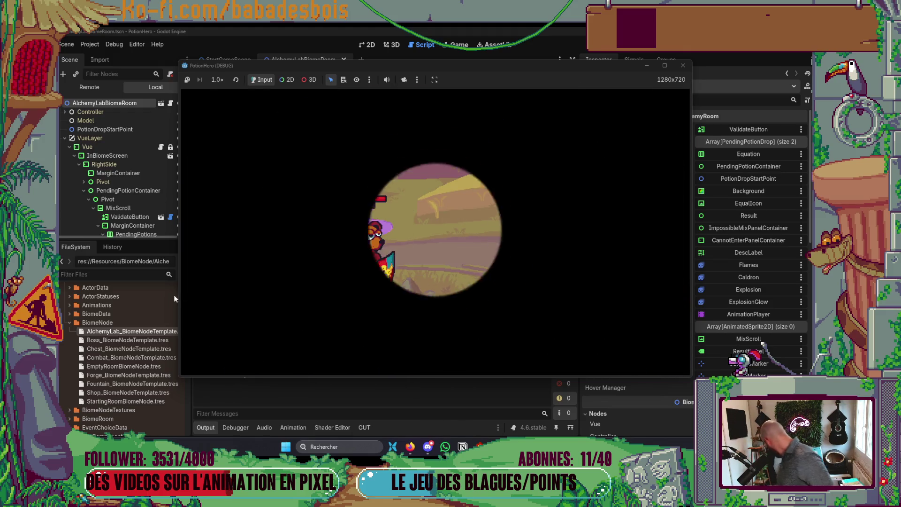
pyautogui.moveTo(246, 293)
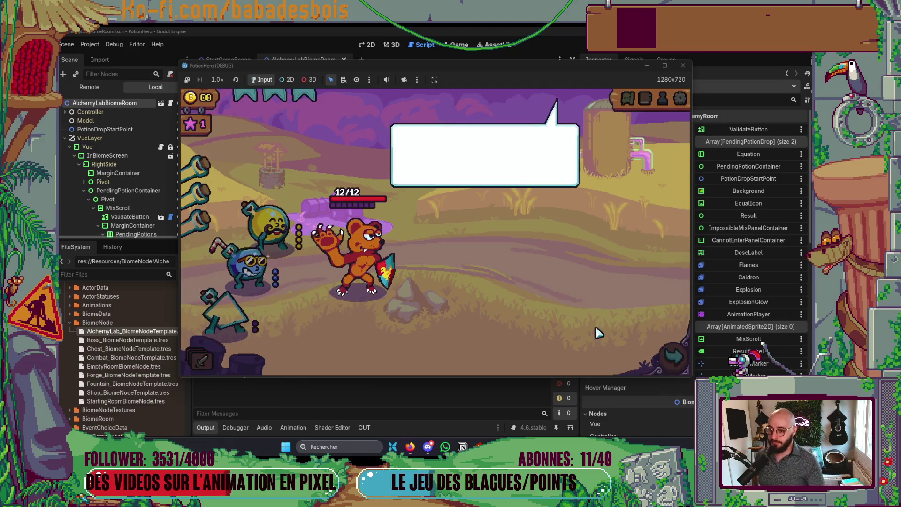
pyautogui.click(674, 355)
pyautogui.click(274, 253)
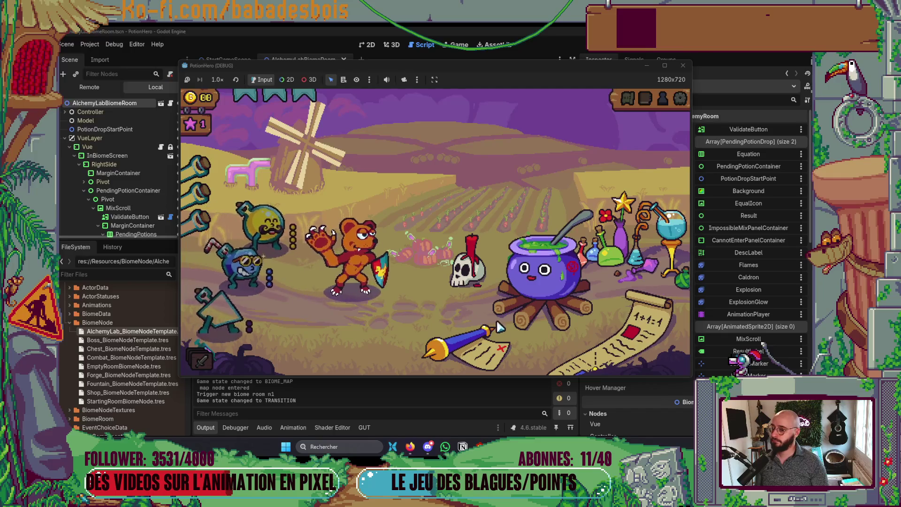
# Mix the yellow and blue potions into green, then stop the game
pyautogui.click(566, 271)
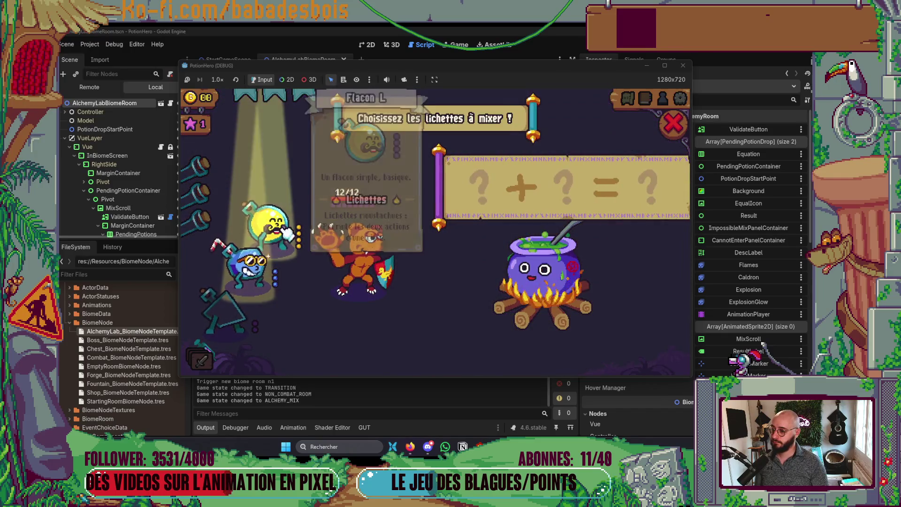
pyautogui.click(270, 224)
pyautogui.click(249, 263)
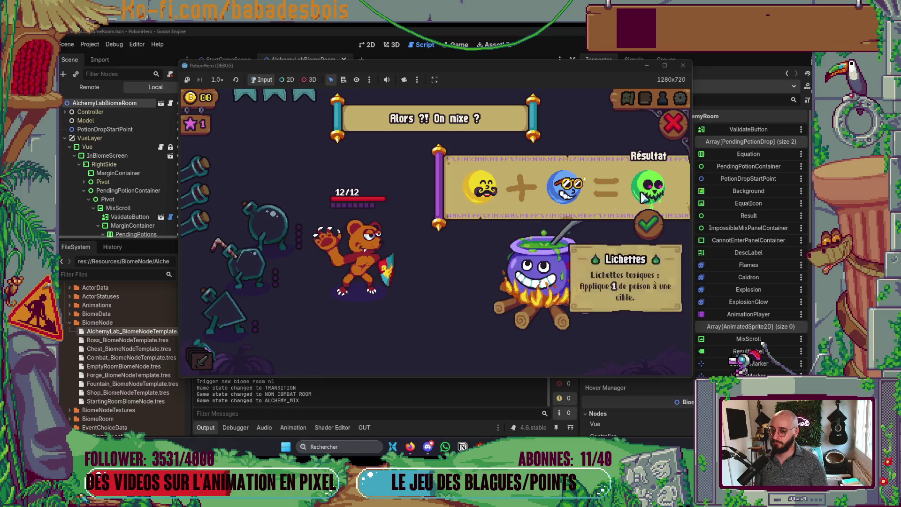
pyautogui.click(644, 233)
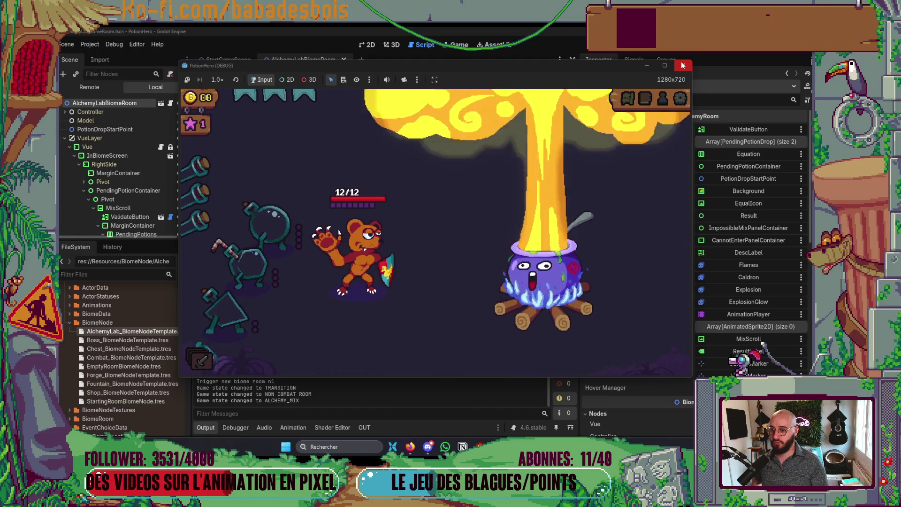
pyautogui.click(681, 64)
# Relaunch and replay Réveil de l'ours through the tutorial into the next room
pyautogui.press('F5')
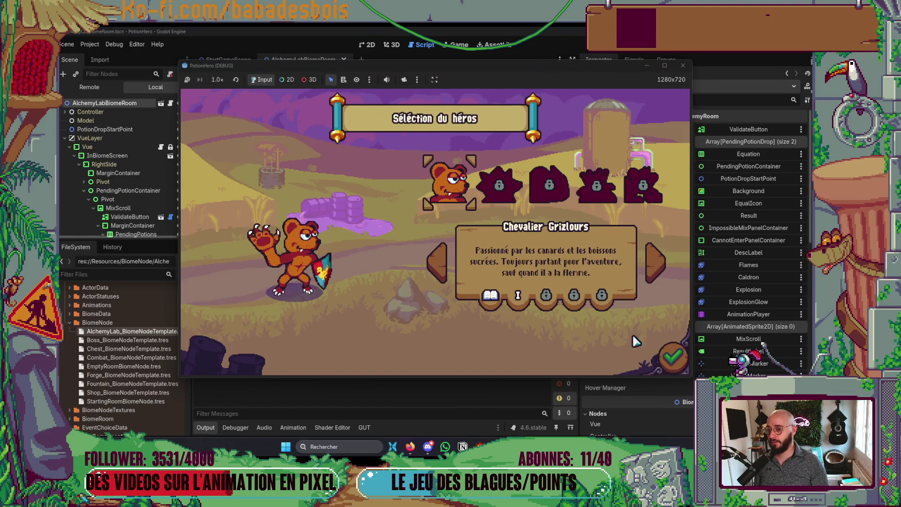
pyautogui.click(513, 190)
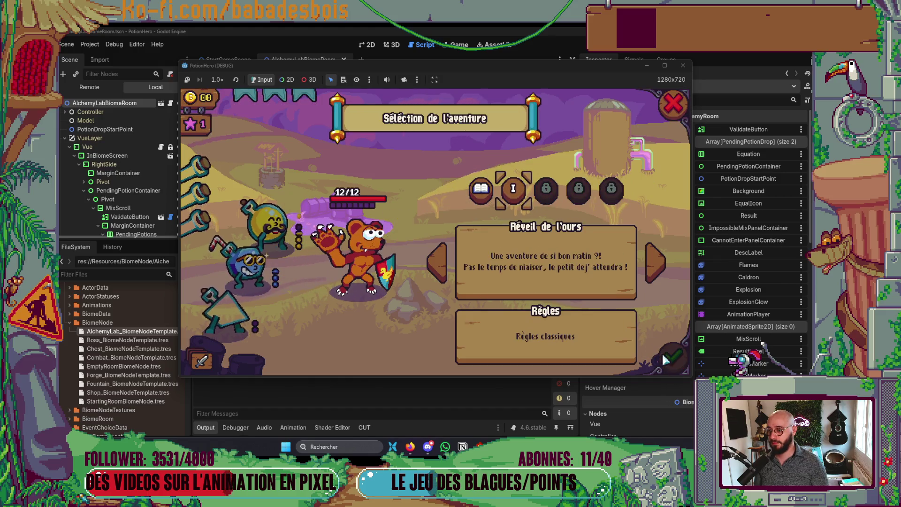
pyautogui.click(513, 190)
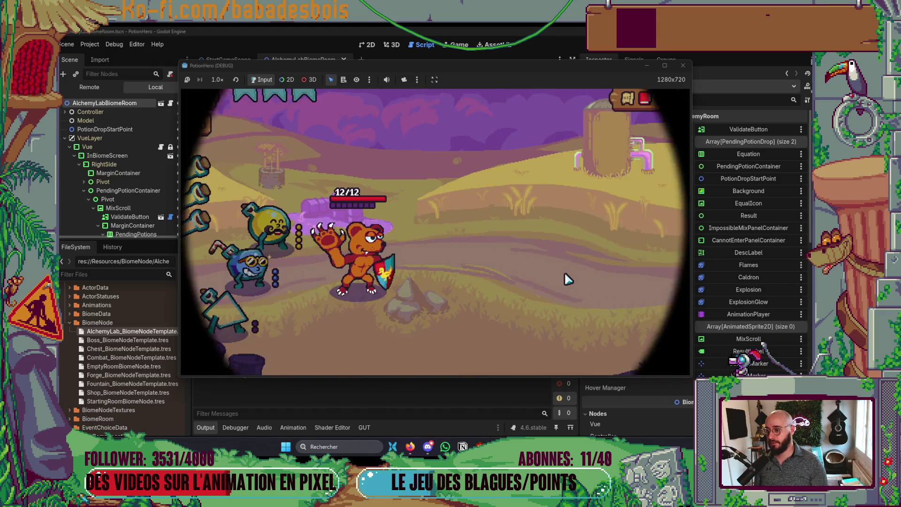
pyautogui.click(580, 284)
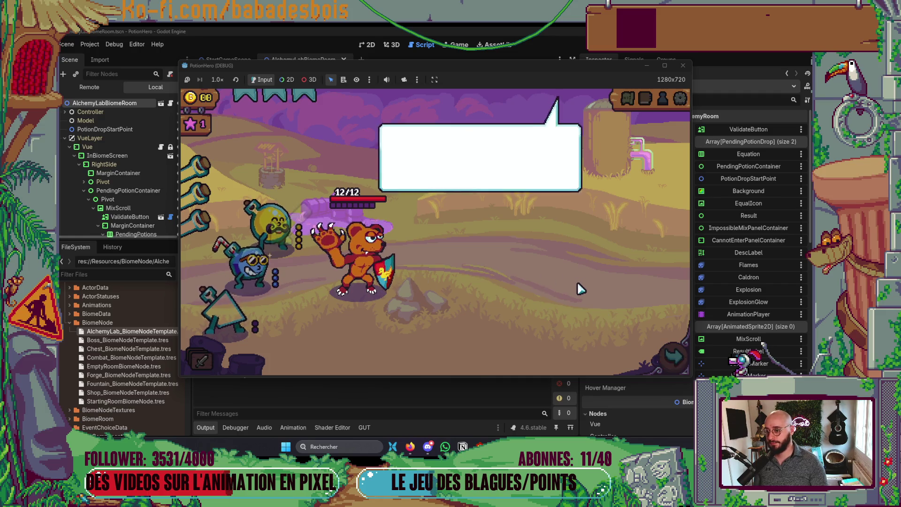
pyautogui.click(657, 359)
pyautogui.click(263, 253)
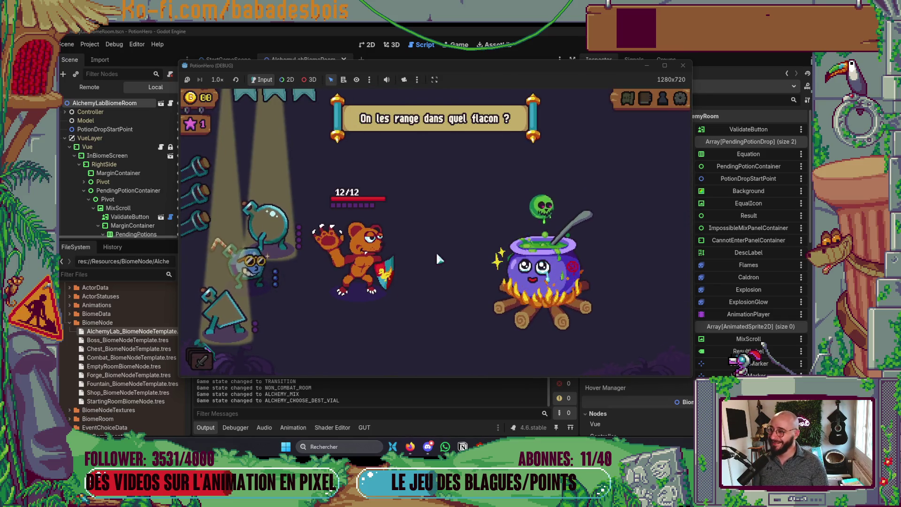
# Check the flask info cards at the vial-choice step, then close the game
pyautogui.moveTo(276, 234)
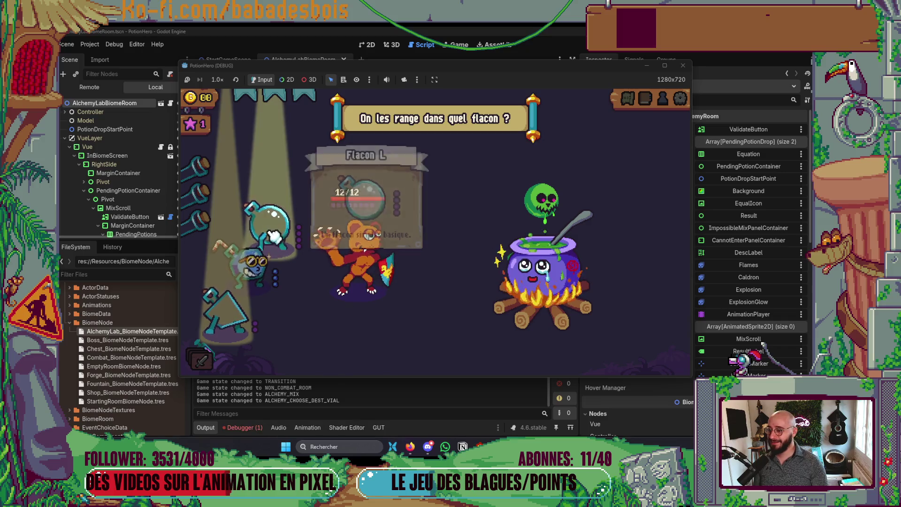
pyautogui.moveTo(227, 317)
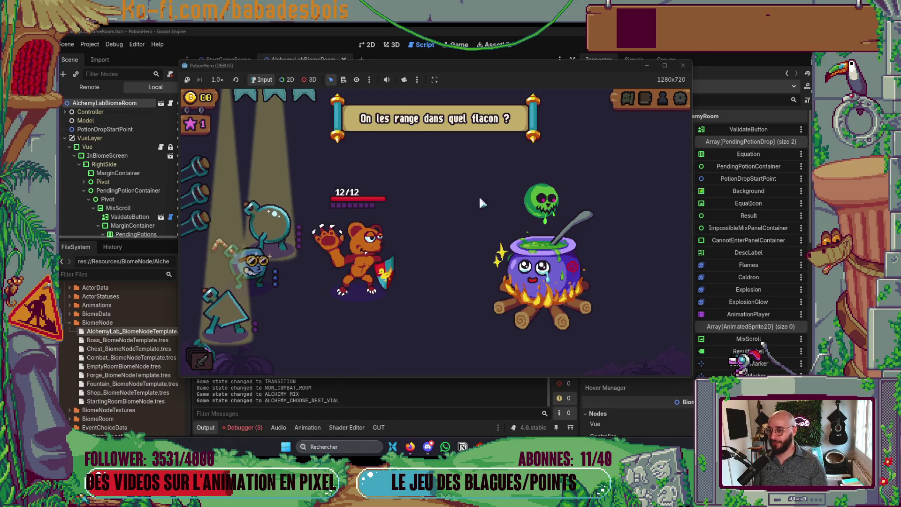
pyautogui.click(683, 65)
pyautogui.hotkey('alt', 'Tab')
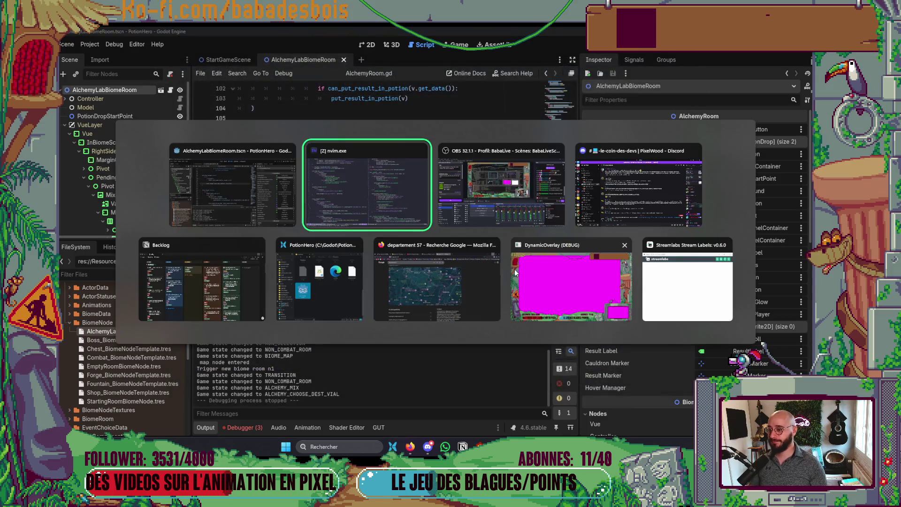
# Scroll AlchemyRoom.gd to the pending_vue canceled.connect loop near line 178
pyautogui.scroll(4, 222, 257)
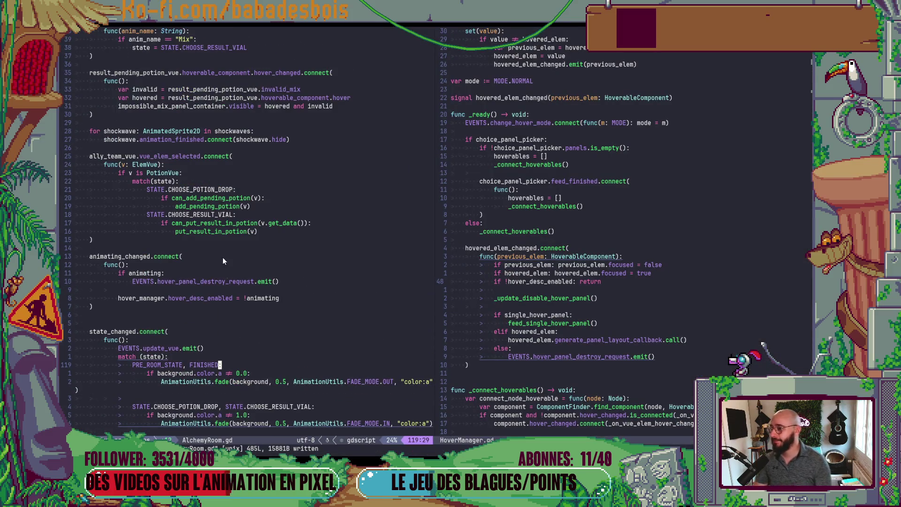
pyautogui.scroll(-2, 222, 246)
pyautogui.scroll(-2, 219, 253)
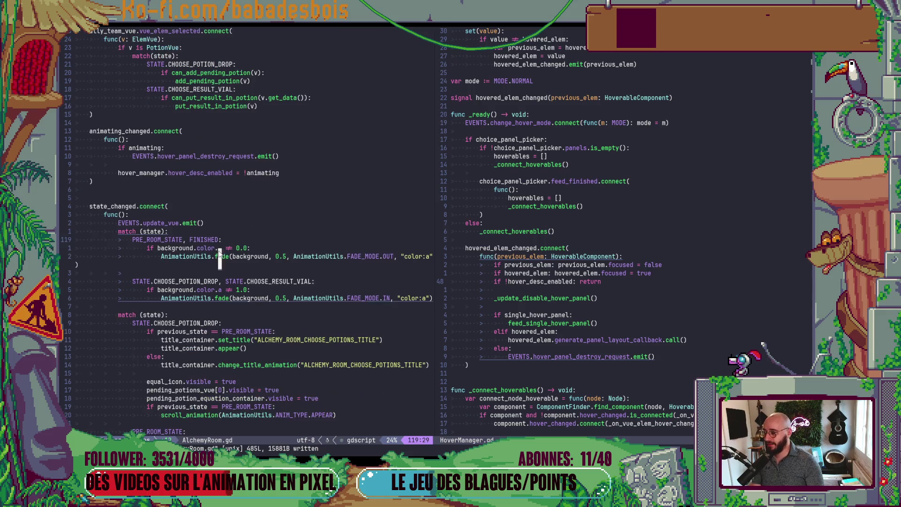
pyautogui.scroll(3, 218, 252)
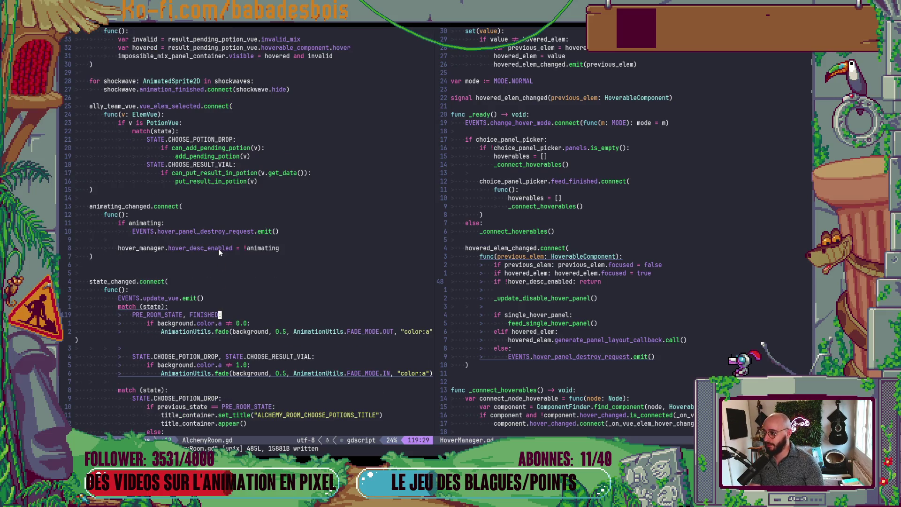
pyautogui.scroll(7, 218, 252)
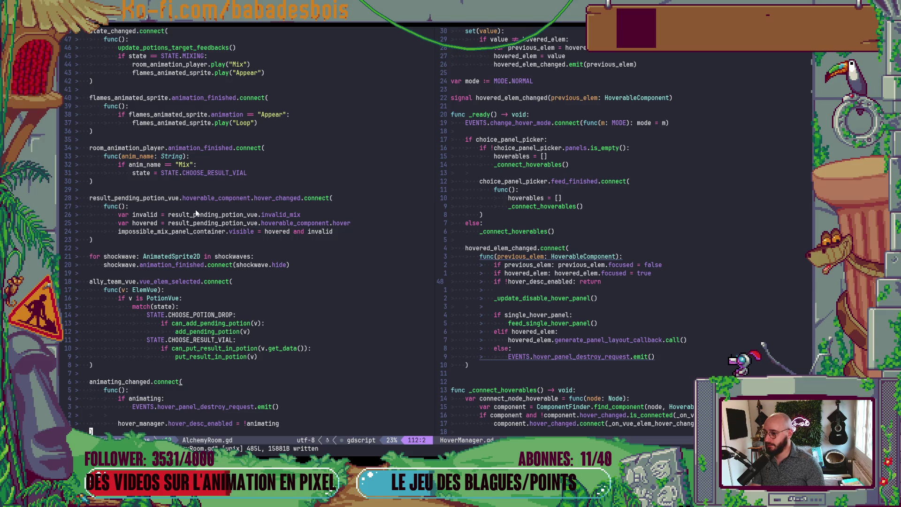
pyautogui.scroll(3, 130, 205)
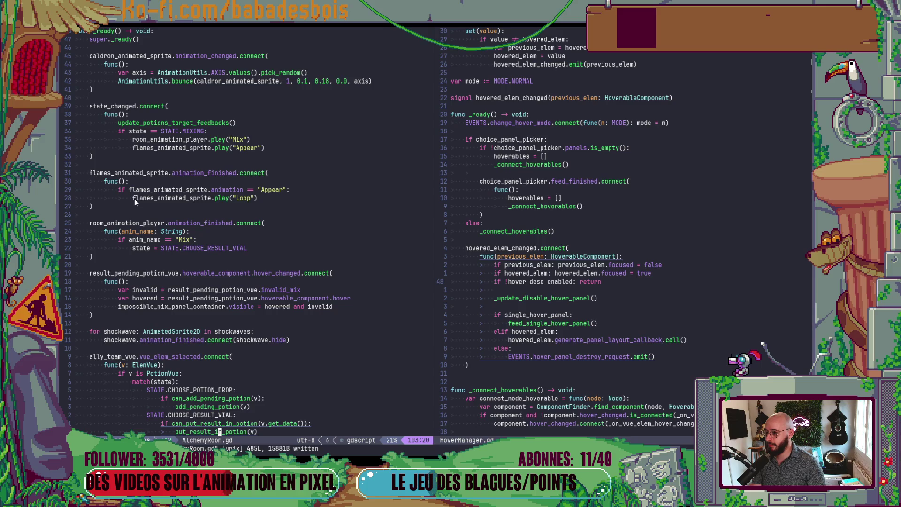
pyautogui.scroll(-17, 141, 211)
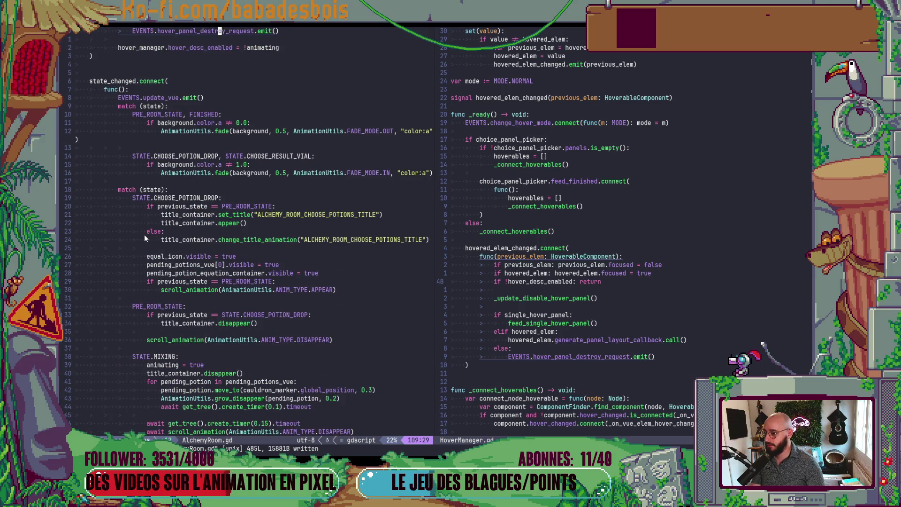
pyautogui.scroll(-4, 145, 235)
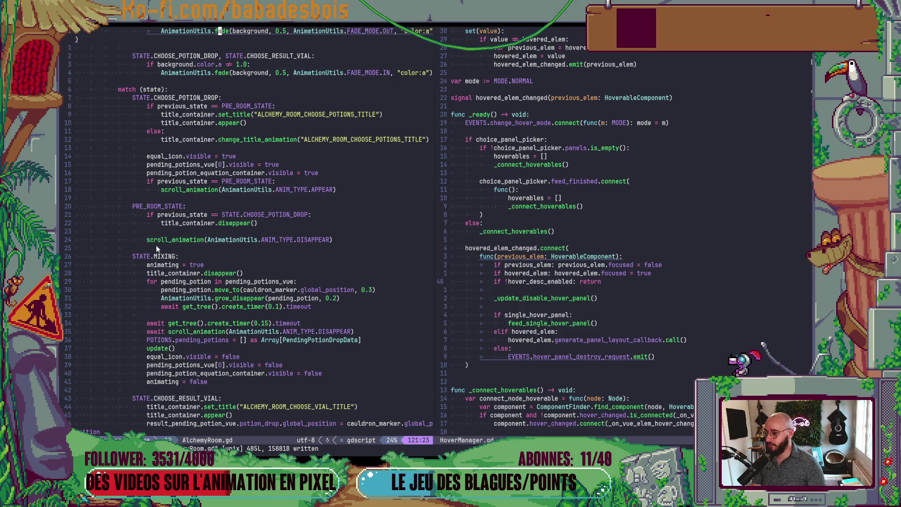
pyautogui.scroll(18, 188, 246)
pyautogui.scroll(4, 227, 240)
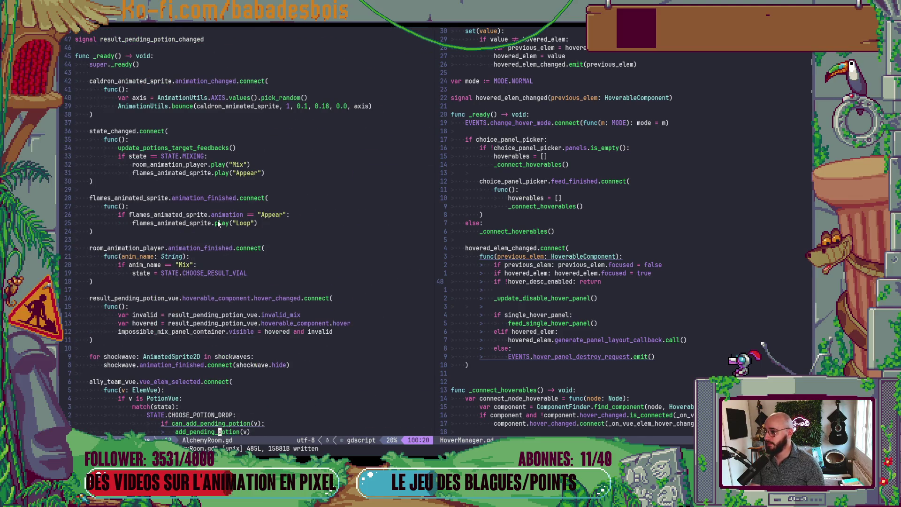
pyautogui.scroll(-20, 218, 224)
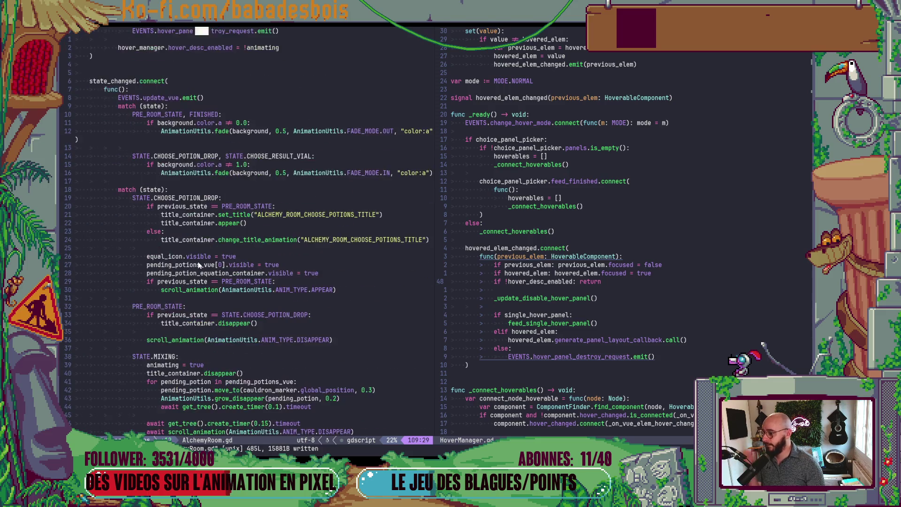
pyautogui.scroll(-9, 197, 265)
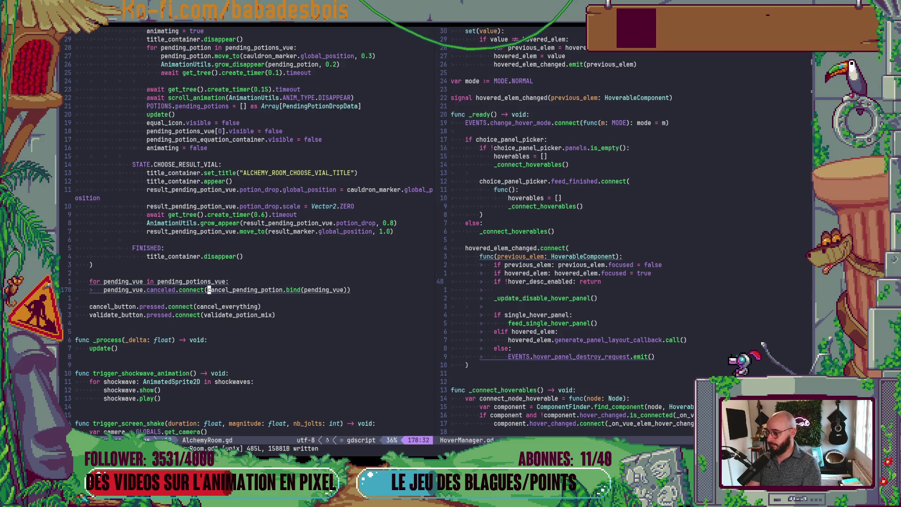
# Break the cancel_pending_potion.bind(pending_vue) callback and its closing parenthesis onto separate lines
pyautogui.press('i')
pyautogui.press('Return')
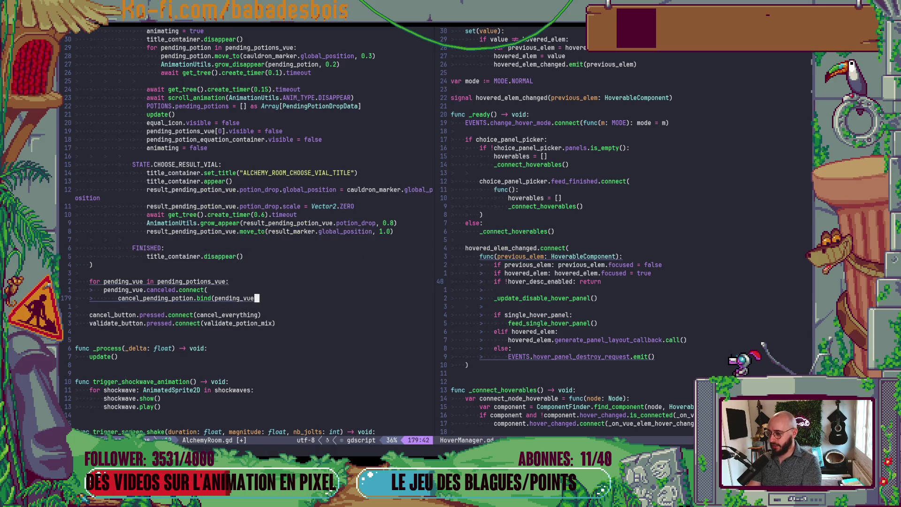
pyautogui.press('Right')
pyautogui.press('Return')
pyautogui.press('Return')
pyautogui.press('BackSpace')
pyautogui.press('BackSpace')
pyautogui.press('BackSpace')
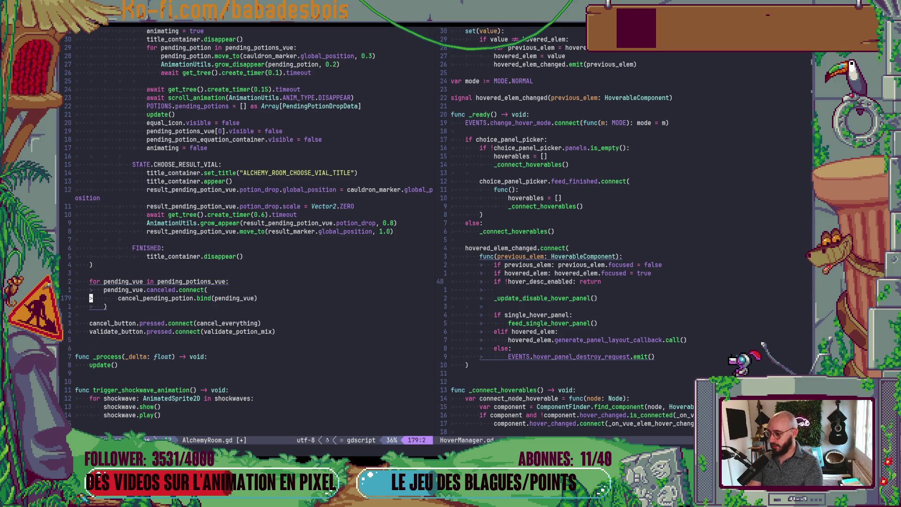
# Wrap the callback in func(): with an 'if state == STATE.CHOOSE_POTION_DROP:' check
pyautogui.hotkey('shift', 'o')
pyautogui.write('func():')
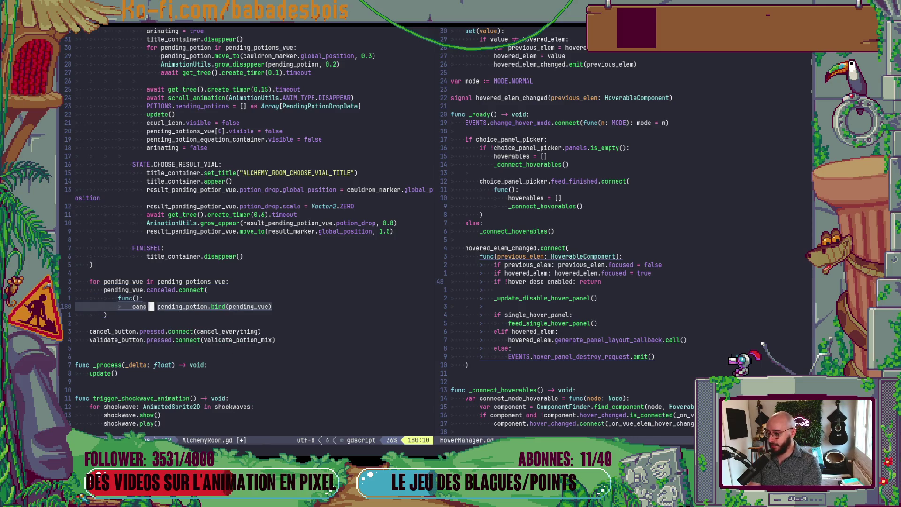
pyautogui.hotkey('shift', 'o')
pyautogui.write('hover')
pyautogui.write('u')
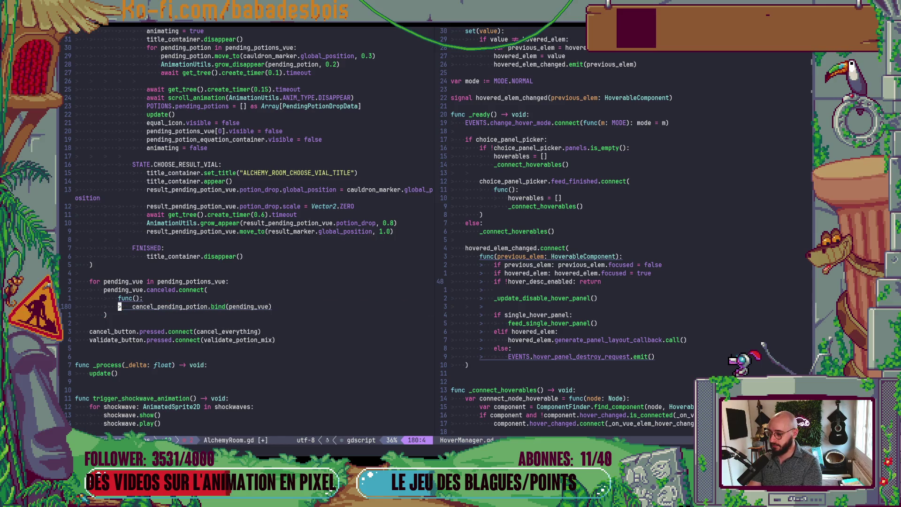
pyautogui.hotkey('shift', 'o')
pyautogui.write('if')
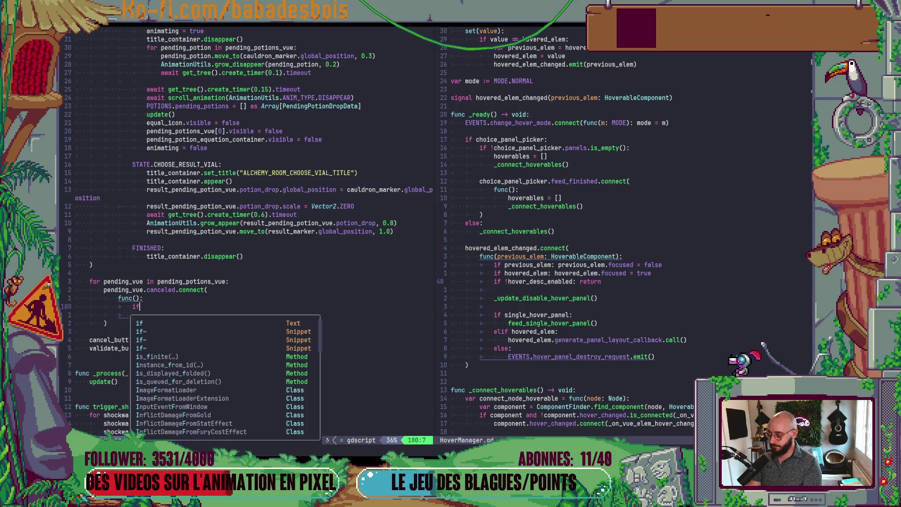
pyautogui.write(' state ==')
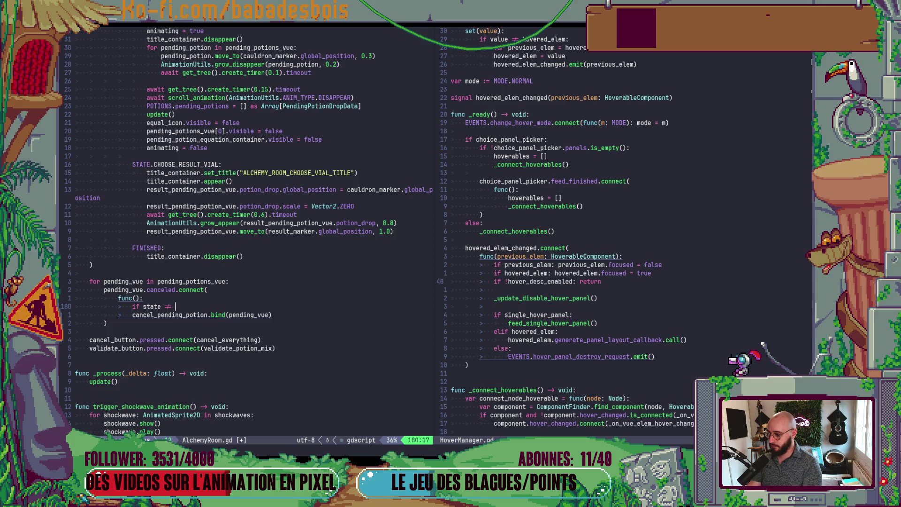
pyautogui.write('STATE')
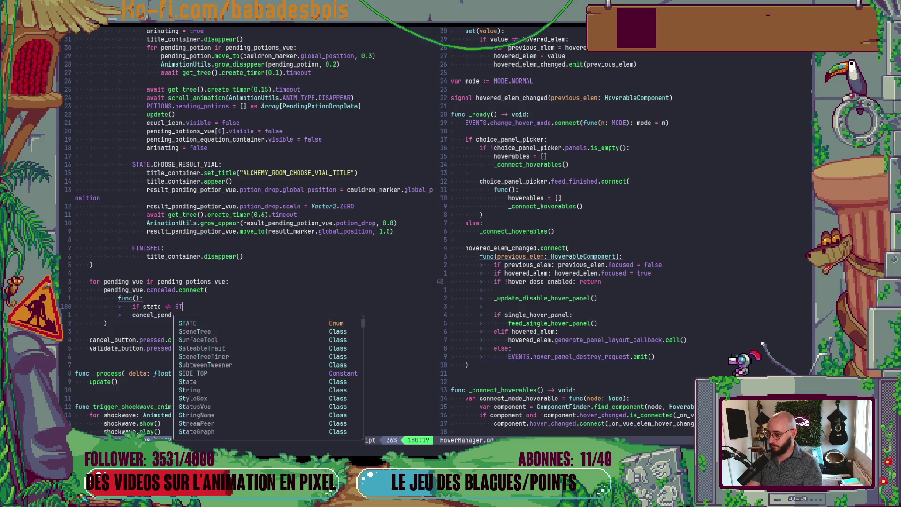
pyautogui.write('.M')
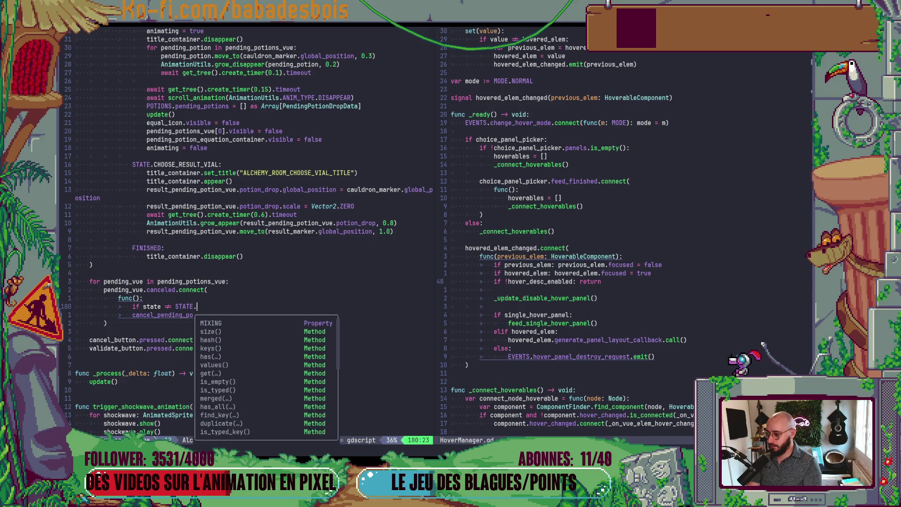
pyautogui.write('CH')
pyautogui.press('Return')
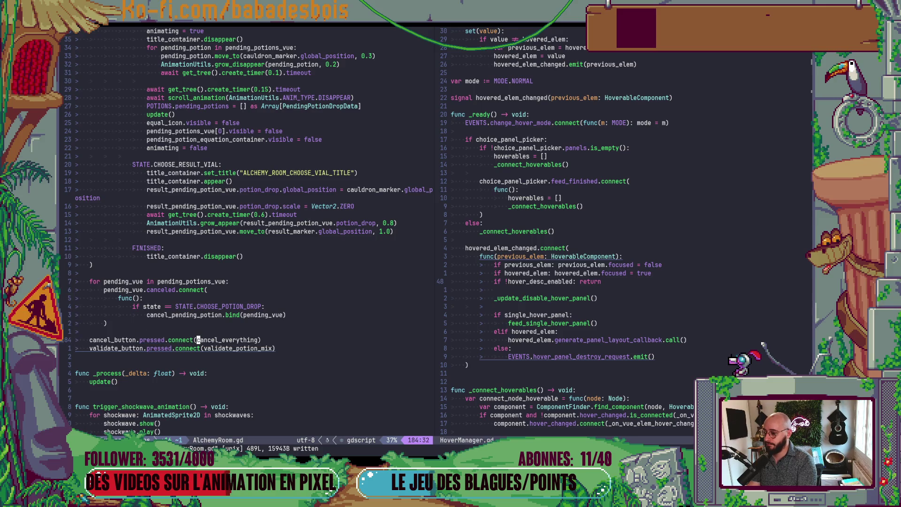
# Split the cancel_button connection the same way, then undo that change
pyautogui.press('a')
pyautogui.press('Return')
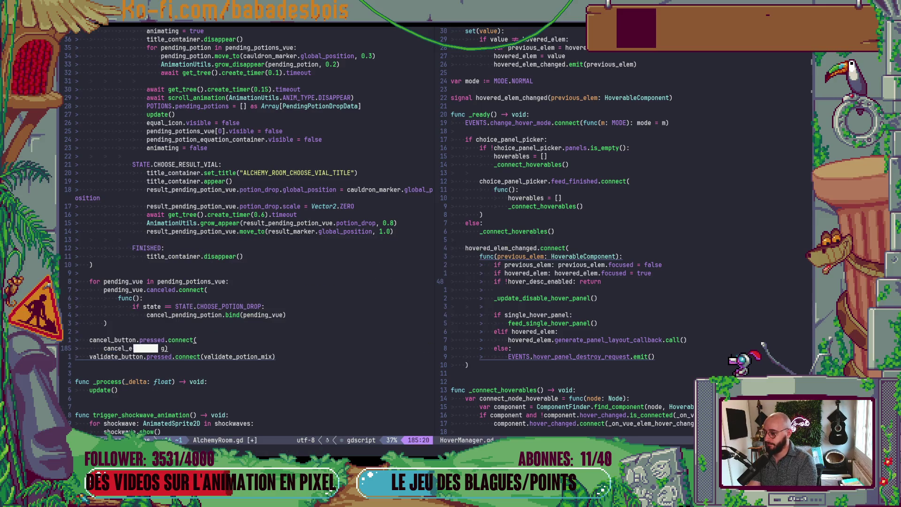
pyautogui.press('Return')
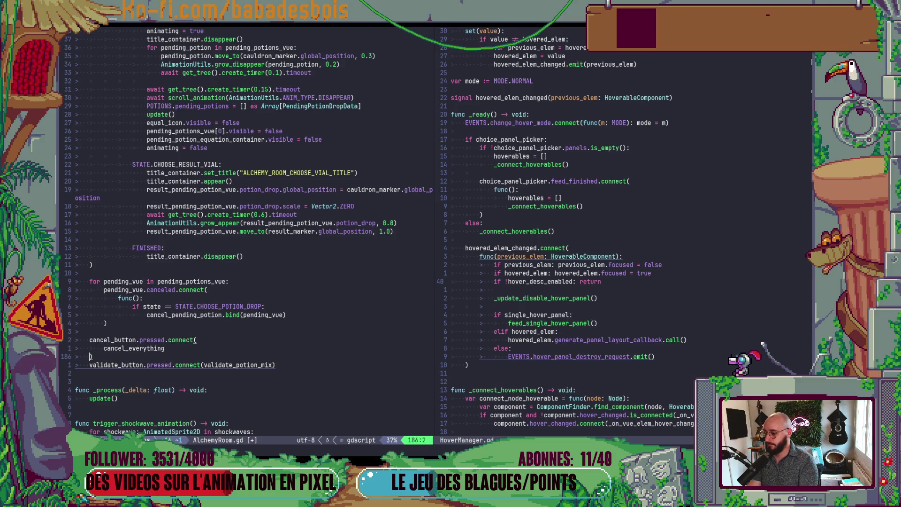
pyautogui.press('u')
pyautogui.press('u')
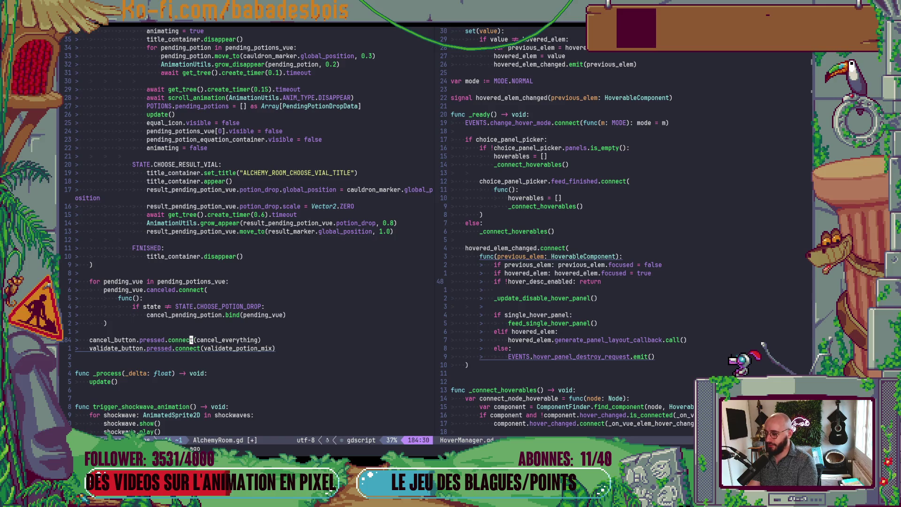
# Remove the state-check wrapper around the cancel button callback and rejoin it onto the connect line
pyautogui.press('g')
pyautogui.press('d')
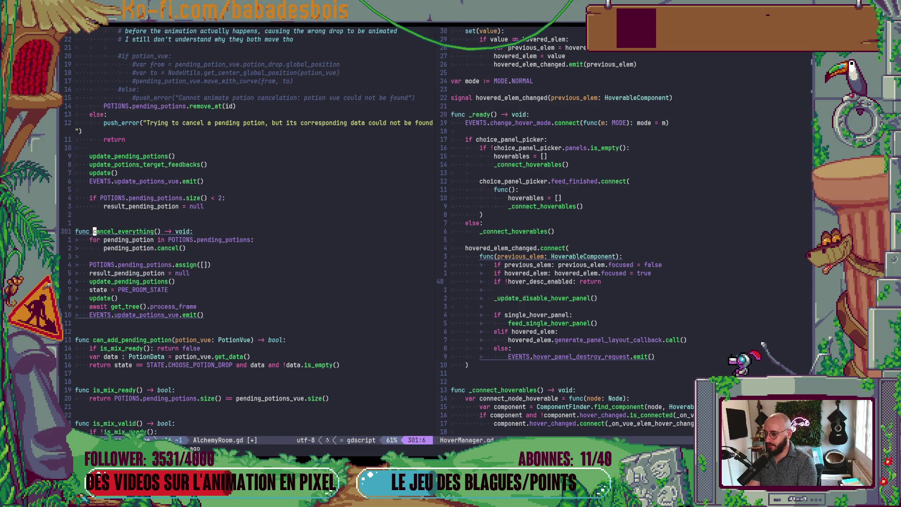
pyautogui.hotkey('ctrl', 'o')
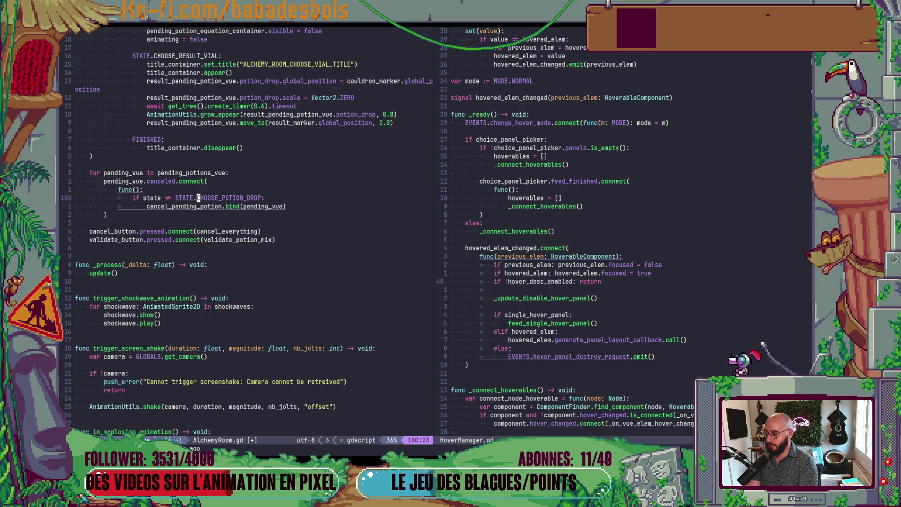
pyautogui.press('d')
pyautogui.press('k')
pyautogui.press('less')
pyautogui.press('less')
pyautogui.press('less')
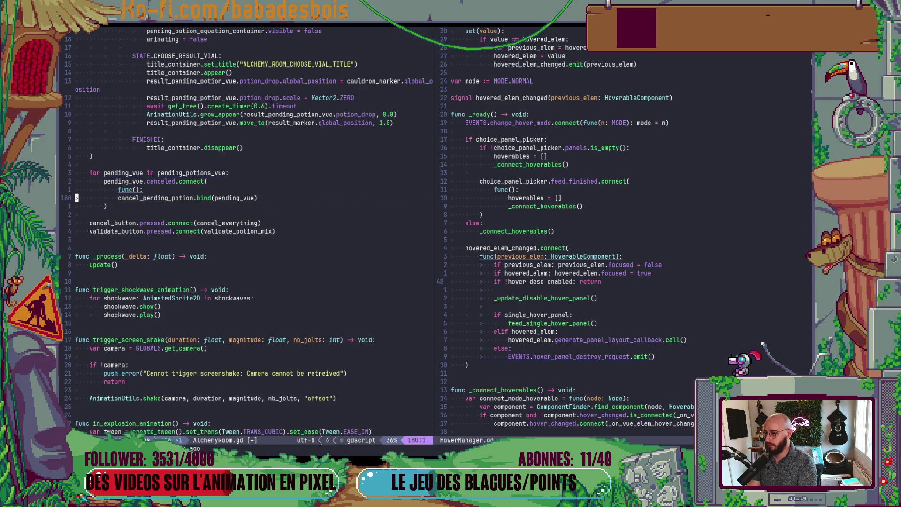
pyautogui.press('J')
pyautogui.press('k')
pyautogui.press('J')
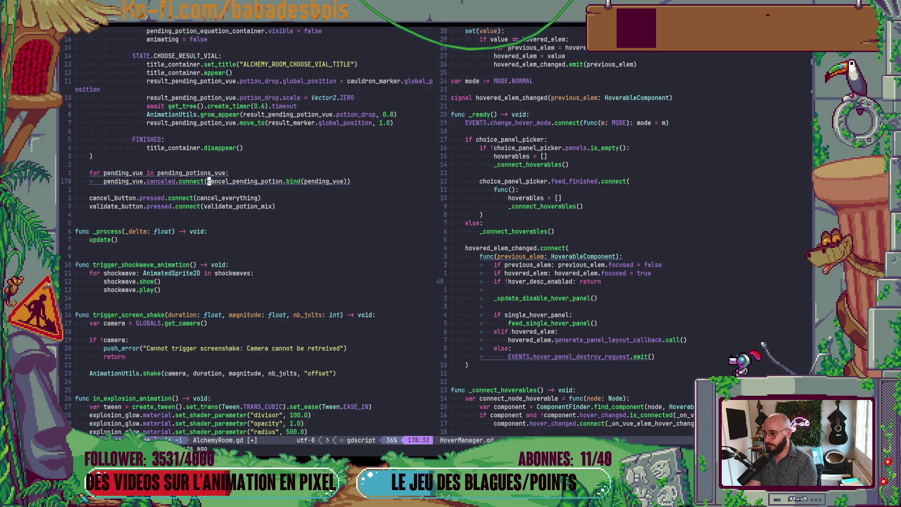
# Add 'if state != STATE.CHOOSE_POTION_DROP: return' at the top of cancel_everything
pyautogui.press('g')
pyautogui.press('d')
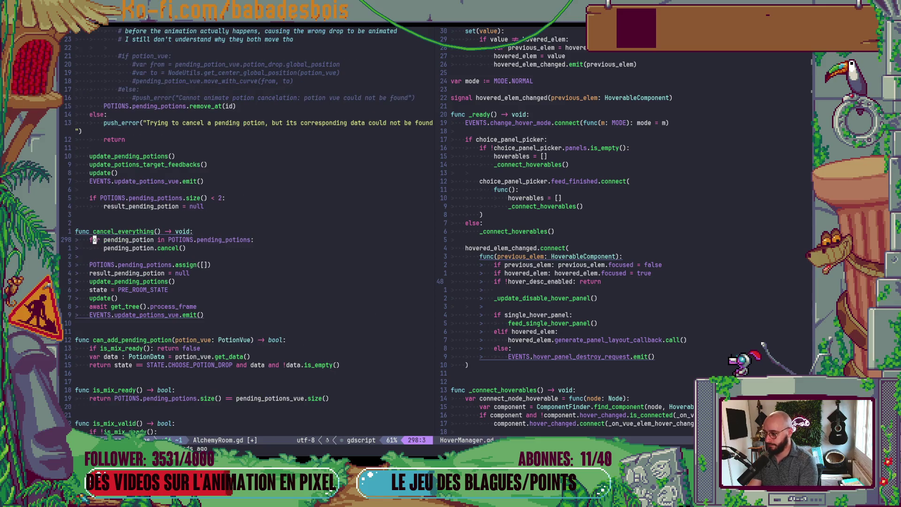
pyautogui.write('Oif stats')
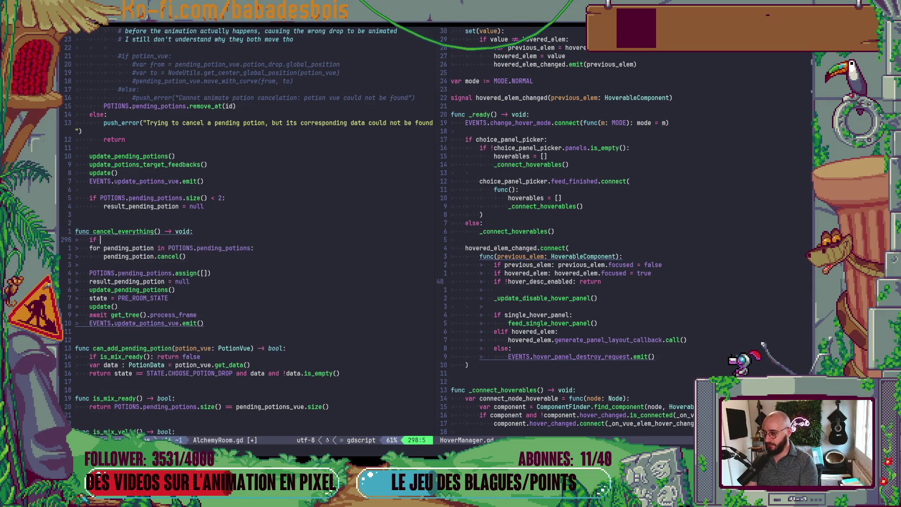
pyautogui.press('BackSpace')
pyautogui.press('BackSpace')
pyautogui.write('e != S')
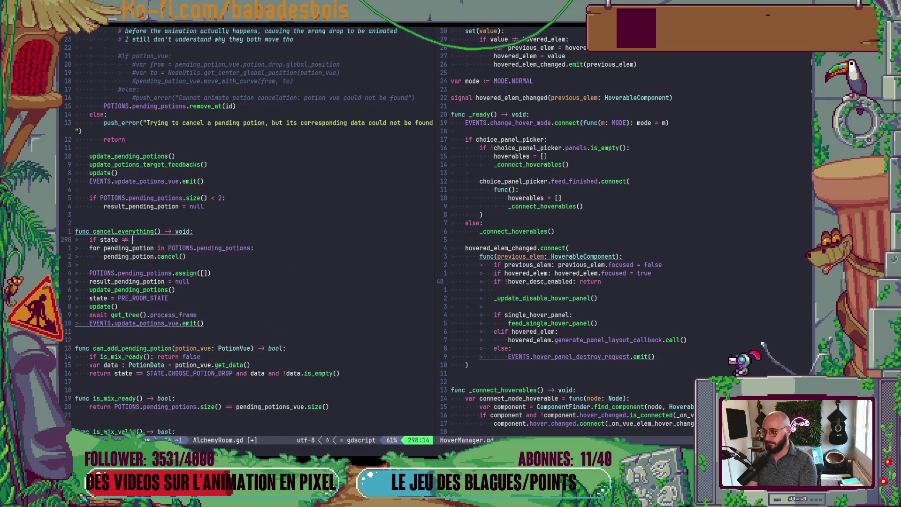
pyautogui.write('T')
pyautogui.press('Tab')
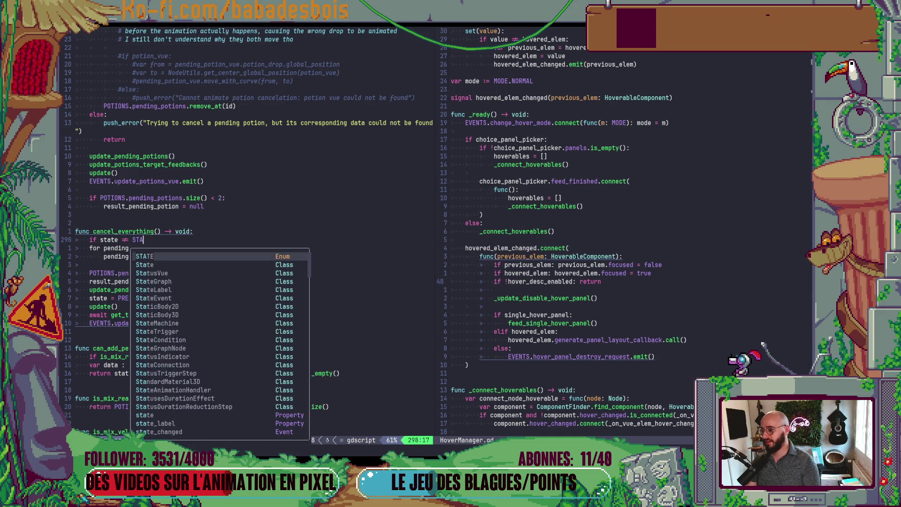
pyautogui.press('Return')
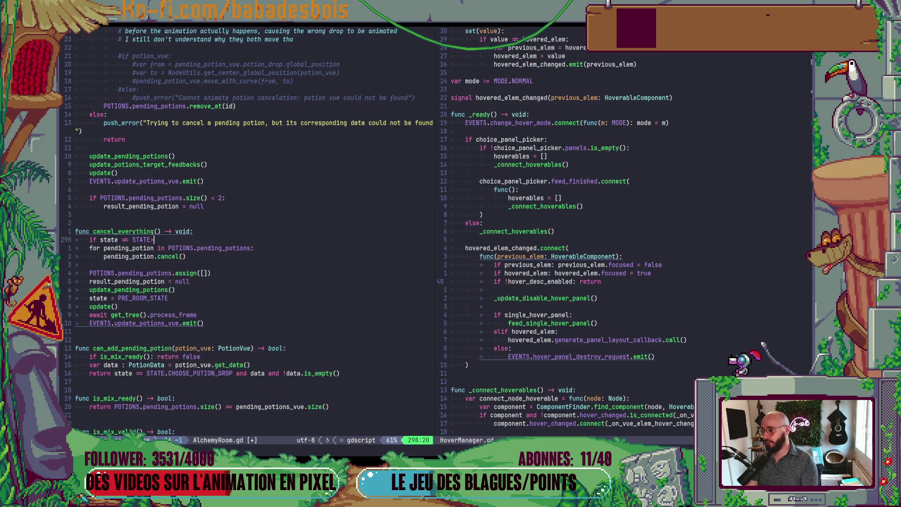
pyautogui.write('.')
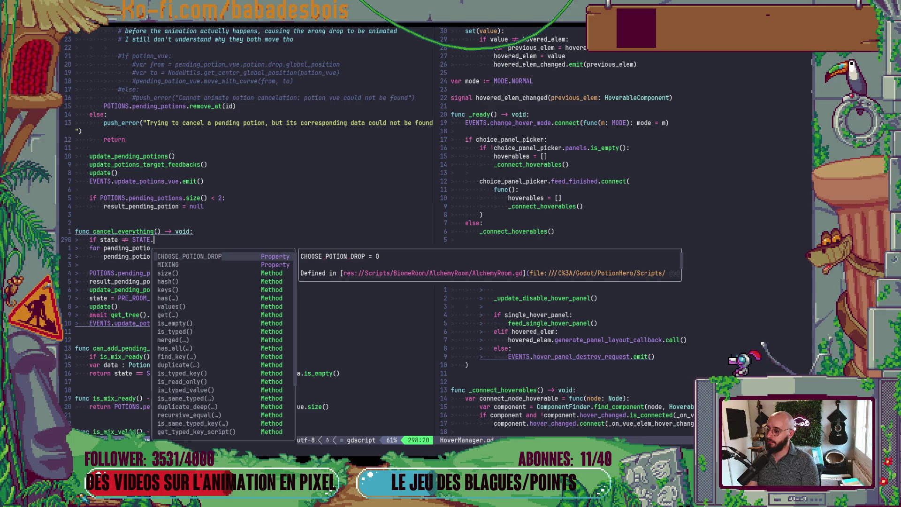
pyautogui.press('Tab')
pyautogui.write(':')
pyautogui.press('Return')
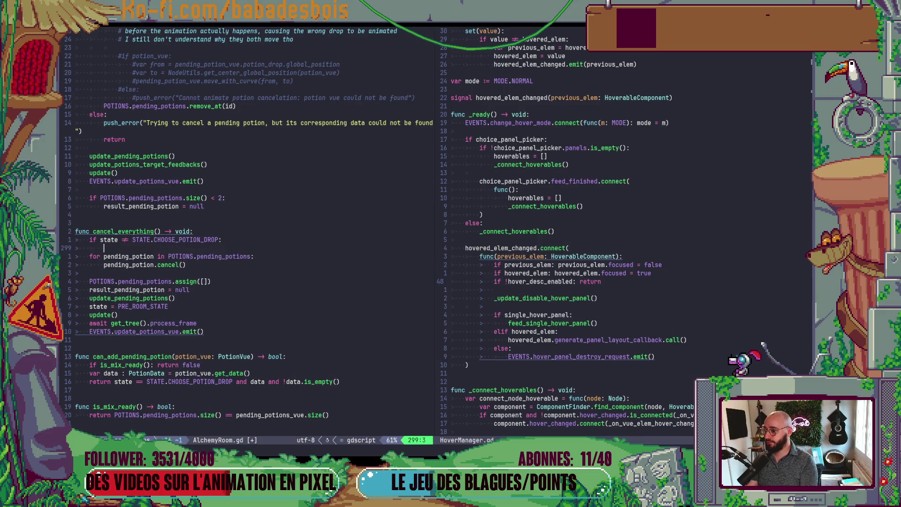
pyautogui.write('return')
pyautogui.press('Return')
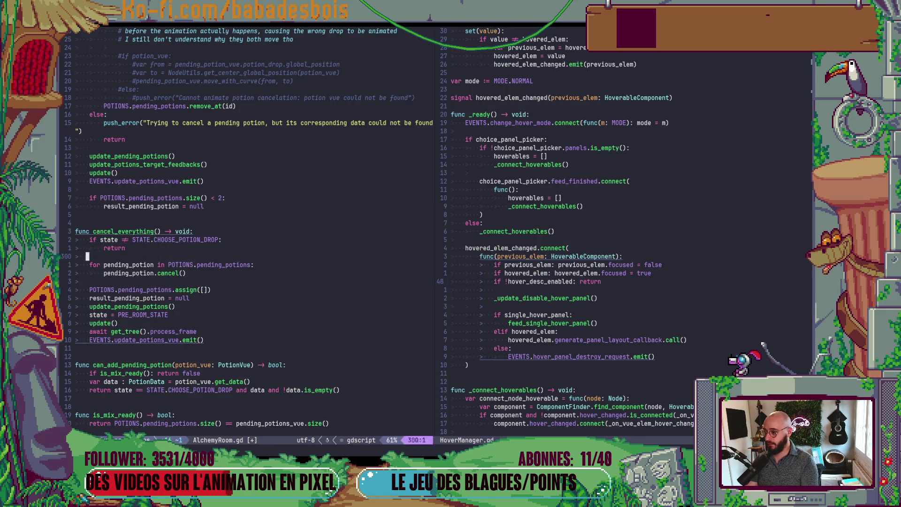
pyautogui.press('Escape')
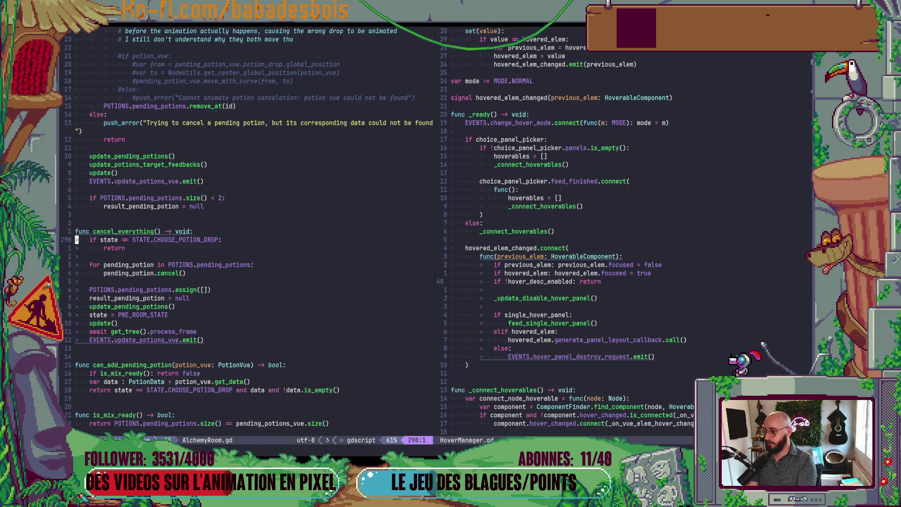
# Paste the same state guard into cancel_pending_potion, then launch the game in Godot
pyautogui.hotkey('ctrl', 'd')
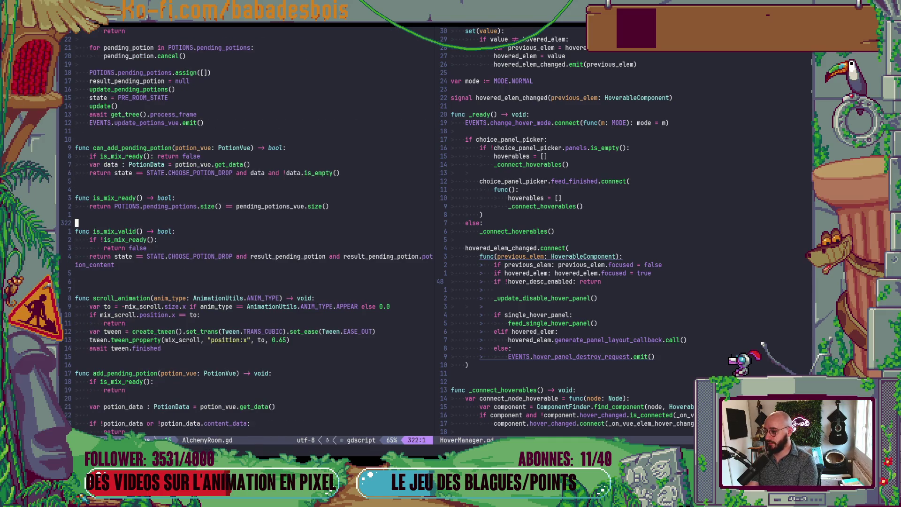
pyautogui.hotkey('ctrl', 'd')
pyautogui.hotkey('ctrl', 'd')
pyautogui.hotkey('ctrl', 'd')
pyautogui.hotkey('ctrl', 'd')
pyautogui.hotkey('ctrl', 'd')
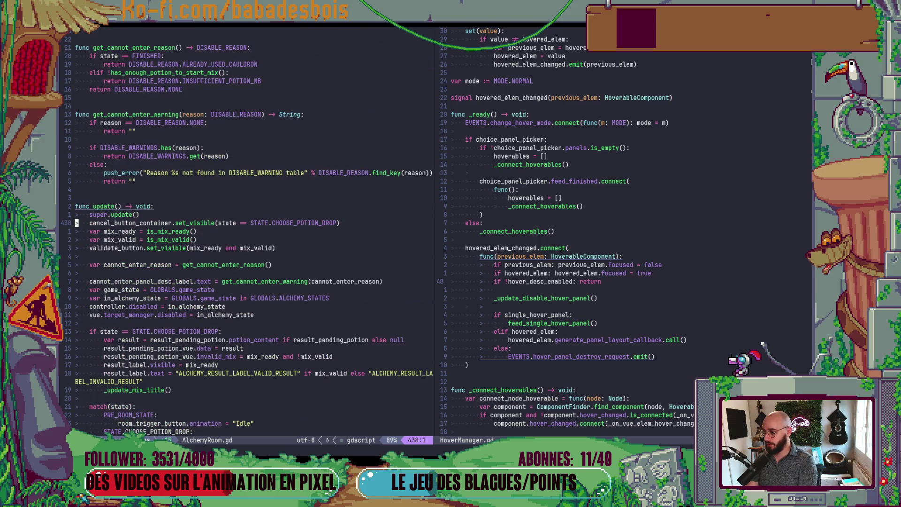
pyautogui.hotkey('ctrl', 'd')
pyautogui.press('space')
pyautogui.press('s')
pyautogui.press('s')
pyautogui.write('cancel')
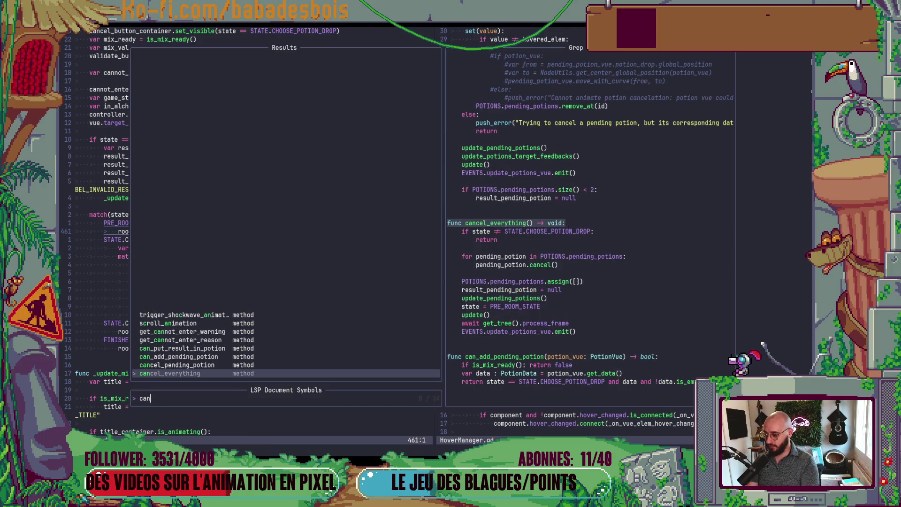
pyautogui.press('Return')
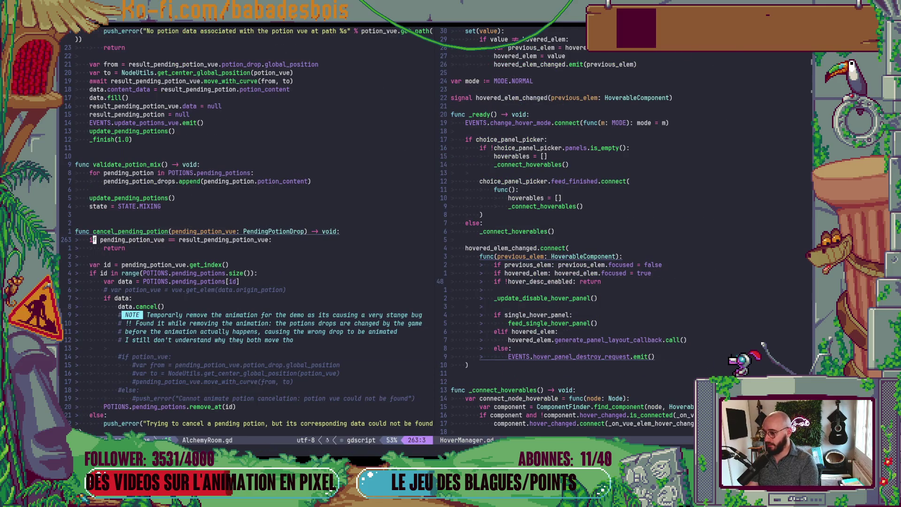
pyautogui.press('P')
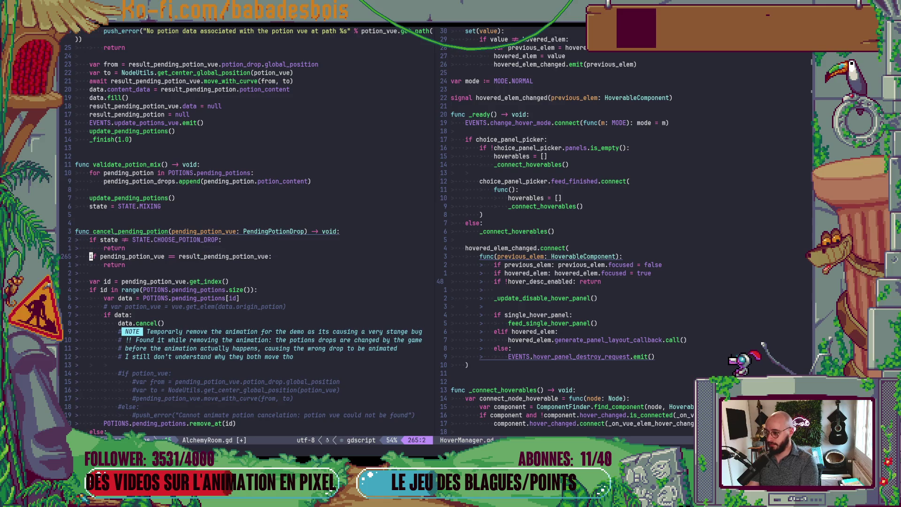
pyautogui.press('[')
pyautogui.press('space')
pyautogui.hotkey('alt', 'Tab')
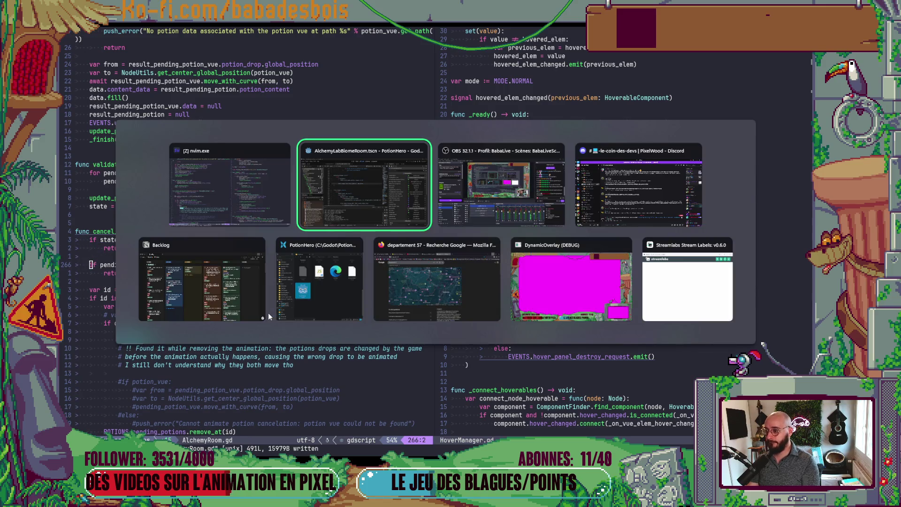
pyautogui.press('F5')
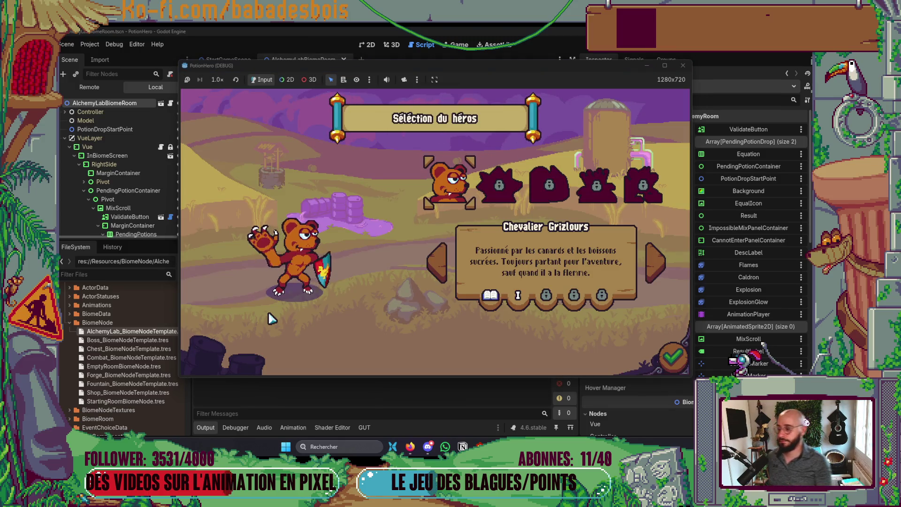
# Confirm the hero, start the adventure, dismiss the tutorial and enter the cauldron node
pyautogui.click(661, 353)
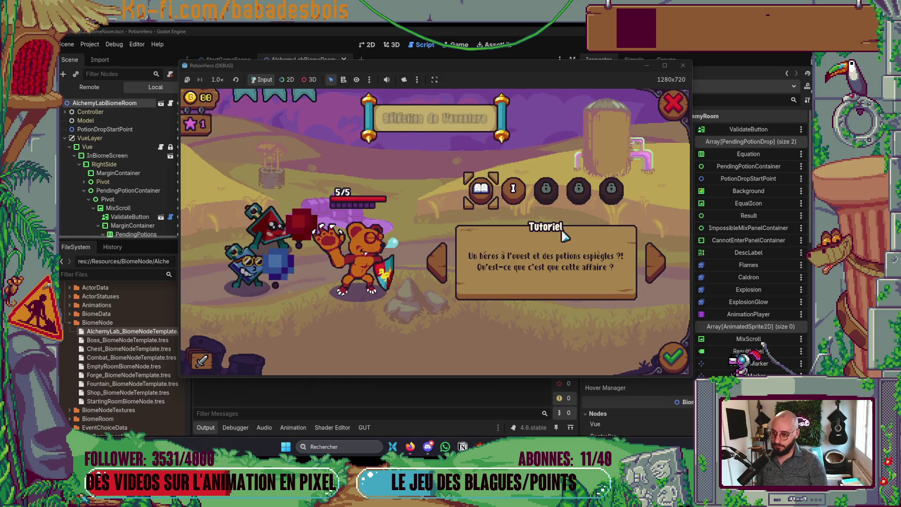
pyautogui.click(671, 357)
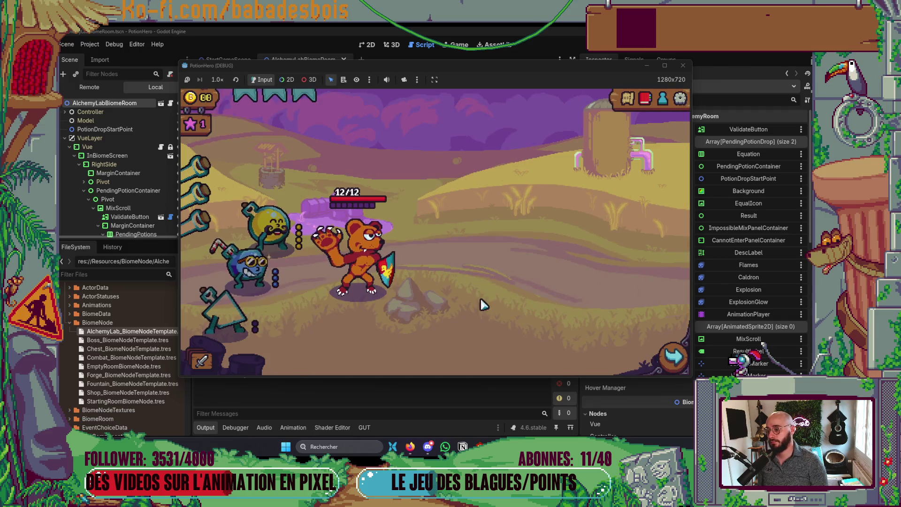
pyautogui.click(643, 336)
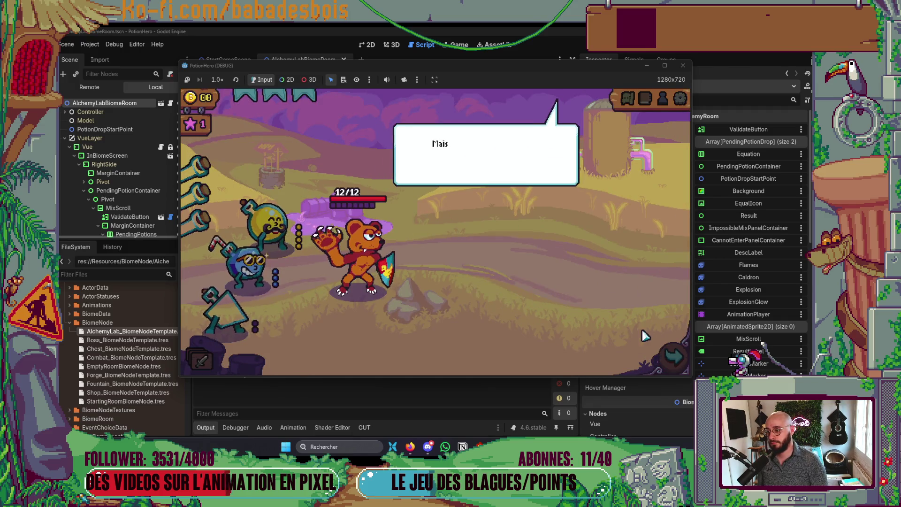
pyautogui.click(668, 354)
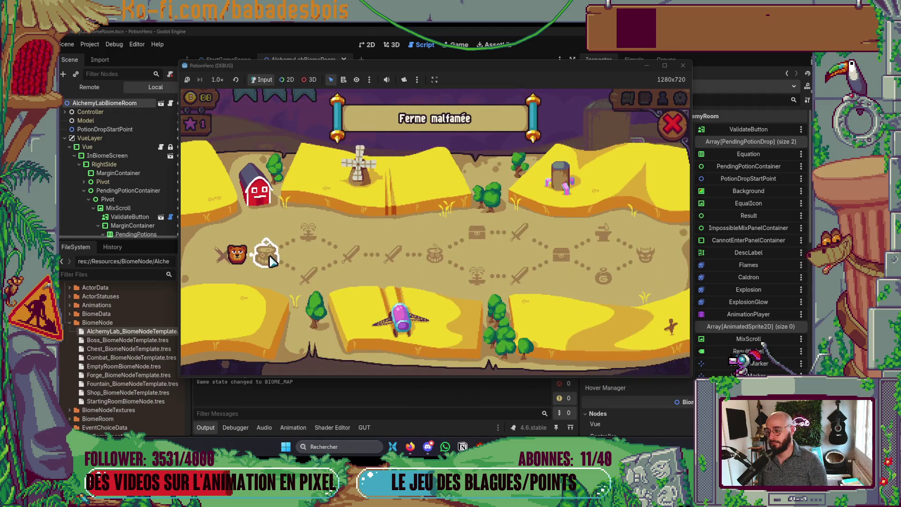
pyautogui.click(263, 252)
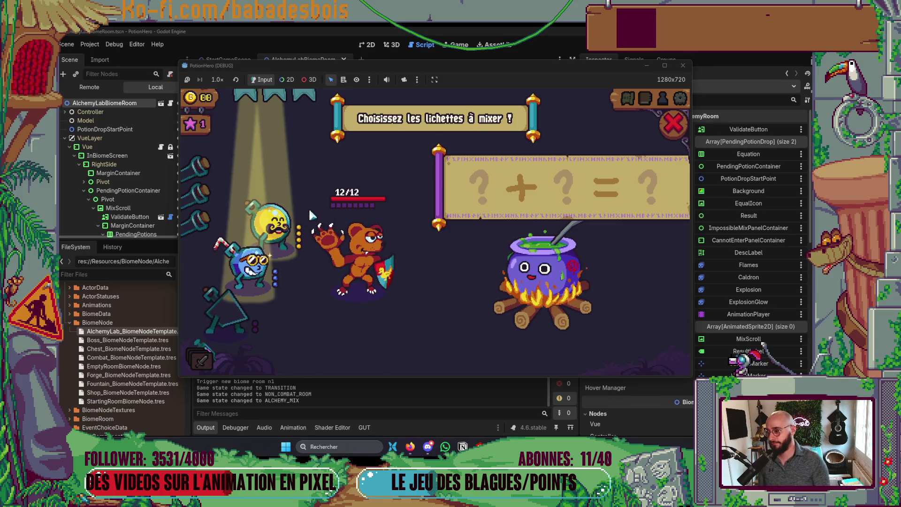
# Mix the yellow and blue potions, validate, re-enter the cauldron room, then restart the game
pyautogui.click(292, 210)
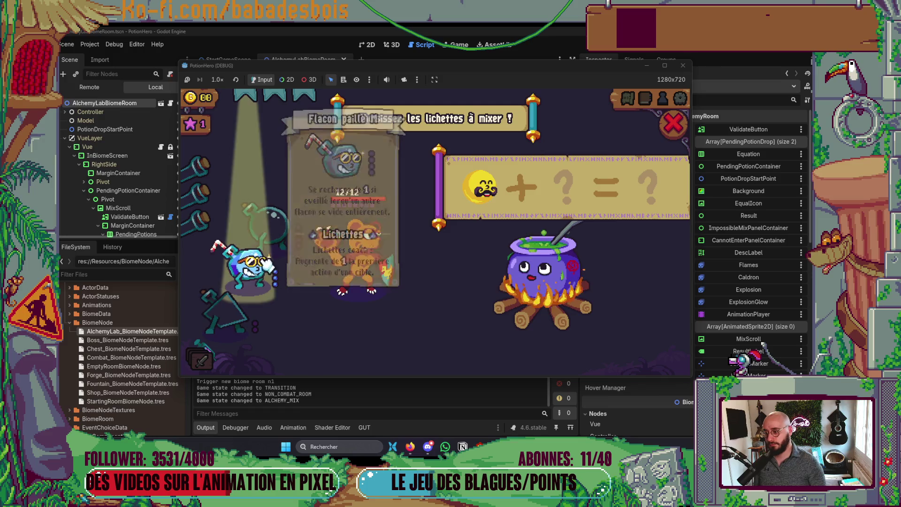
pyautogui.click(266, 266)
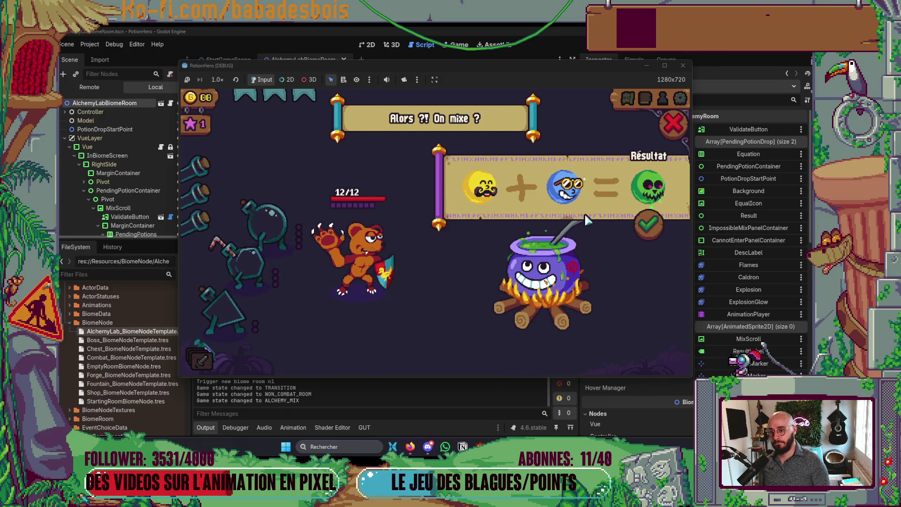
pyautogui.click(645, 197)
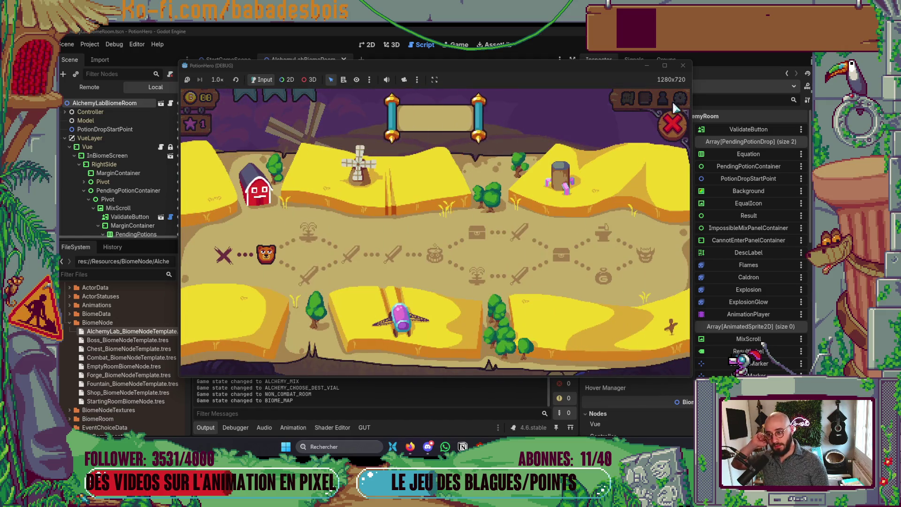
pyautogui.click(605, 182)
pyautogui.press('F5')
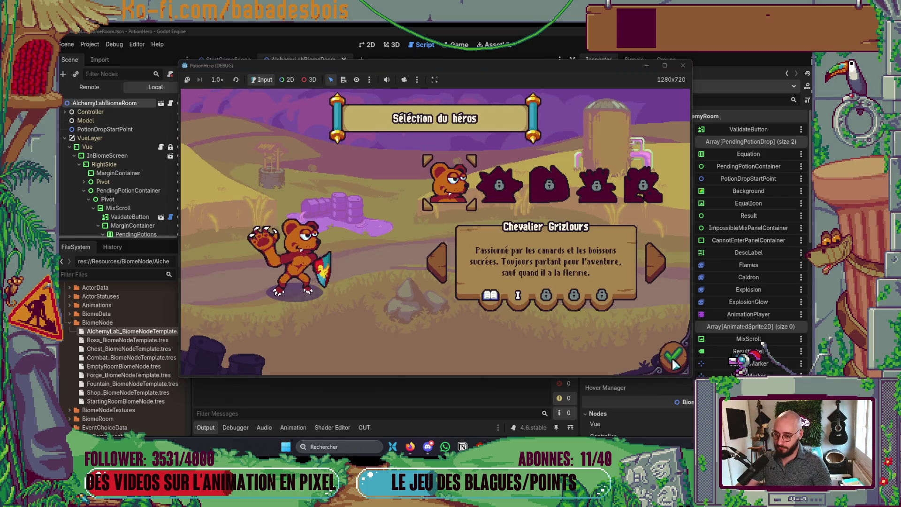
# Replay to the Chaudron node, mix yellow and blue potions, validate, then stop and relaunch the game
pyautogui.click(674, 363)
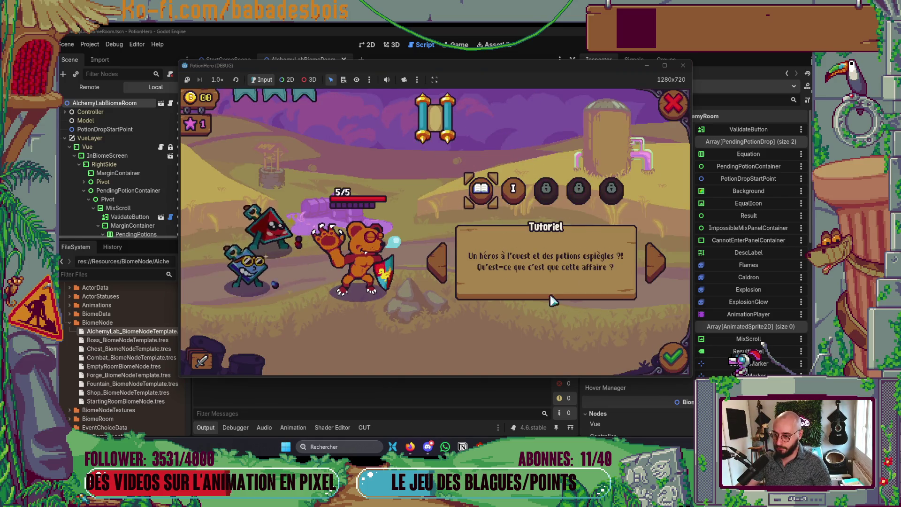
pyautogui.click(670, 359)
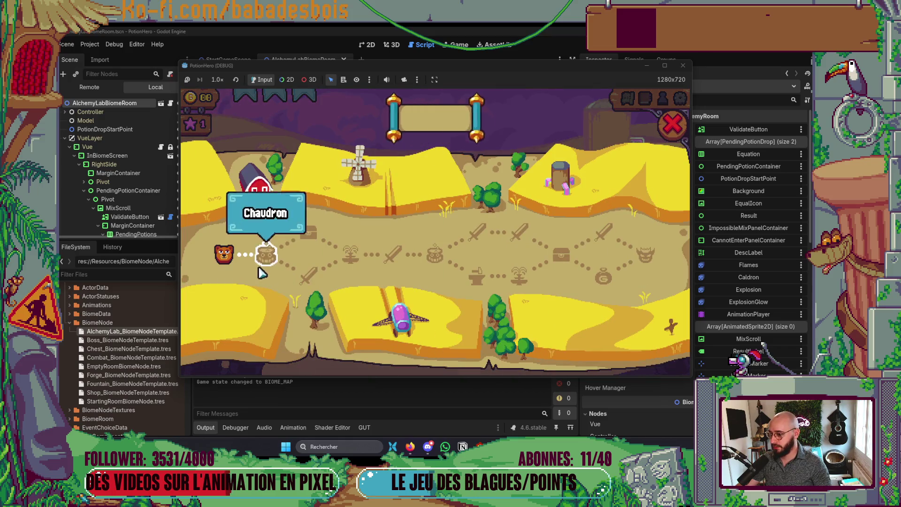
pyautogui.click(263, 272)
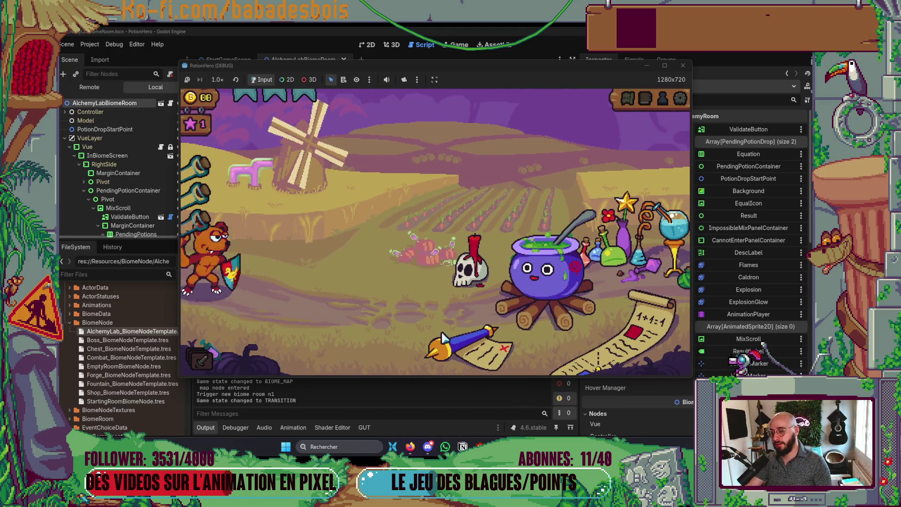
pyautogui.click(543, 287)
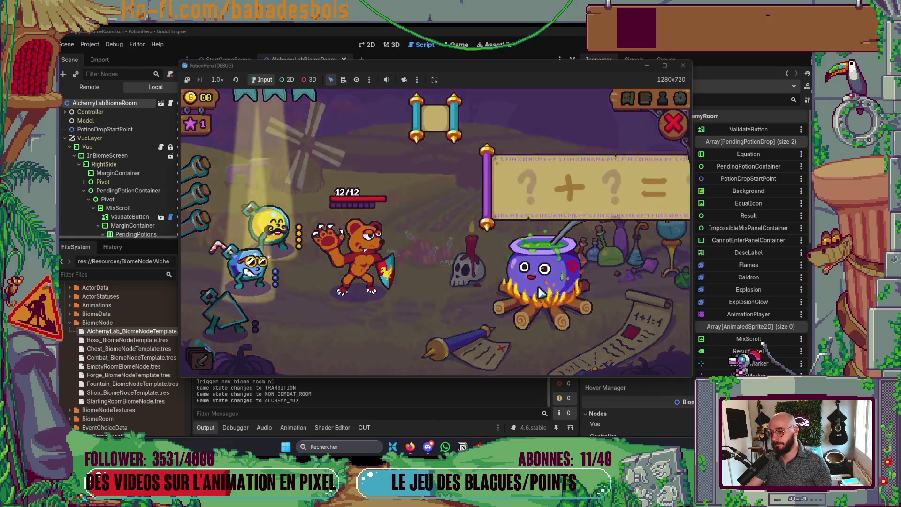
pyautogui.click(267, 228)
pyautogui.click(266, 260)
pyautogui.click(645, 228)
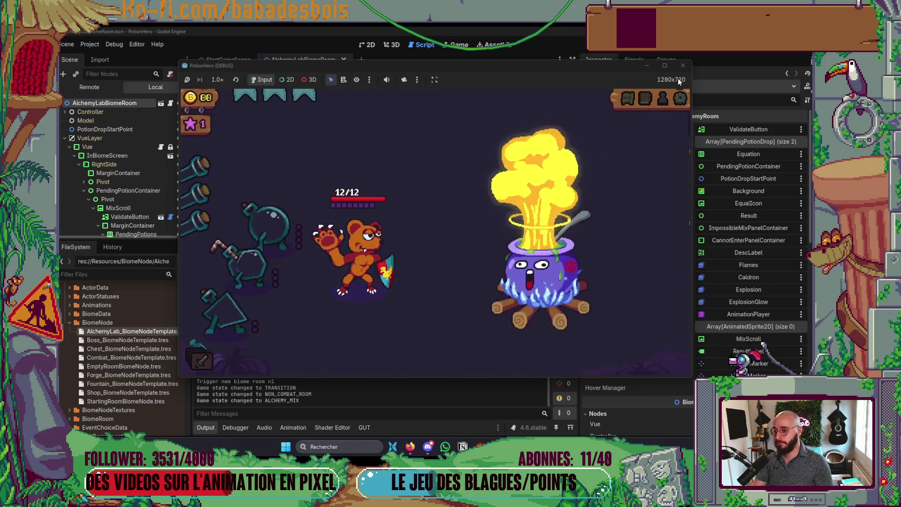
pyautogui.click(685, 65)
pyautogui.press('F5')
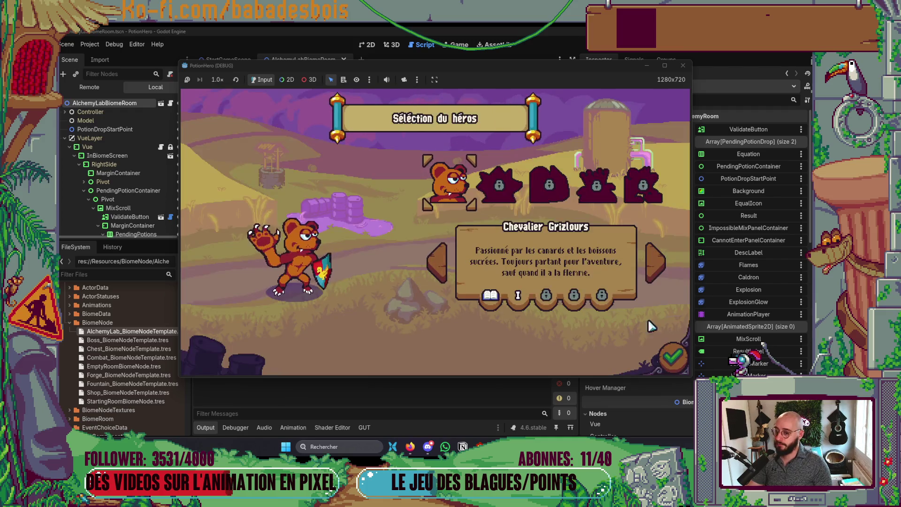
# Confirm the hero, start the Réveil de l'ours adventure and reach the next map node
pyautogui.click(672, 356)
pyautogui.click(513, 193)
pyautogui.press('Return')
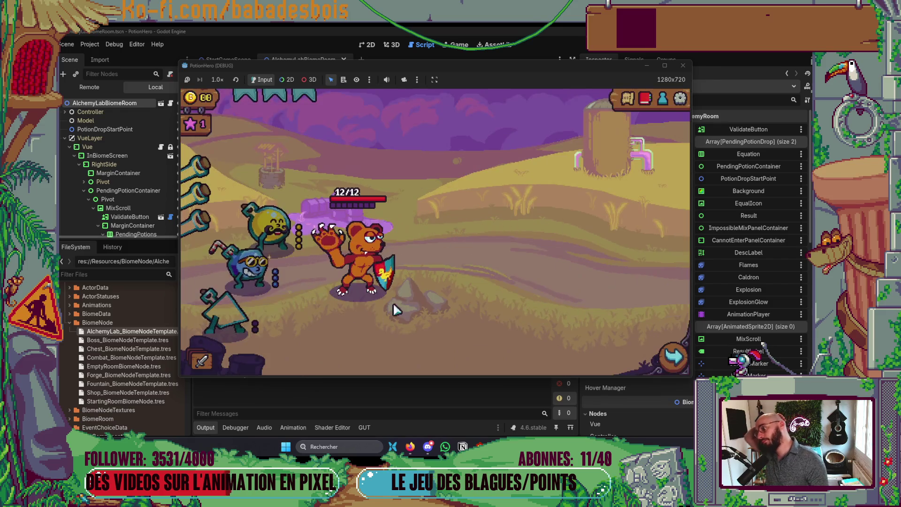
pyautogui.click(567, 288)
pyautogui.click(569, 290)
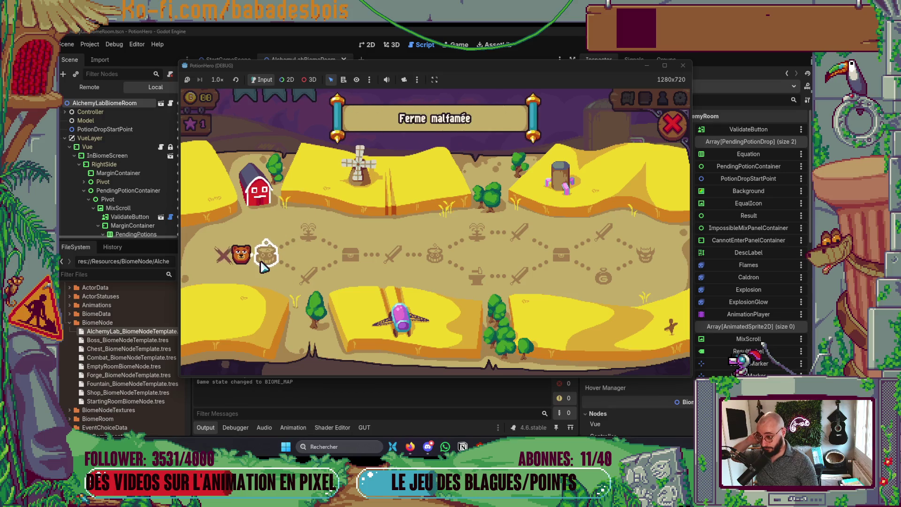
pyautogui.click(396, 298)
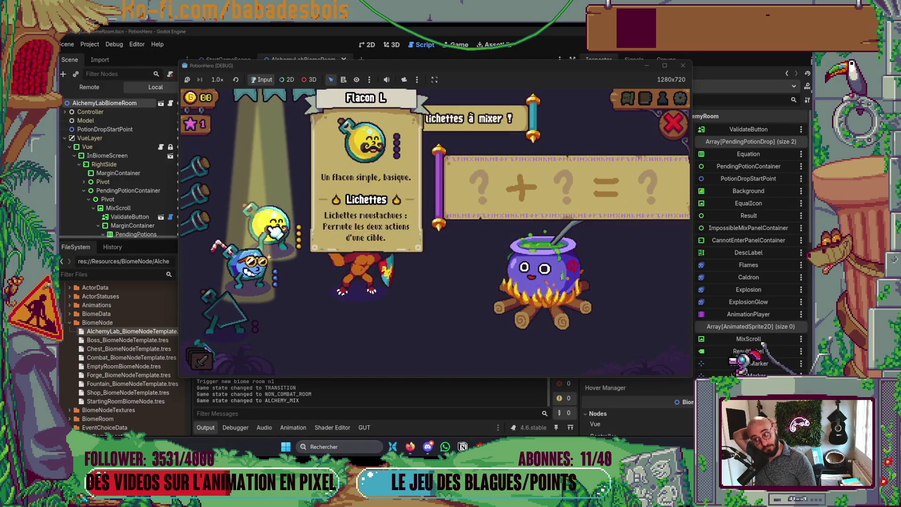
# Test adding, removing and swapping the yellow and blue potions in the equation slots
pyautogui.click(270, 225)
pyautogui.click(249, 265)
pyautogui.click(566, 187)
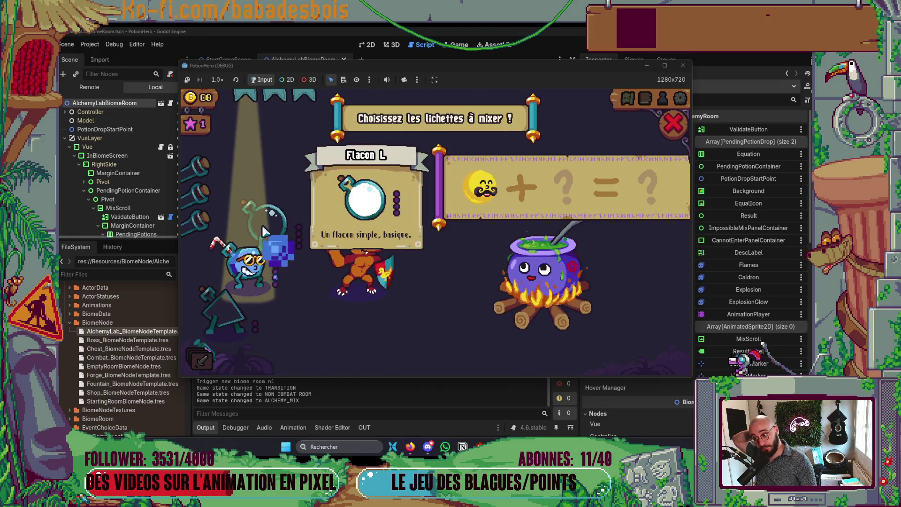
pyautogui.click(248, 265)
pyautogui.click(481, 188)
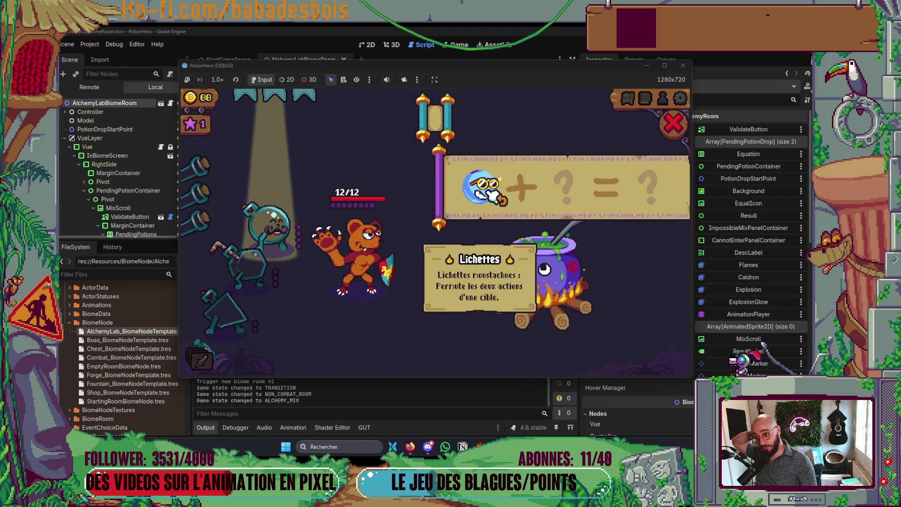
pyautogui.click(281, 220)
pyautogui.click(481, 187)
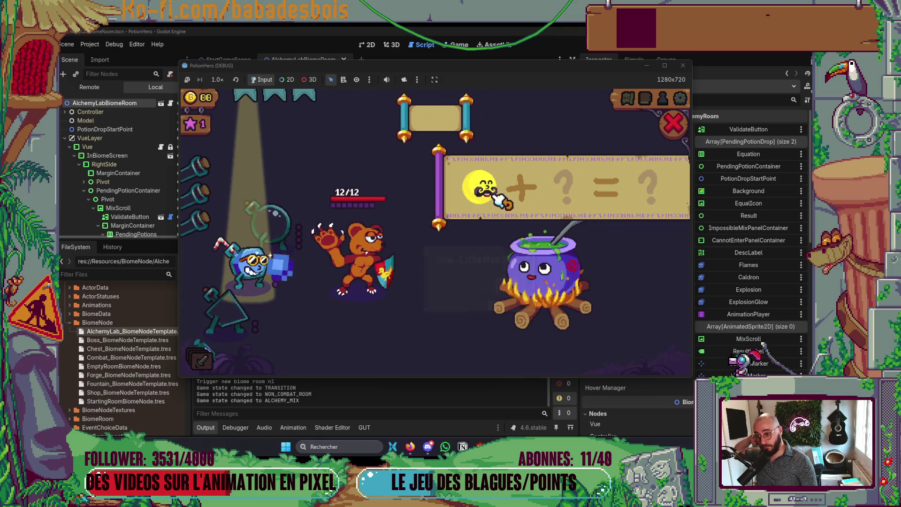
pyautogui.click(481, 187)
pyautogui.click(249, 265)
pyautogui.click(281, 220)
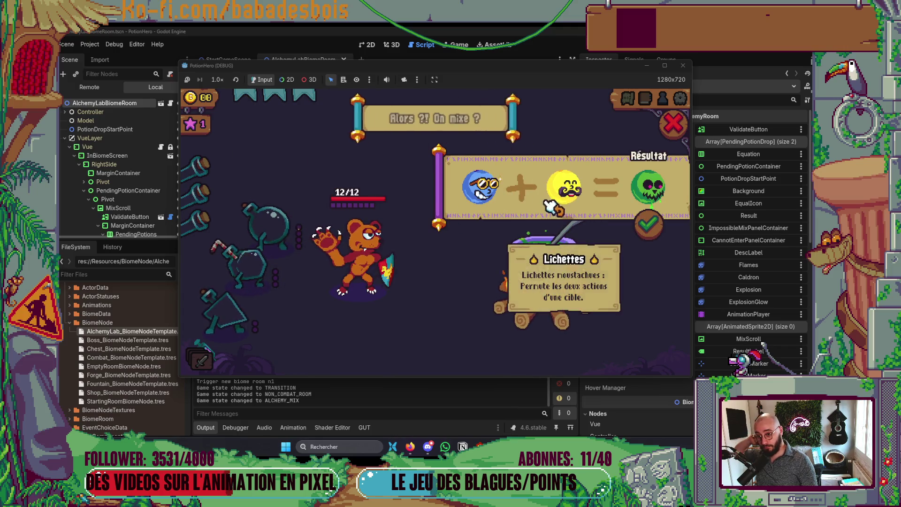
pyautogui.click(567, 188)
pyautogui.click(484, 188)
# Validate a yellow plus blue mix, then close the game window and return to the editor
pyautogui.click(270, 221)
pyautogui.click(248, 265)
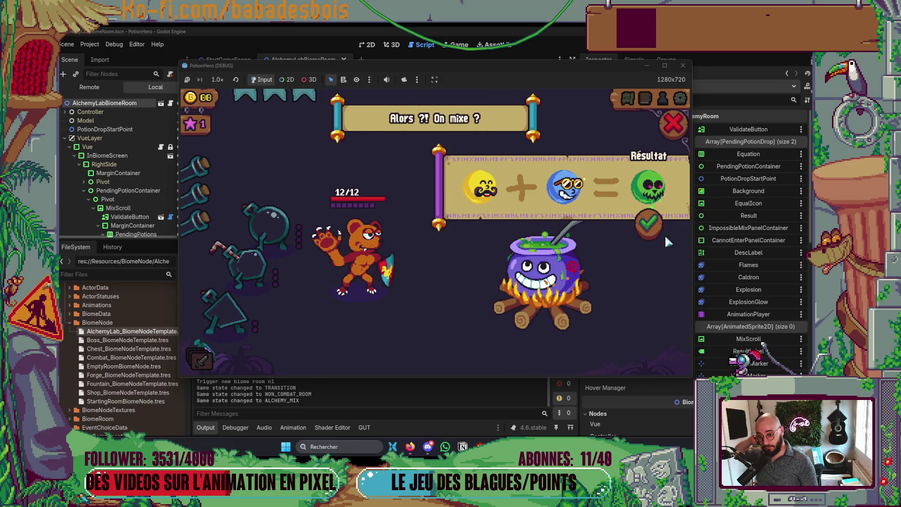
pyautogui.click(649, 224)
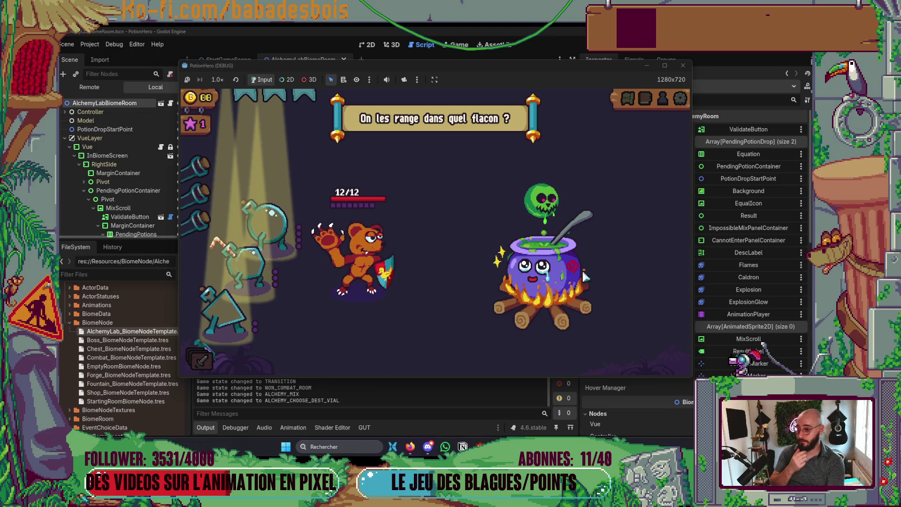
pyautogui.click(684, 68)
pyautogui.hotkey('alt', 'Tab')
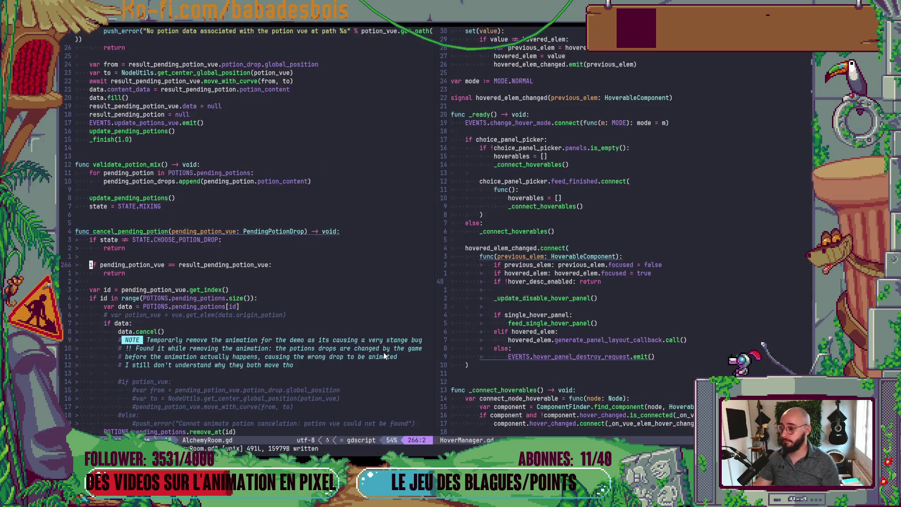
# Drag the 'Les hovers du chaudron…' card from En cours into the En review column
pyautogui.hotkey('alt', 'Tab')
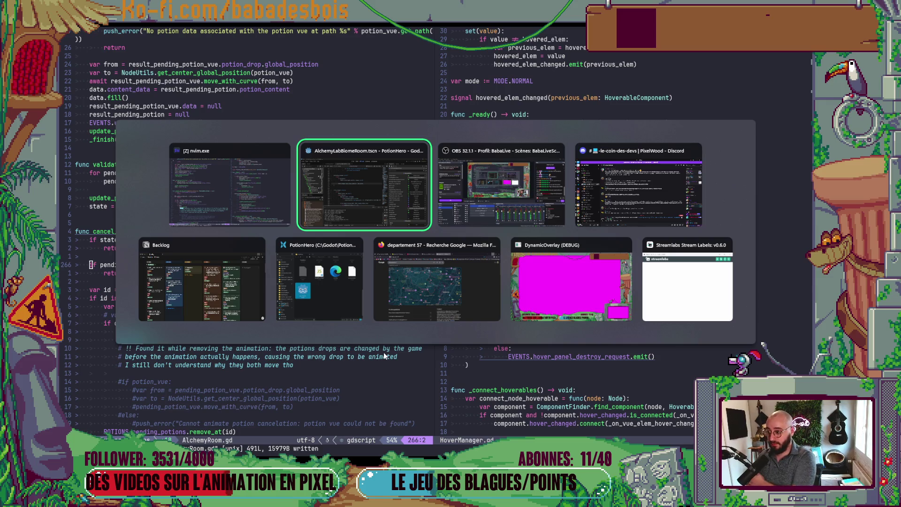
pyautogui.press('Down')
pyautogui.press('Left')
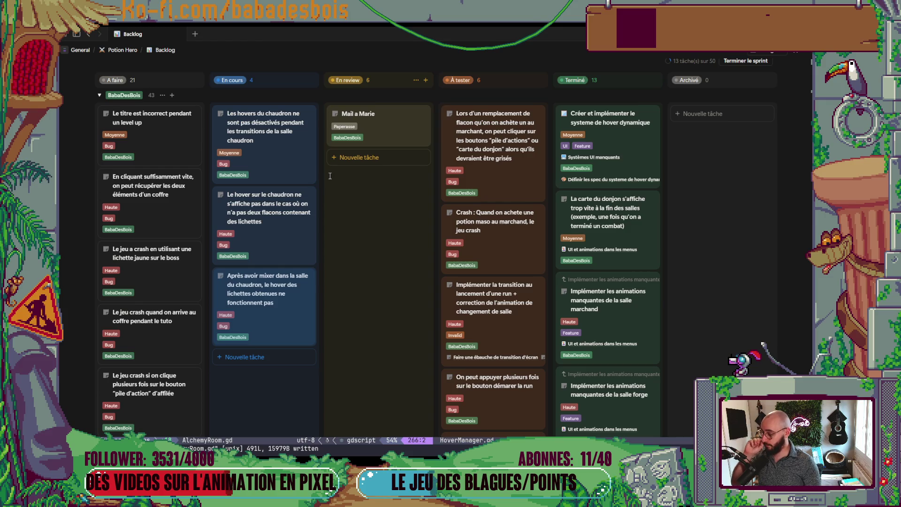
pyautogui.moveTo(307, 162)
pyautogui.mouseDown()
pyautogui.moveTo(382, 181)
pyautogui.moveTo(405, 206)
pyautogui.mouseUp()
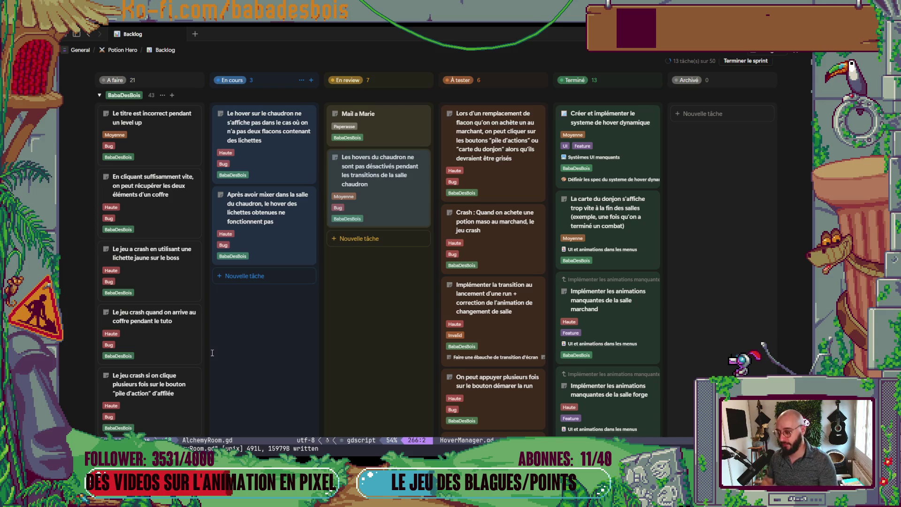
pyautogui.hotkey('alt', 'Tab')
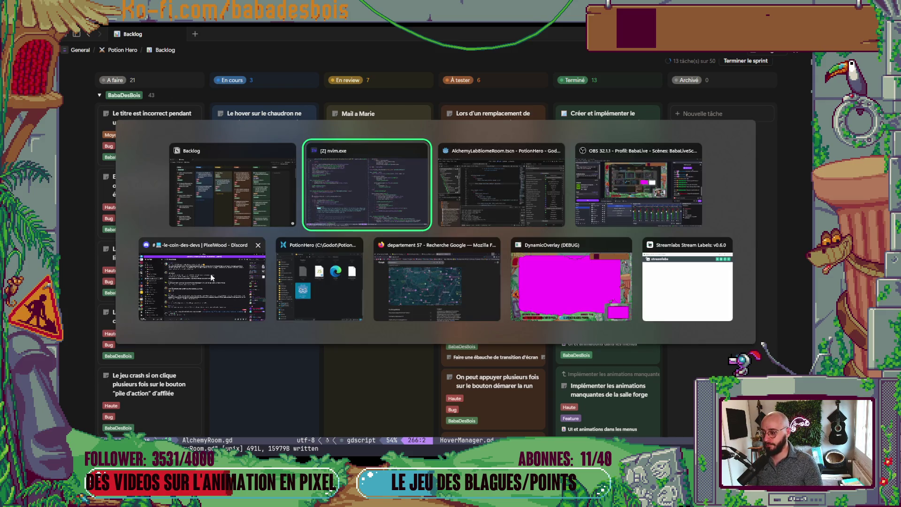
# Stage AlchemyLabBiomeRoom.tscn and all *.gd scripts with git add, checking git status before and after
pyautogui.write('git s')
pyautogui.press('Return')
pyautogui.write('git add')
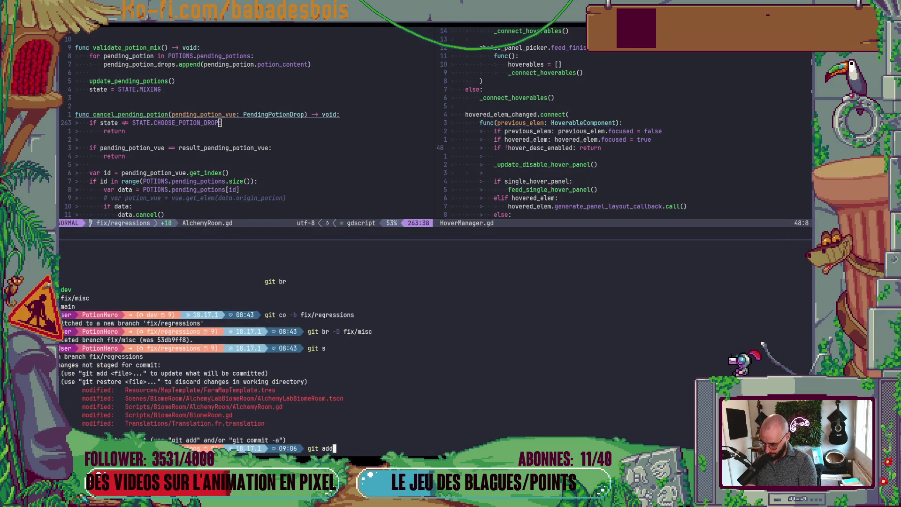
pyautogui.doubleClick(300, 399)
pyautogui.rightClick(300, 398)
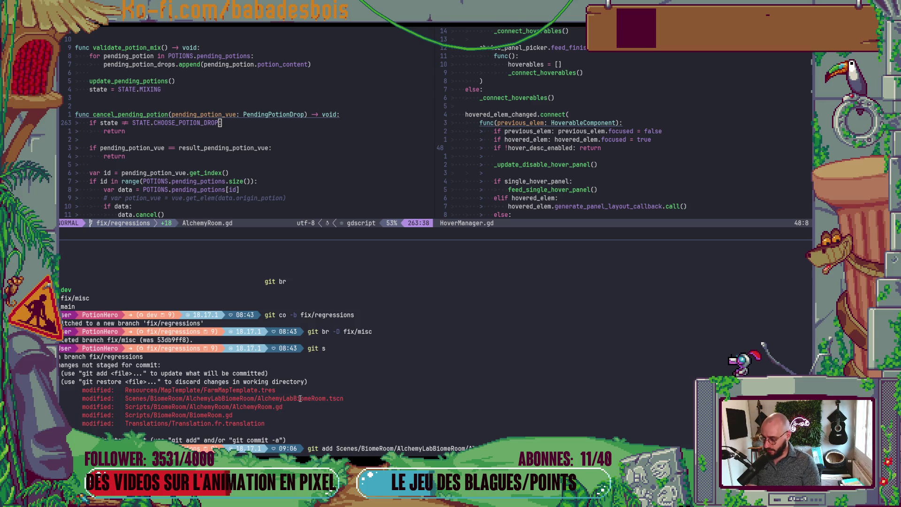
pyautogui.press('Return')
pyautogui.write('git add *.g')
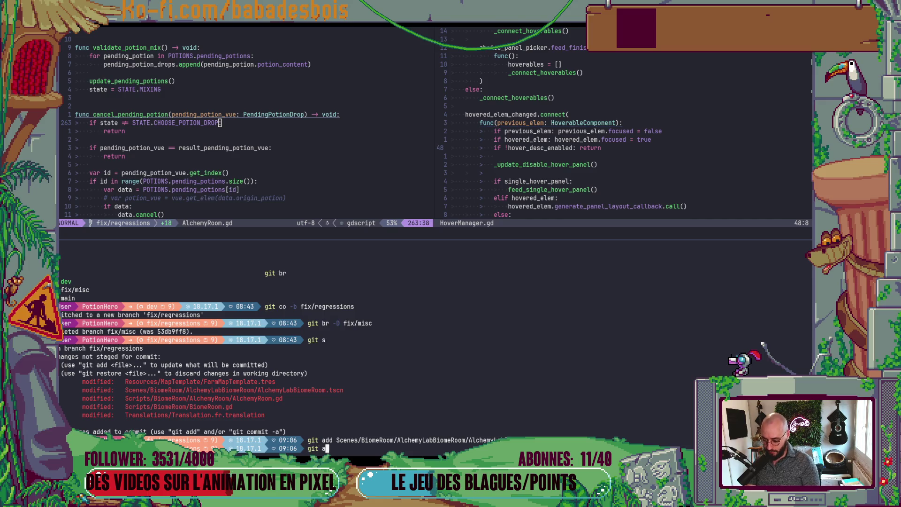
pyautogui.write('d')
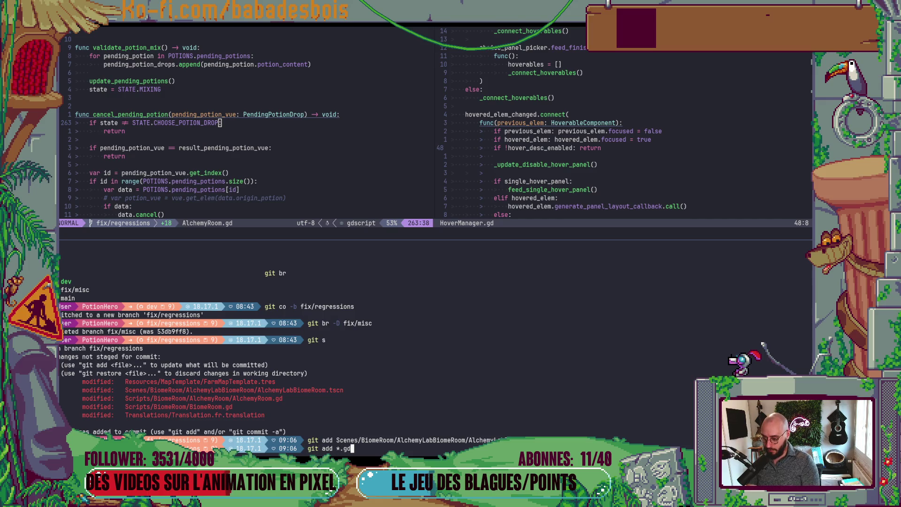
pyautogui.press('Return')
pyautogui.write('git s')
pyautogui.press('Return')
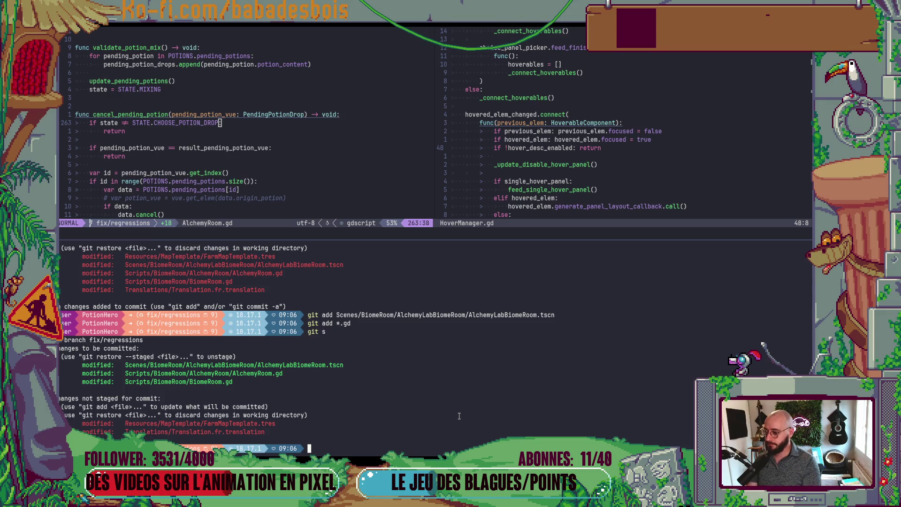
# Commit via cz with type fix, scope UI, subject 'Fix hover during mixing', then close the terminal
pyautogui.write('cz')
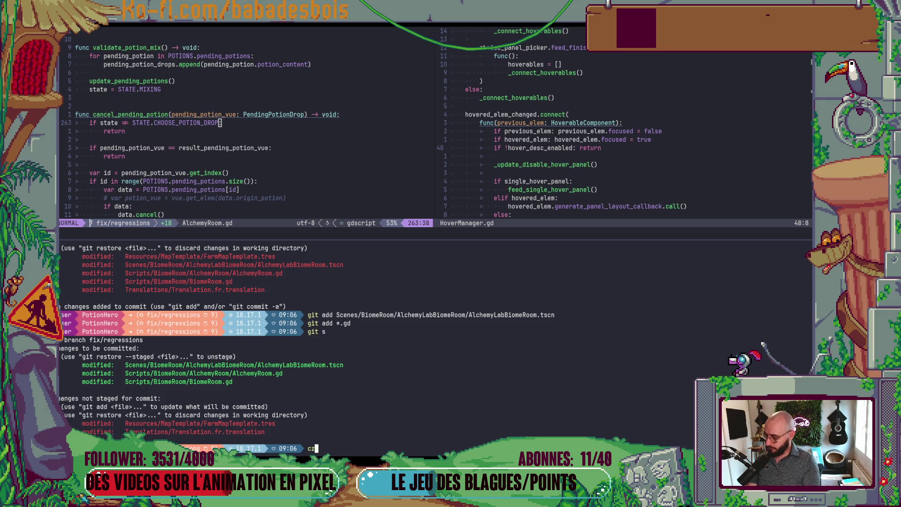
pyautogui.press('Return')
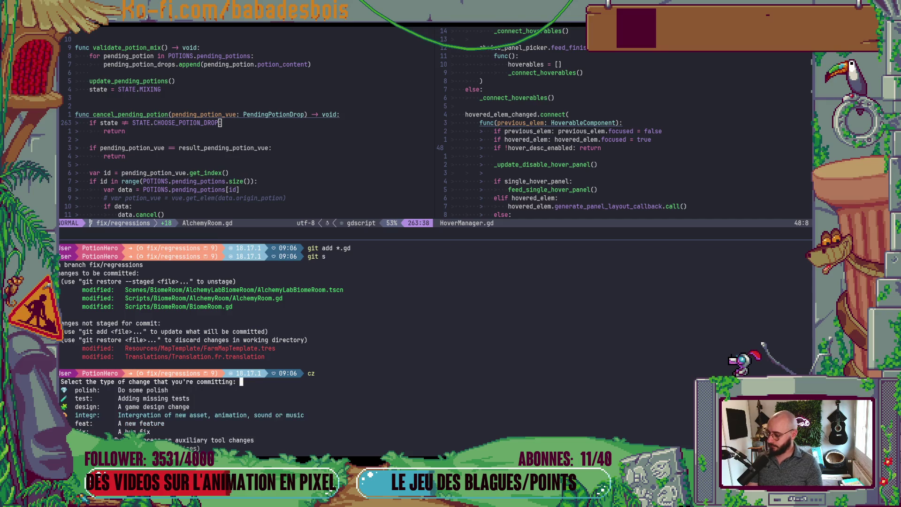
pyautogui.press('Down')
pyautogui.press('Down')
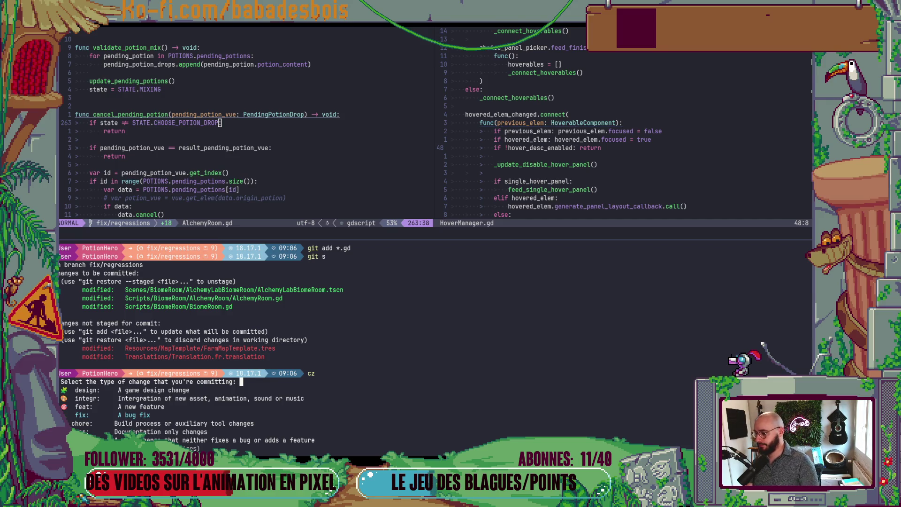
pyautogui.press('Return')
pyautogui.write('UI')
pyautogui.press('Return')
pyautogui.write('Fix hover during mizin')
pyautogui.press('BackSpace')
pyautogui.press('BackSpace')
pyautogui.press('BackSpace')
pyautogui.write('xing')
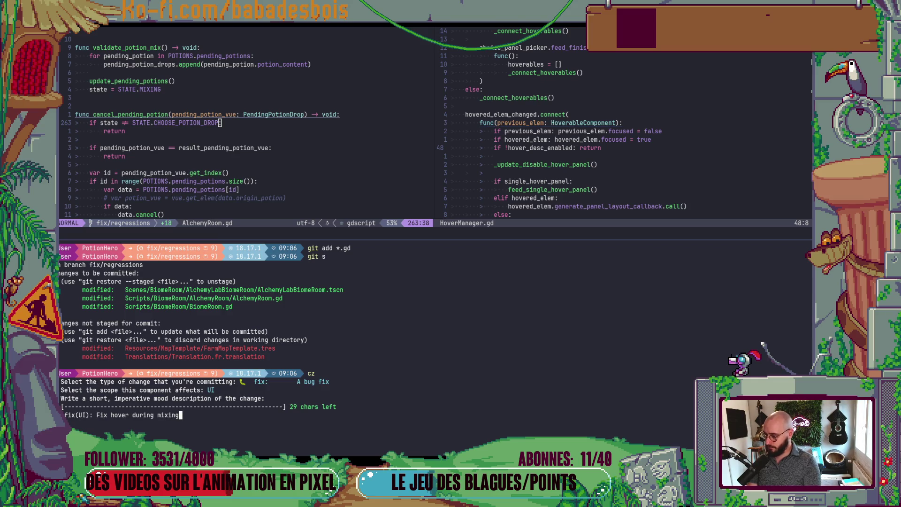
pyautogui.press('Return')
pyautogui.press('Return')
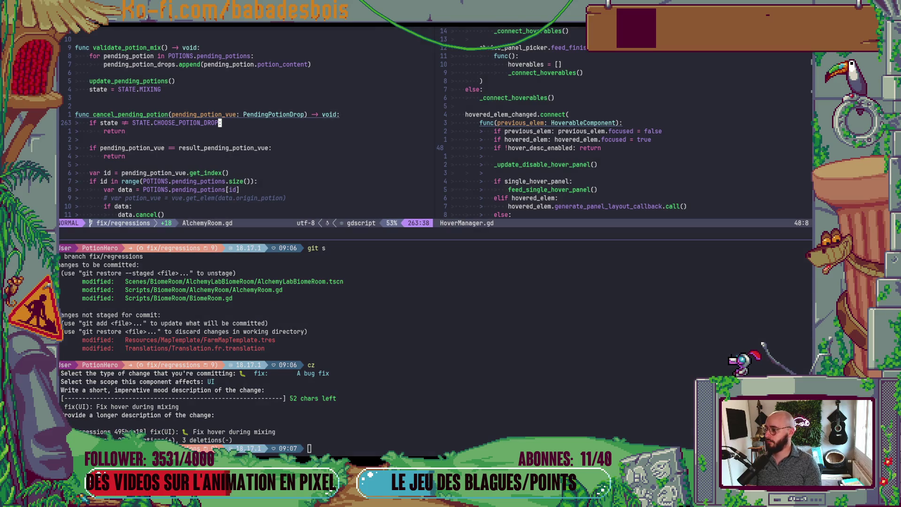
pyautogui.hotkey('ctrl', 'd')
pyautogui.hotkey('alt', 'Tab')
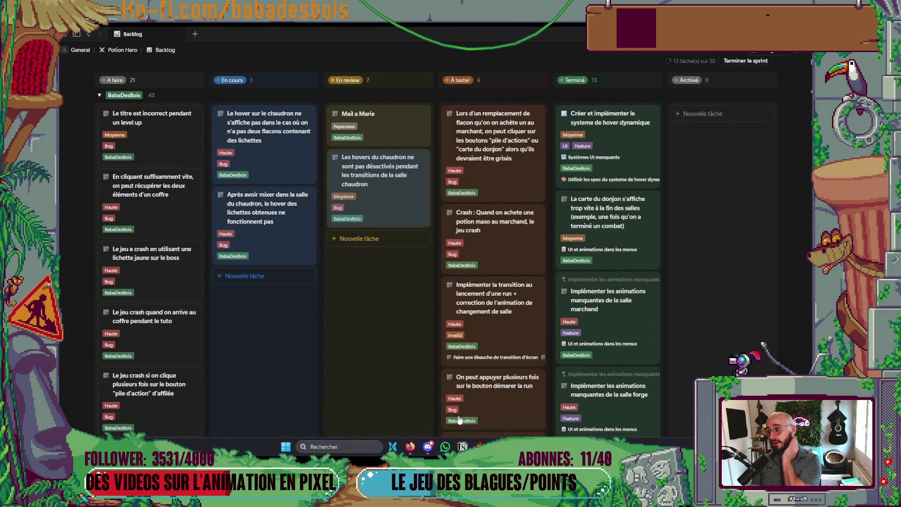
# Return to Neovim and scroll AlchemyRoom.gd to the STATE.MIXING section
pyautogui.hotkey('alt', 'Tab')
pyautogui.scroll(3, 185, 361)
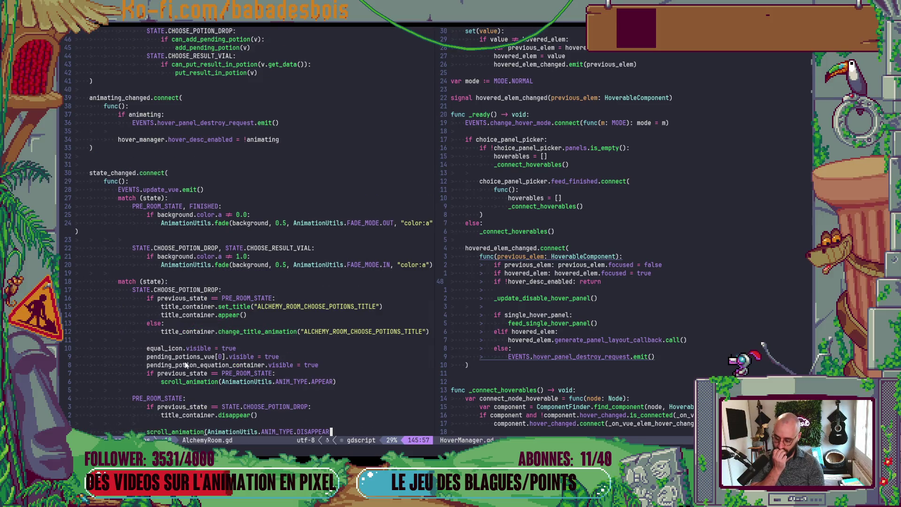
pyautogui.scroll(-10, 185, 362)
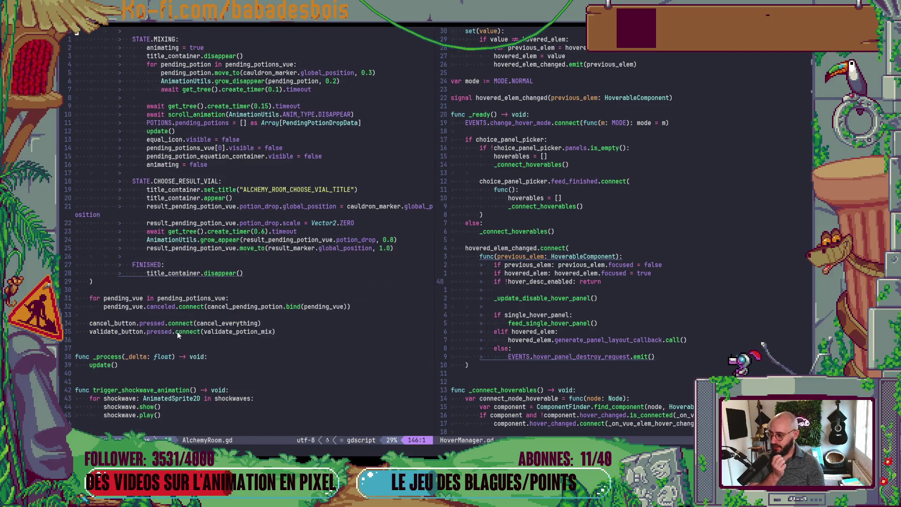
pyautogui.scroll(2, 179, 338)
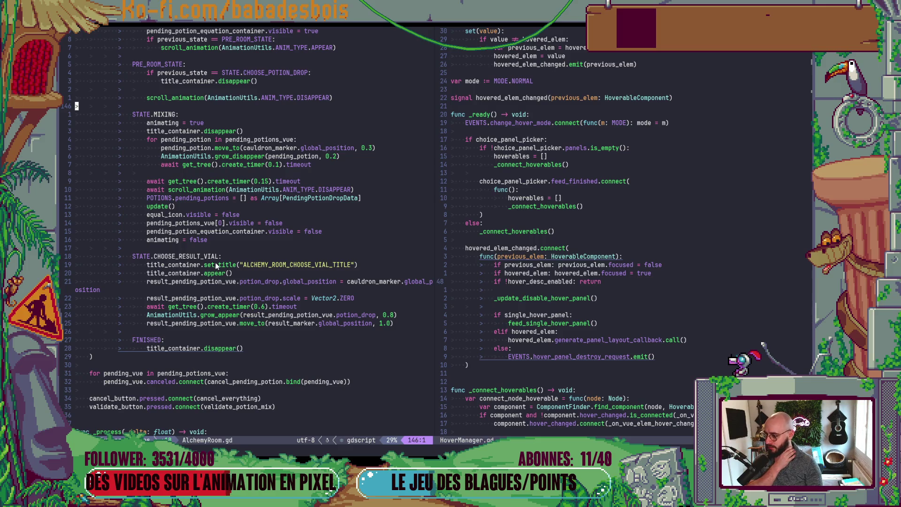
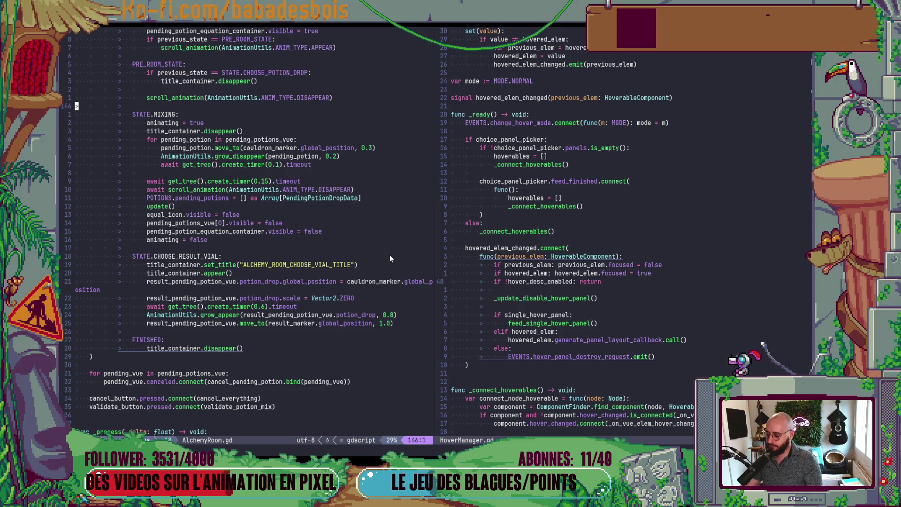
# Switch from Neovim to the Godot editor and run the PotionHero project with F5
pyautogui.hotkey('alt', 'Tab')
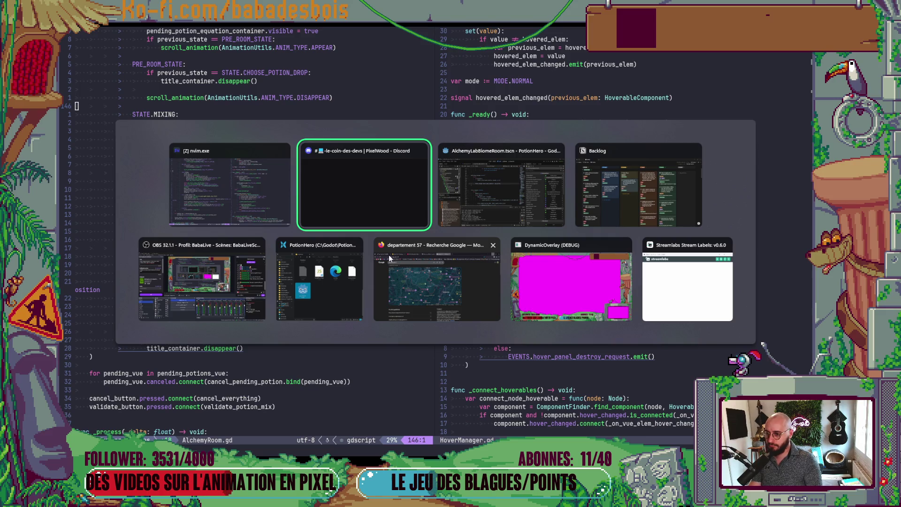
pyautogui.press('Tab')
pyautogui.press('F5')
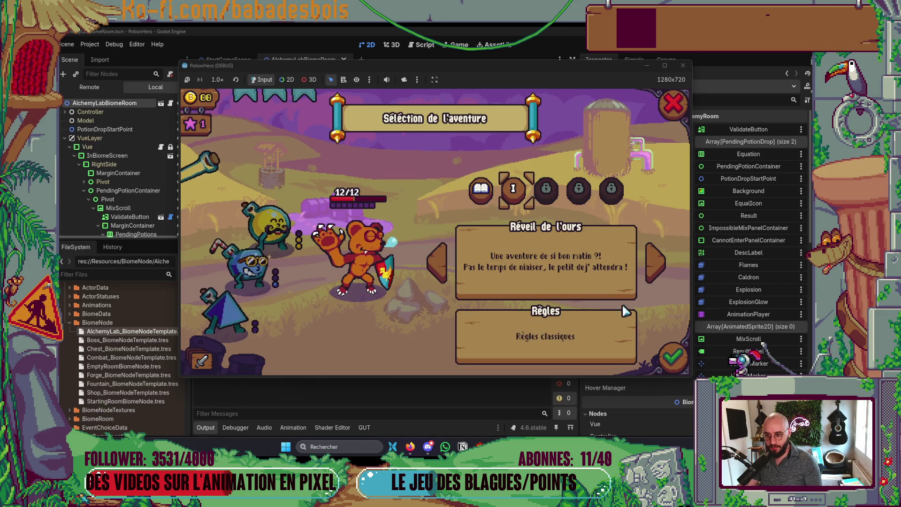
# Confirm the chosen adventure and skip past the tutorial dialogue into the next room
pyautogui.click(673, 347)
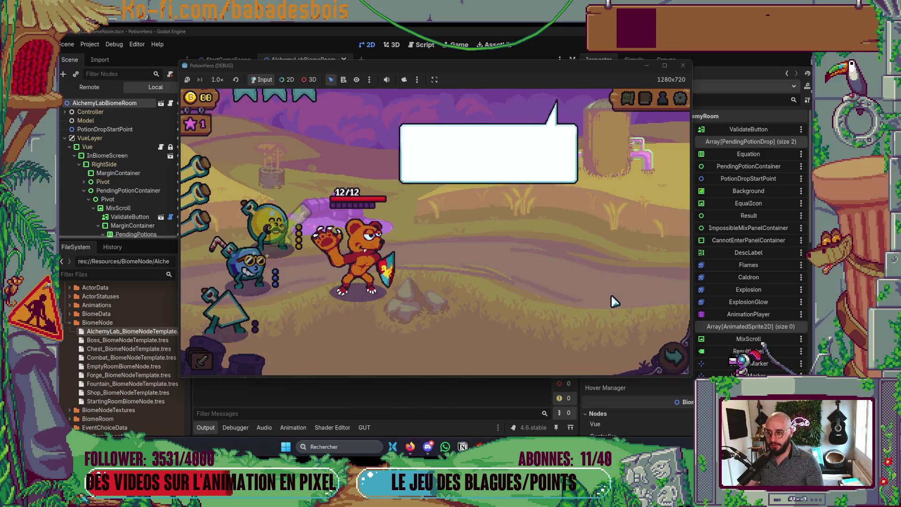
pyautogui.click(656, 361)
pyautogui.click(656, 362)
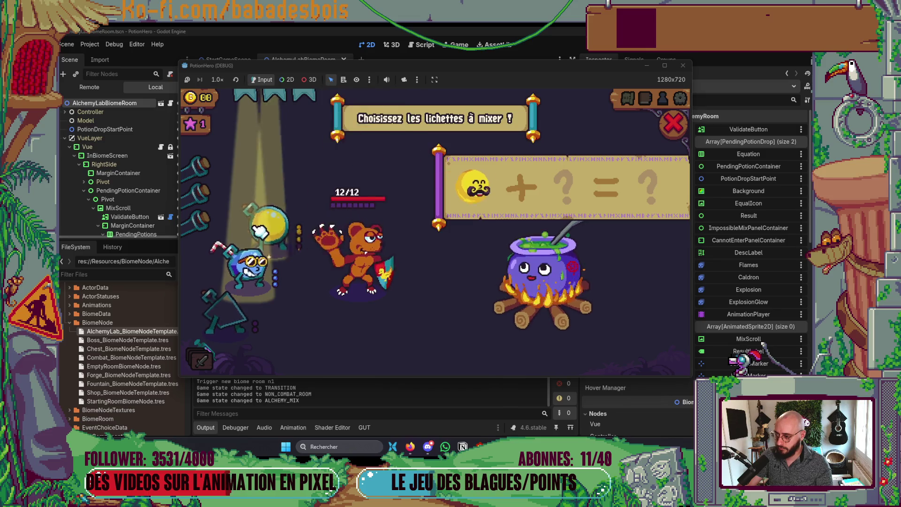
# Mix the two lichettes into Lichettes toxiques, validate the mix, and return to the editor
pyautogui.moveTo(648, 192)
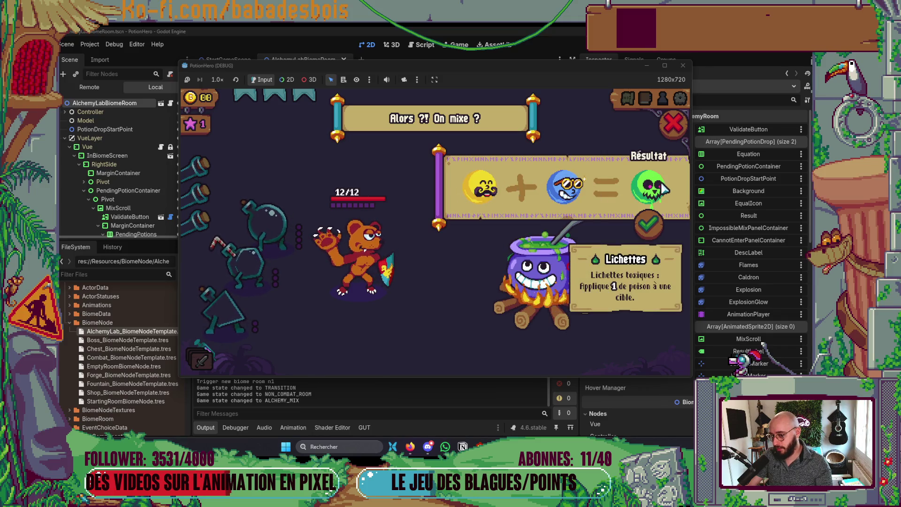
pyautogui.moveTo(577, 185)
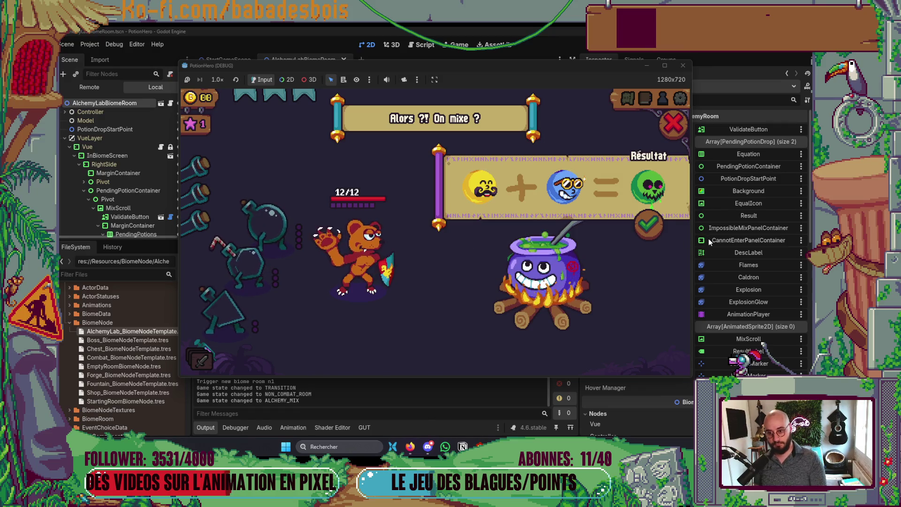
pyautogui.click(649, 224)
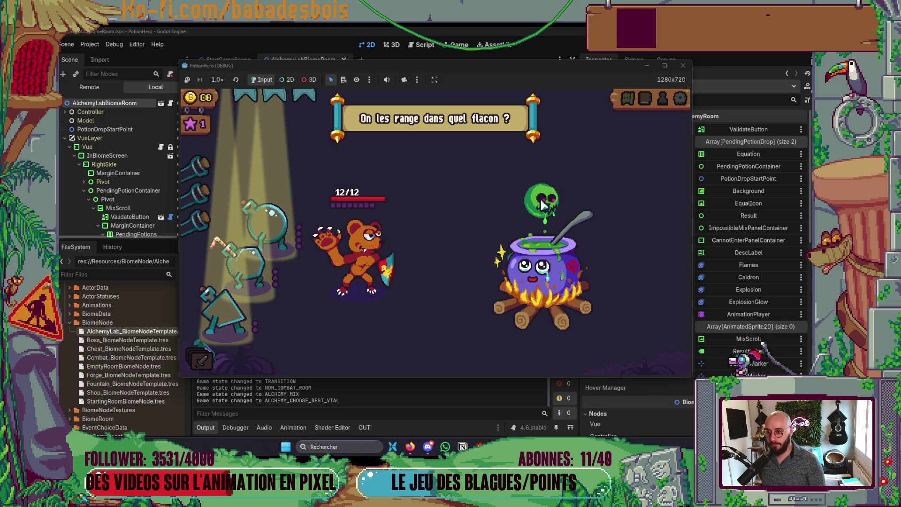
pyautogui.press('F8')
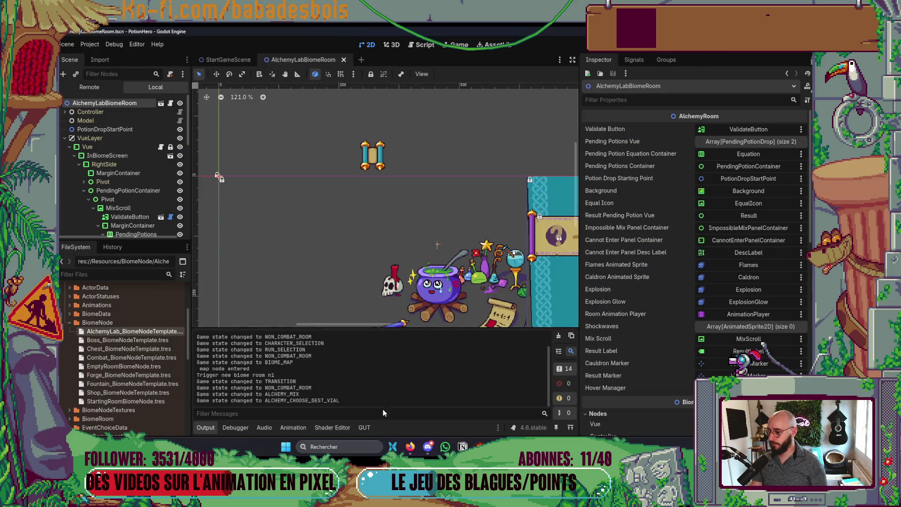
# In the Debugger's Misc tab, read the Clicked Control path and select ValidateButton
pyautogui.click(236, 428)
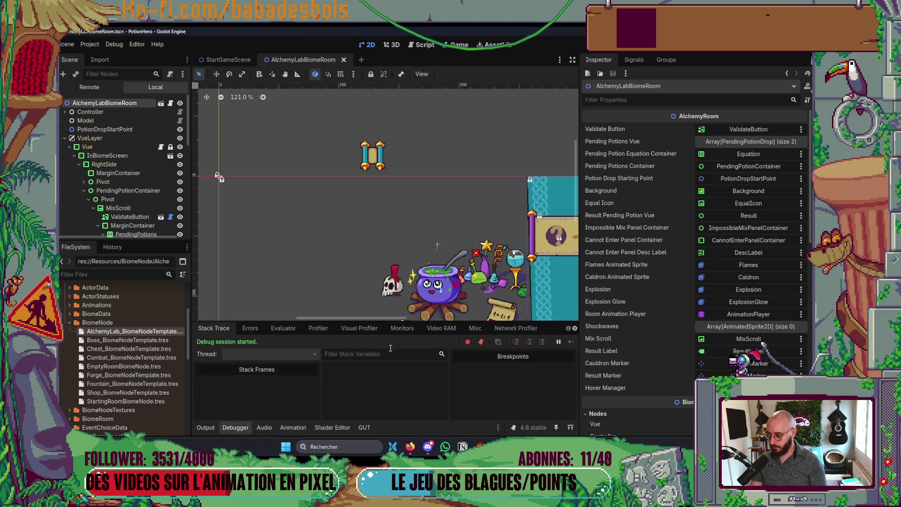
pyautogui.click(475, 328)
pyautogui.hotkey('alt', 'Tab')
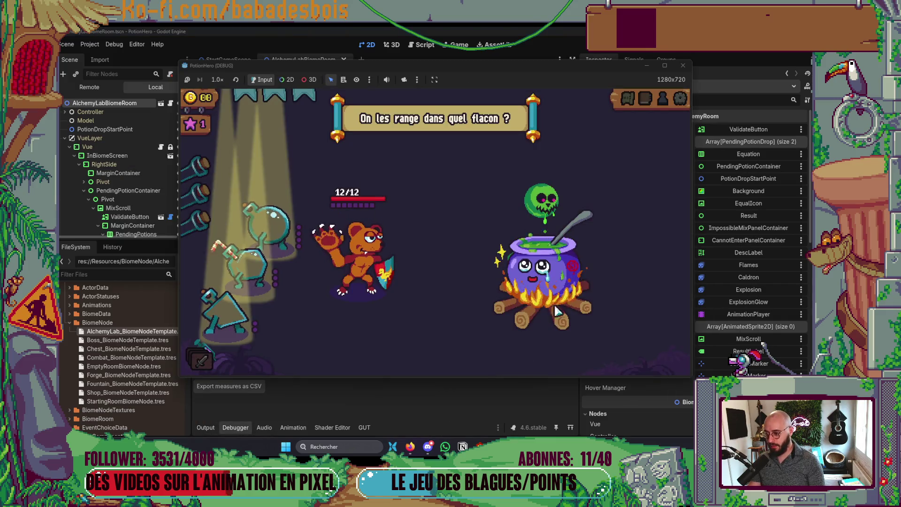
pyautogui.hotkey('alt', 'Tab')
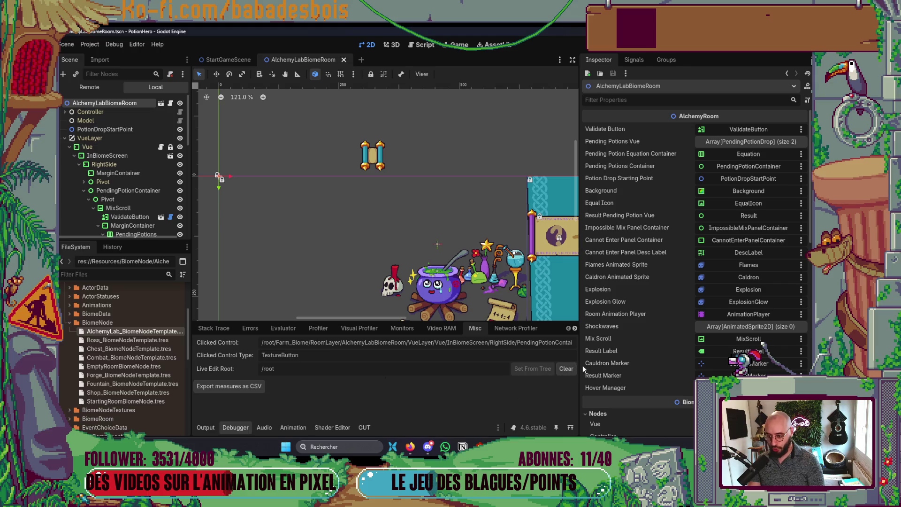
pyautogui.moveTo(581, 365); pyautogui.dragTo(728, 356)
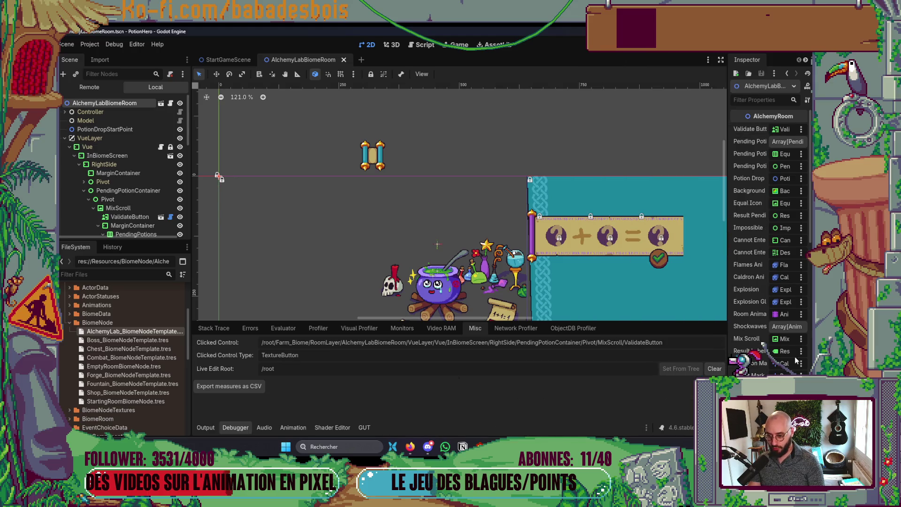
pyautogui.doubleClick(655, 342)
# Switch the Scene dock to the Remote live tree of the running game
pyautogui.hotkey('alt', 'Tab')
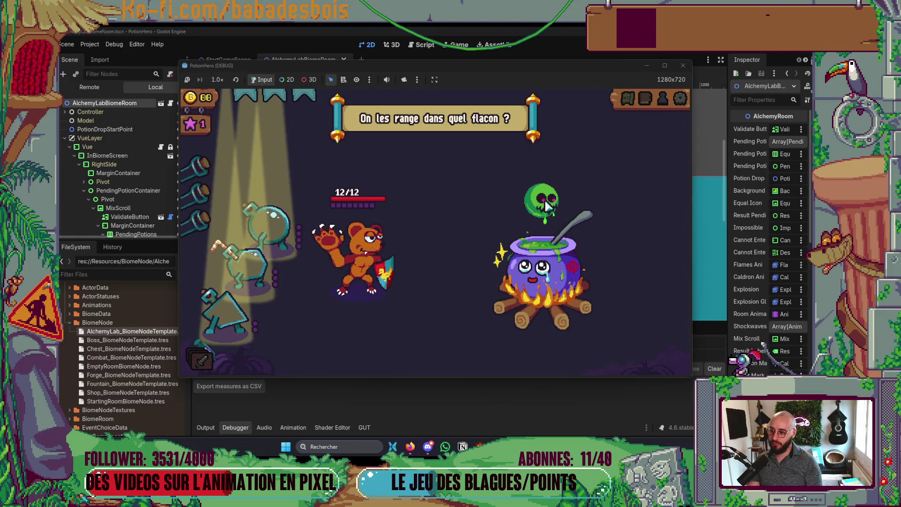
pyautogui.click(633, 397)
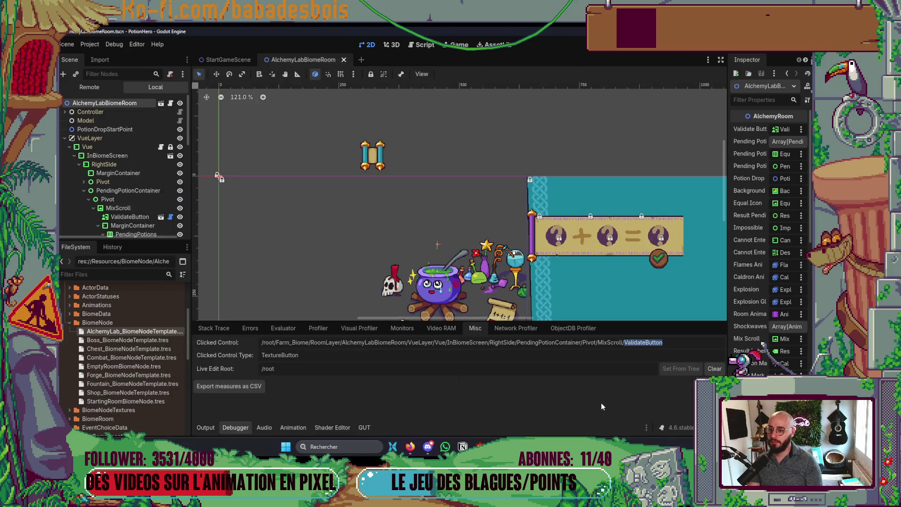
pyautogui.hotkey('alt', 'Tab')
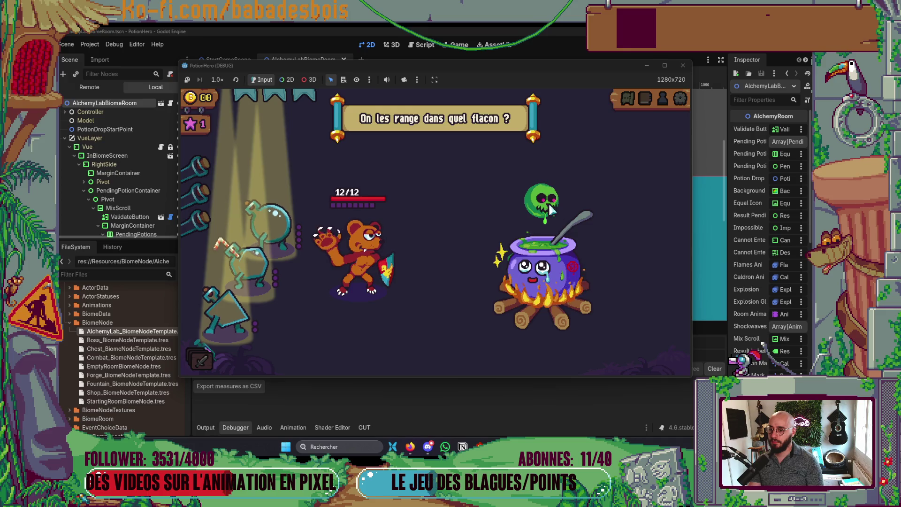
pyautogui.click(100, 84)
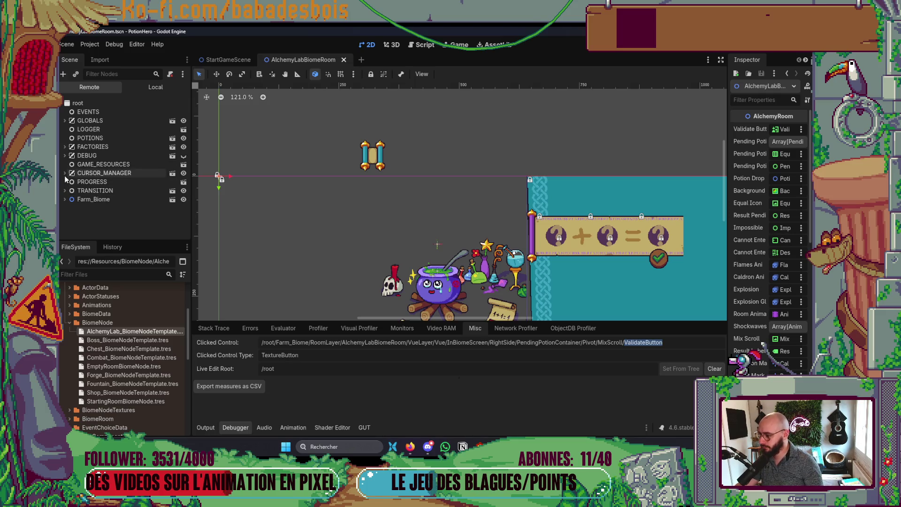
# Expand Farm_Biome, RoomLayer and AlchemyLabBiomeRoom in the live scene tree
pyautogui.click(65, 199)
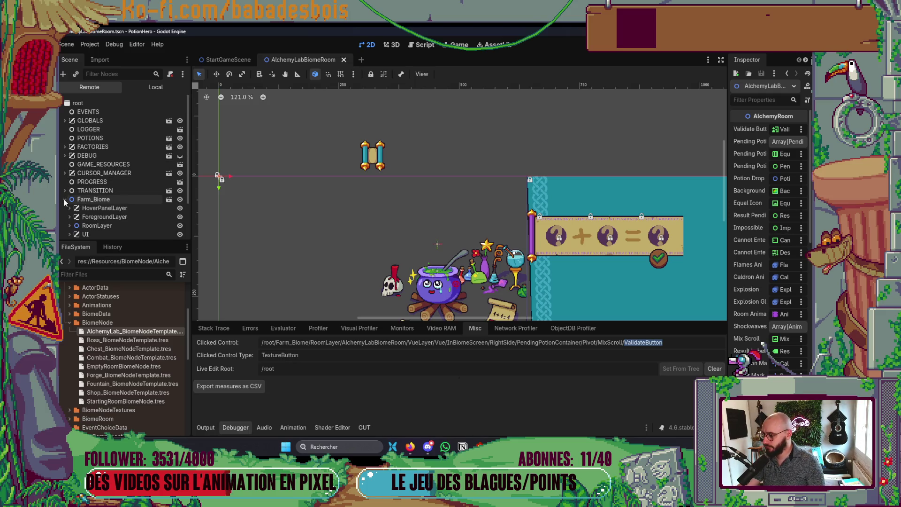
pyautogui.scroll(-2, 73, 207)
pyautogui.click(70, 187)
pyautogui.scroll(-2, 70, 190)
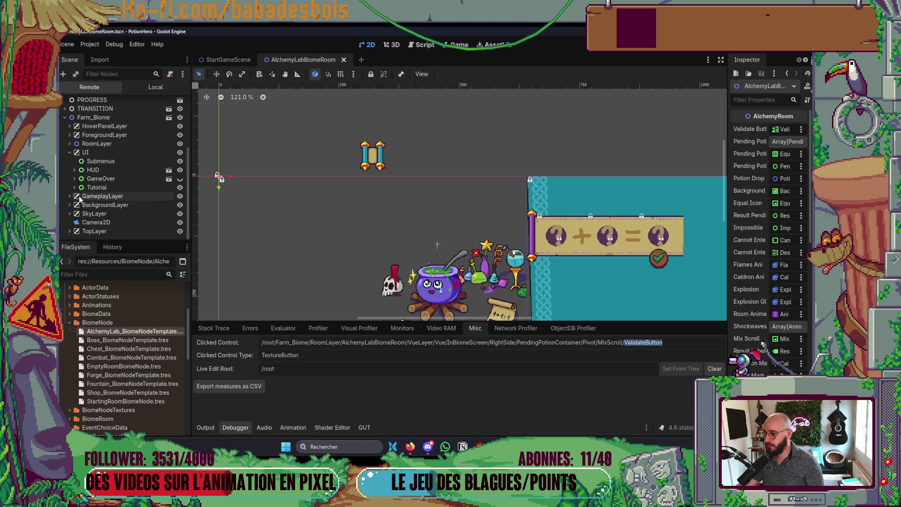
pyautogui.click(69, 153)
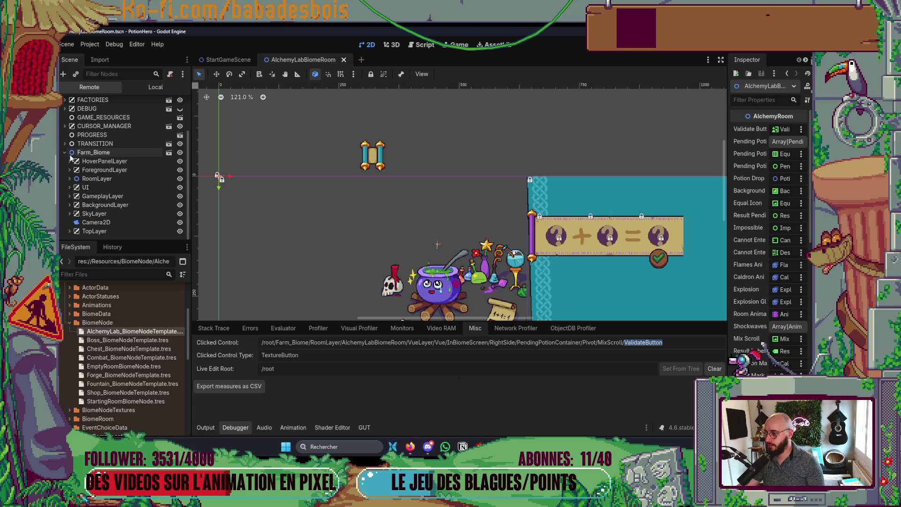
pyautogui.click(70, 178)
pyautogui.click(74, 179)
pyautogui.scroll(-3, 77, 191)
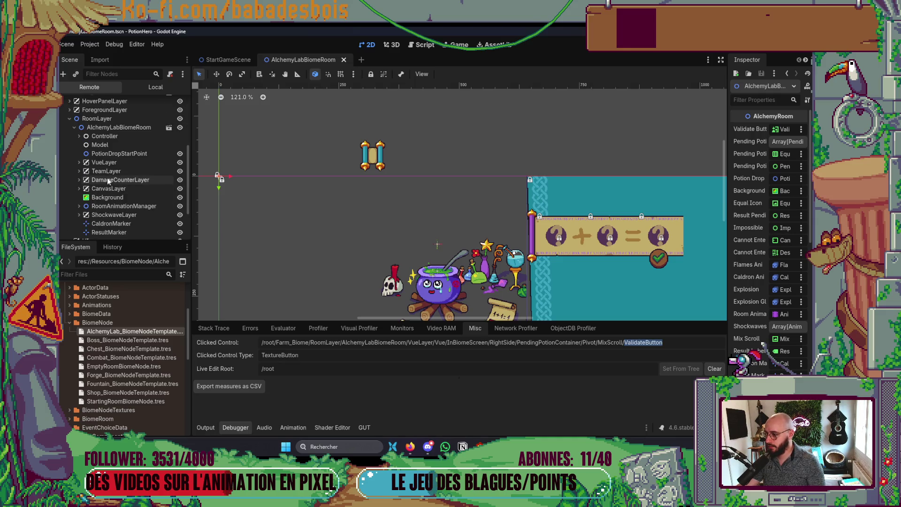
pyautogui.scroll(-1, 97, 202)
pyautogui.scroll(-1, 97, 201)
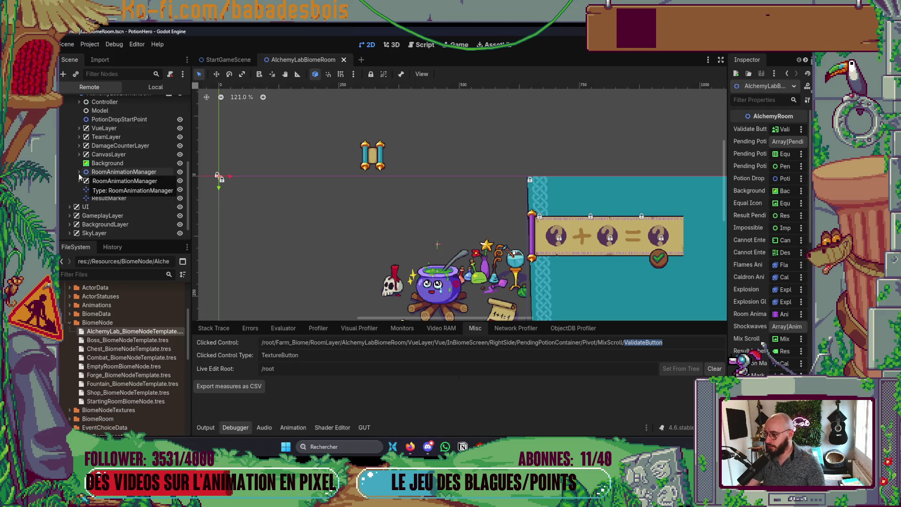
pyautogui.scroll(2, 78, 174)
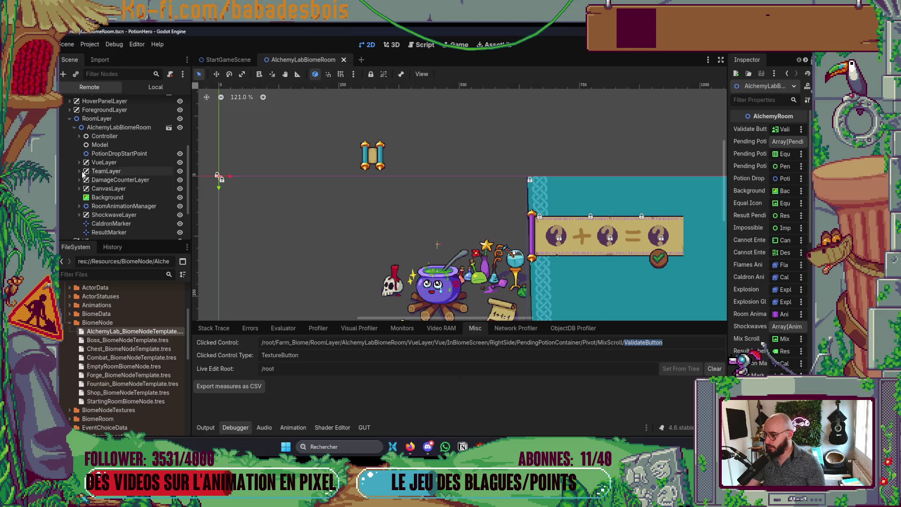
# Expand VueLayer, Vue, InBiomeScreen, RightSide, PendingPotionContainer, Pivot and MixScroll, widening the dock
pyautogui.click(89, 162)
pyautogui.click(80, 162)
pyautogui.click(84, 172)
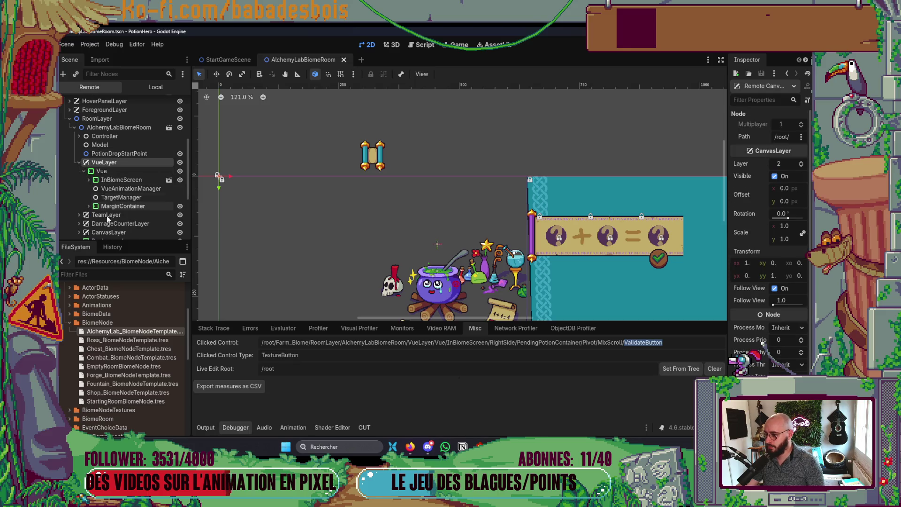
pyautogui.click(88, 180)
pyautogui.click(92, 181)
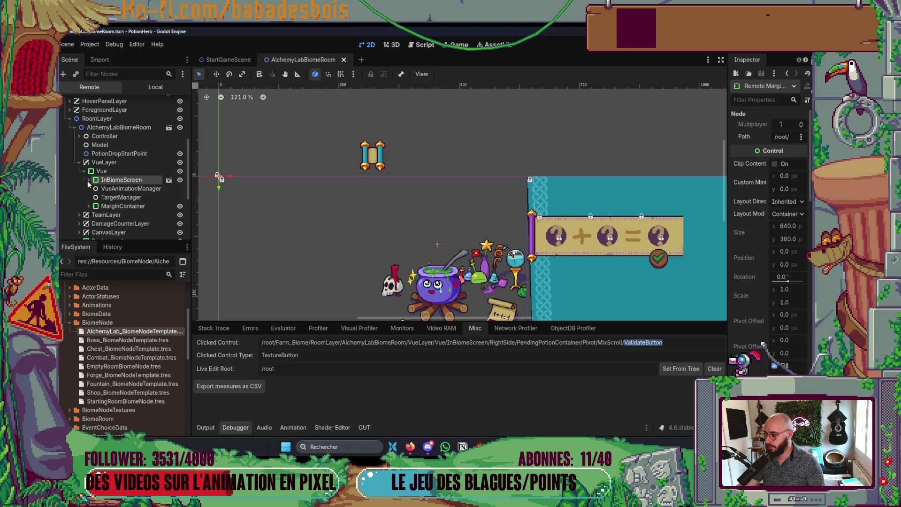
pyautogui.click(93, 188)
pyautogui.scroll(-2, 103, 179)
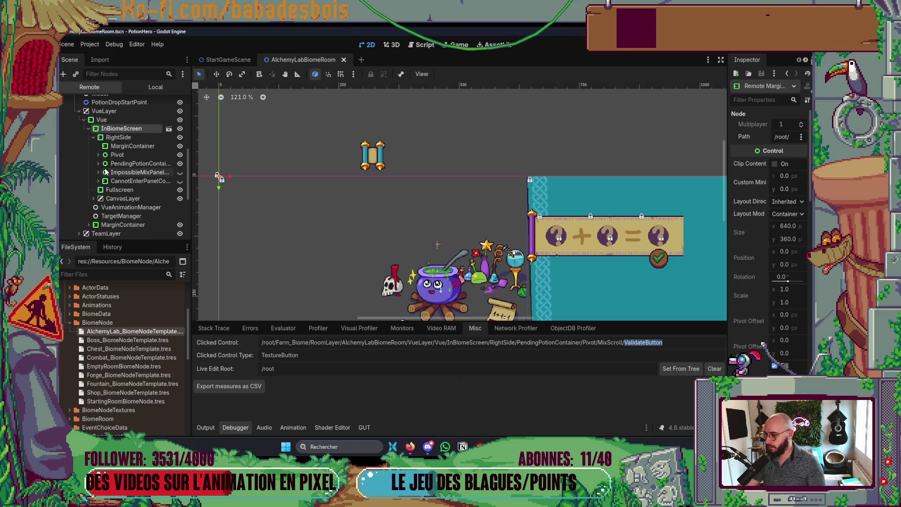
pyautogui.click(98, 163)
pyautogui.click(103, 172)
pyautogui.click(108, 180)
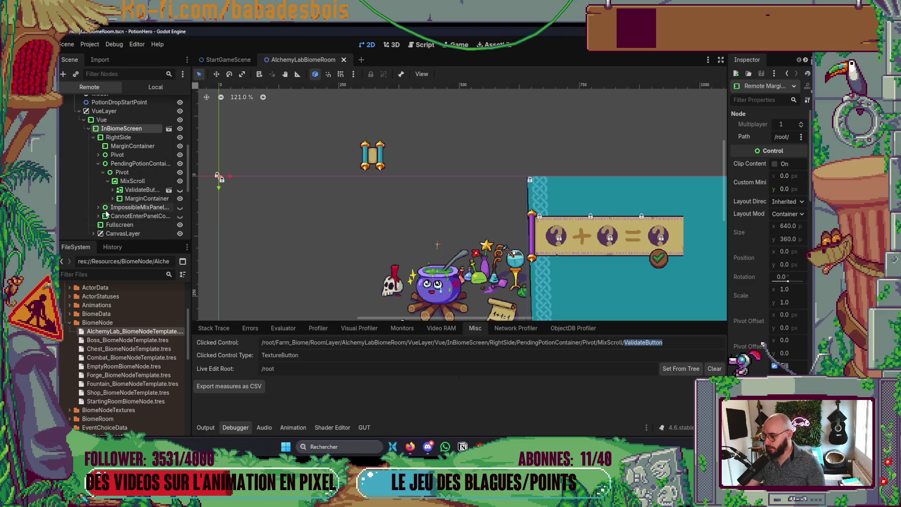
pyautogui.moveTo(190, 182); pyautogui.dragTo(279, 183)
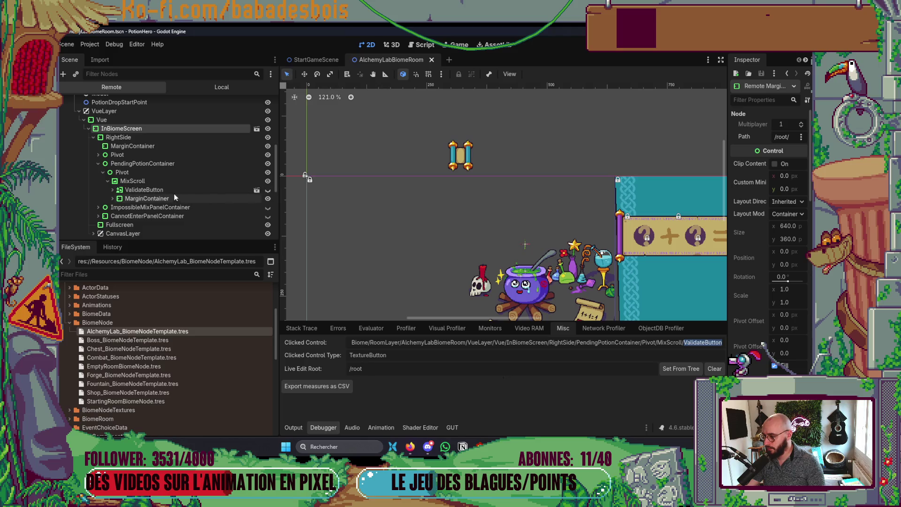
# Expand down to Result/PotionDrop, select its ClickableArea node, and return to the game
pyautogui.click(112, 198)
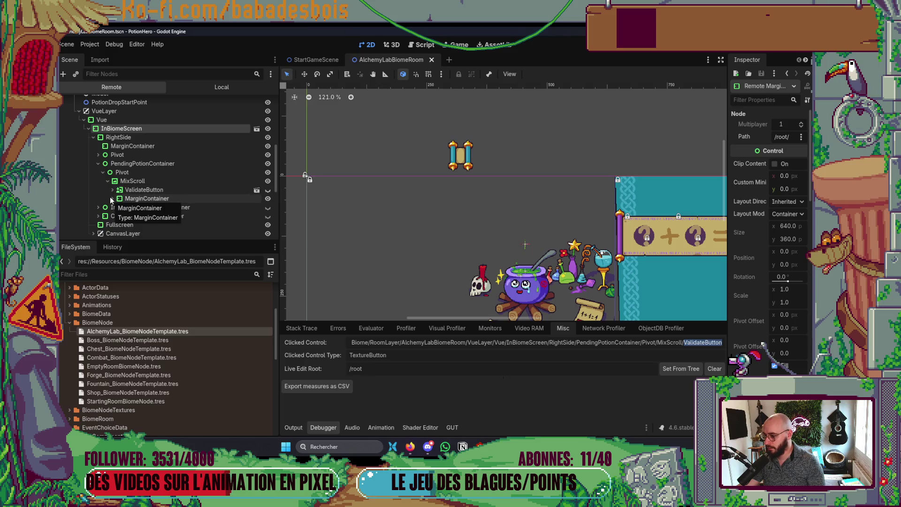
pyautogui.scroll(-1, 115, 202)
pyautogui.click(117, 191)
pyautogui.scroll(-3, 122, 188)
pyautogui.click(121, 165)
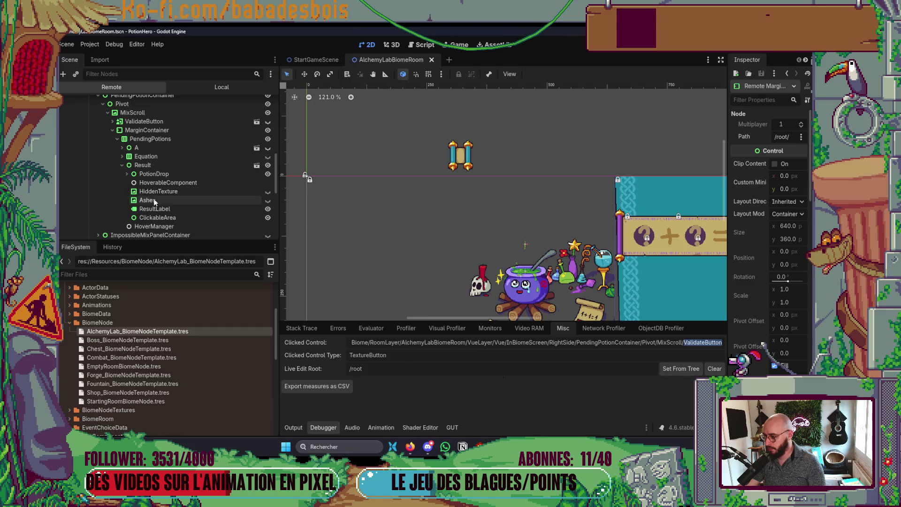
pyautogui.click(165, 173)
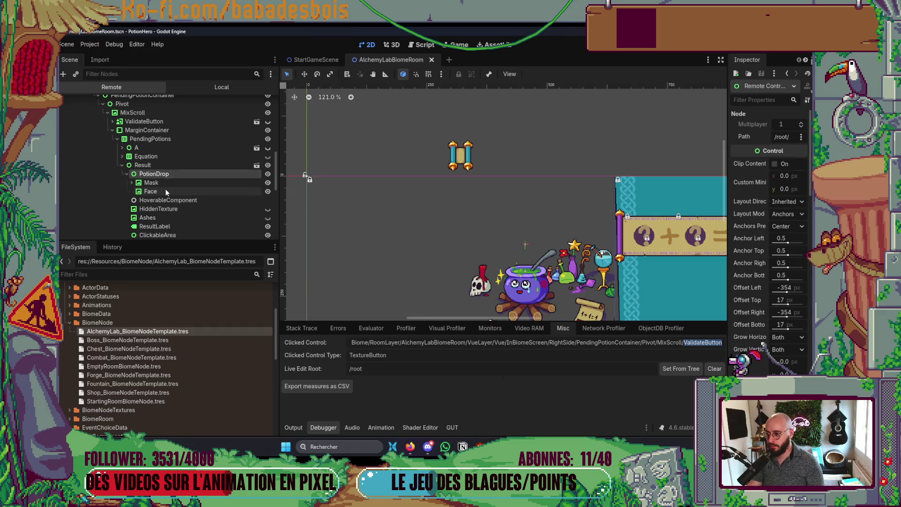
pyautogui.hotkey('alt', 'Tab')
pyautogui.hotkey('alt', 'Tab')
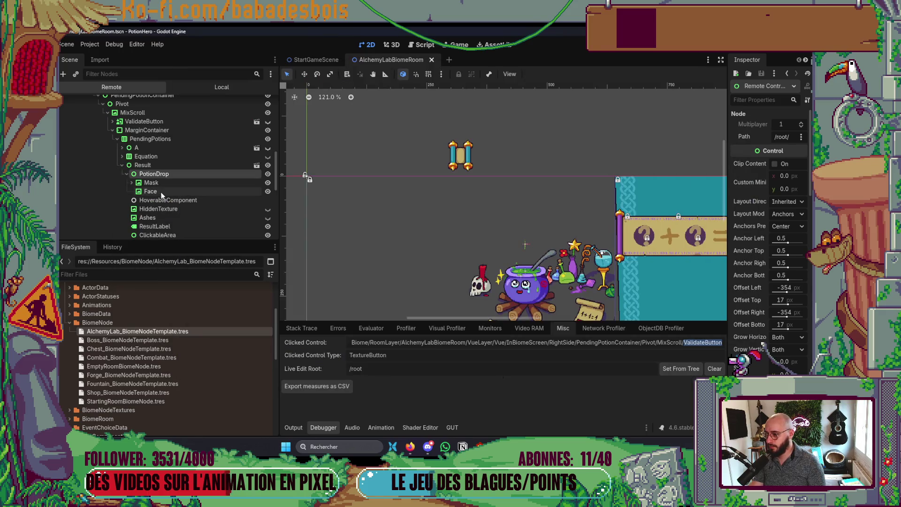
pyautogui.scroll(-2, 167, 210)
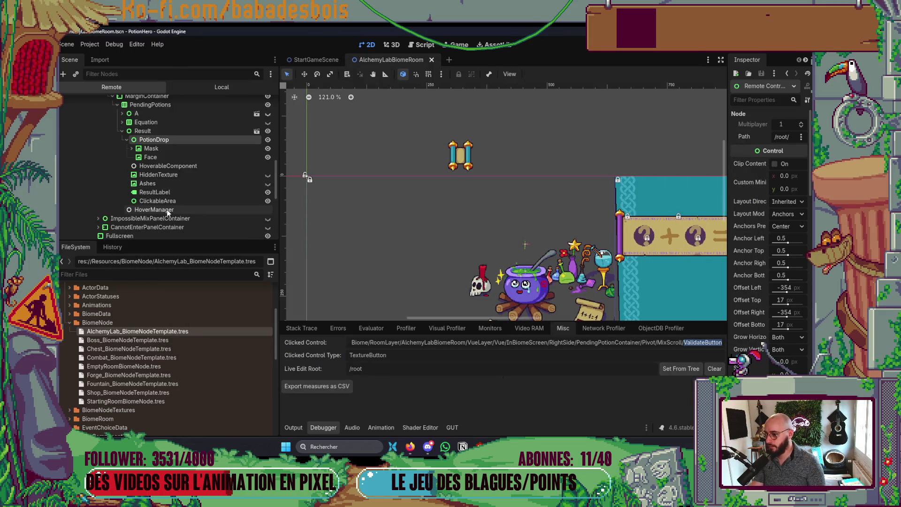
pyautogui.click(162, 201)
pyautogui.hotkey('alt', 'Tab')
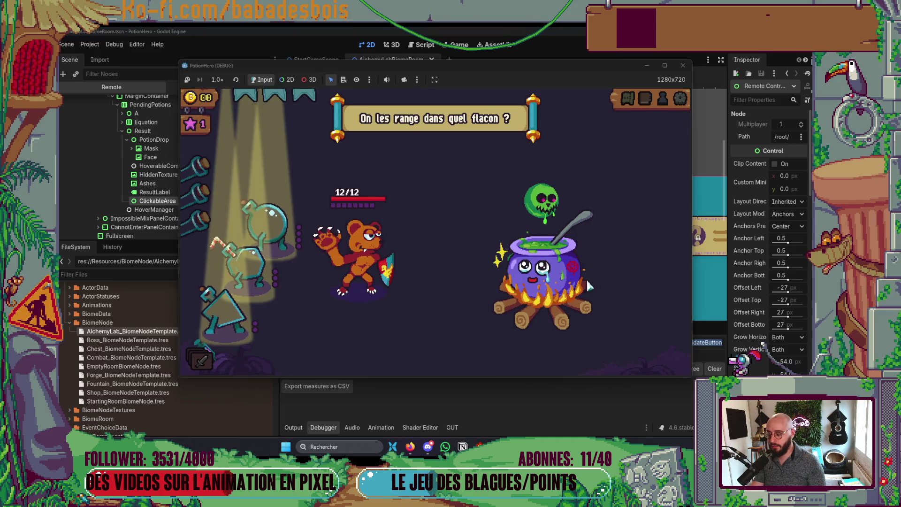
# Review ClickableArea's Size and Position in a widened Inspector, then stop the running game
pyautogui.hotkey('alt', 'Tab')
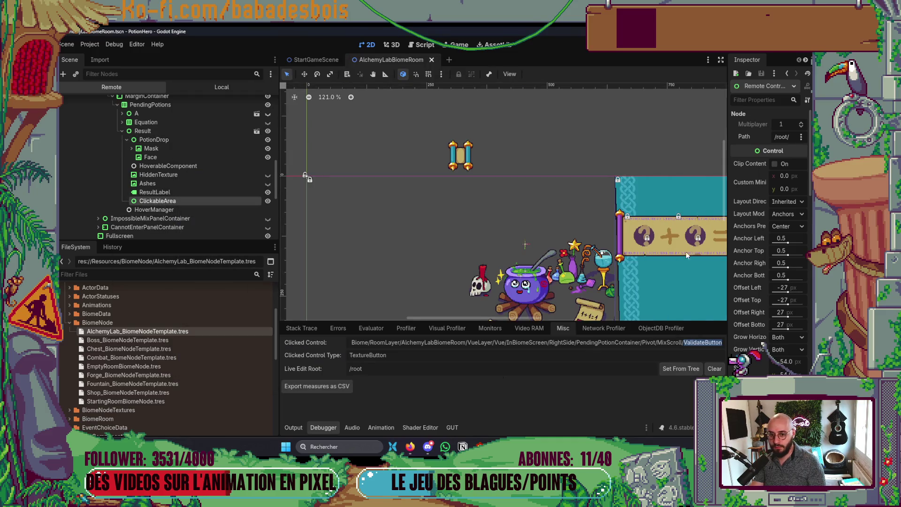
pyautogui.scroll(-2, 757, 281)
pyautogui.scroll(-2, 764, 285)
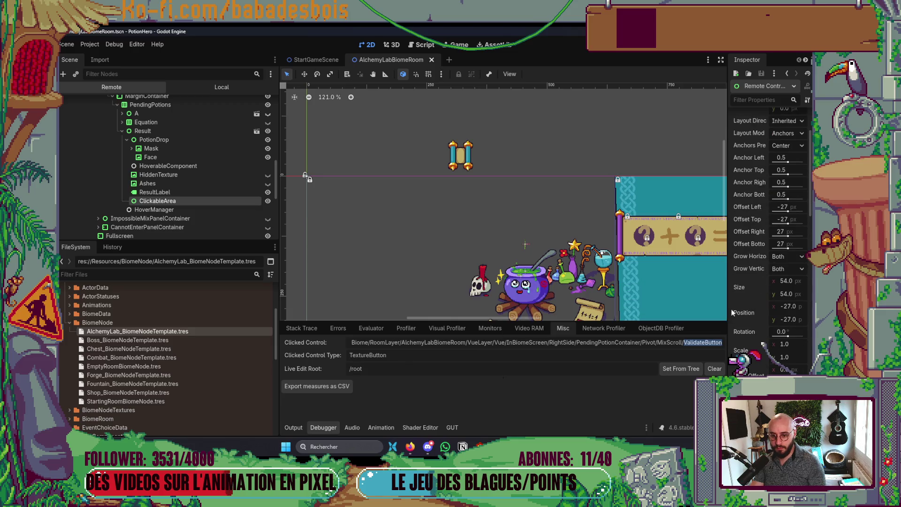
pyautogui.moveTo(726, 310); pyautogui.dragTo(678, 310)
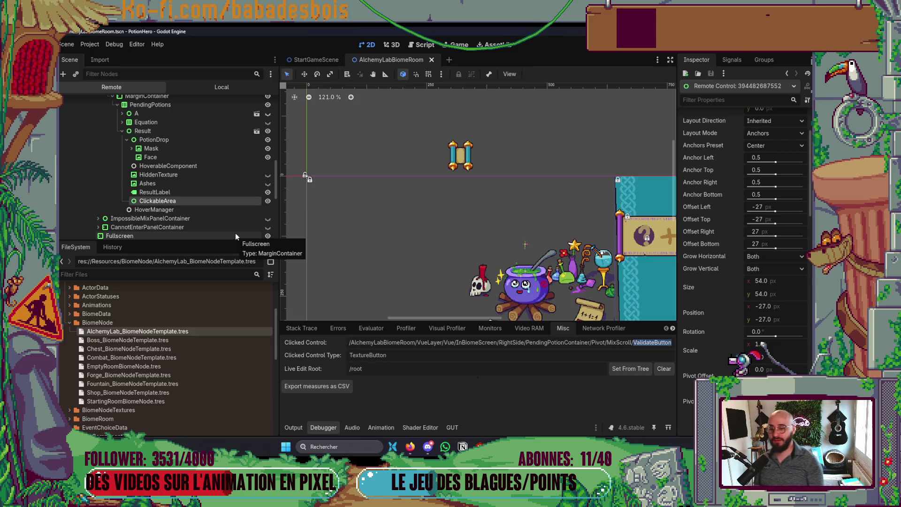
pyautogui.hscroll(5, 516, 244)
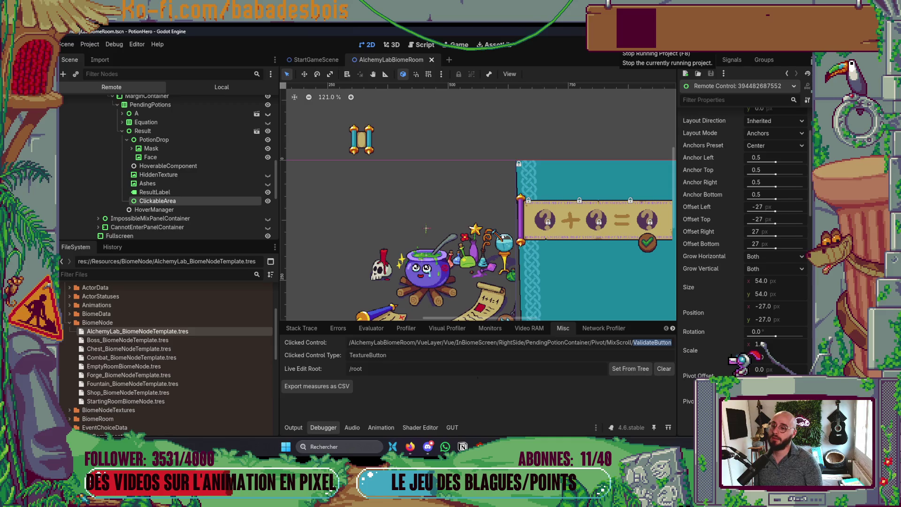
pyautogui.click(619, 45)
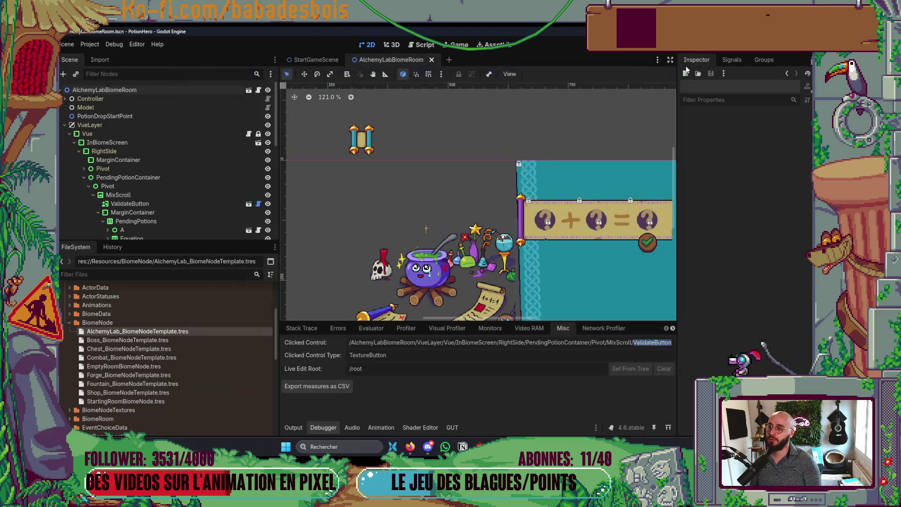
# Open PendingPotionDrop.tscn via quick search and inspect the root node's layout properties
pyautogui.hotkey('ctrl', 'shift', 'o')
pyautogui.write('Pen')
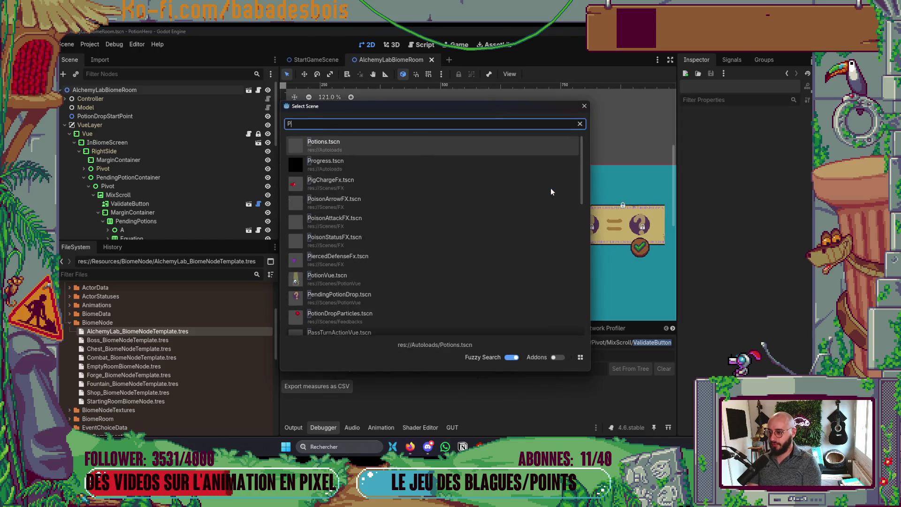
pyautogui.press('Return')
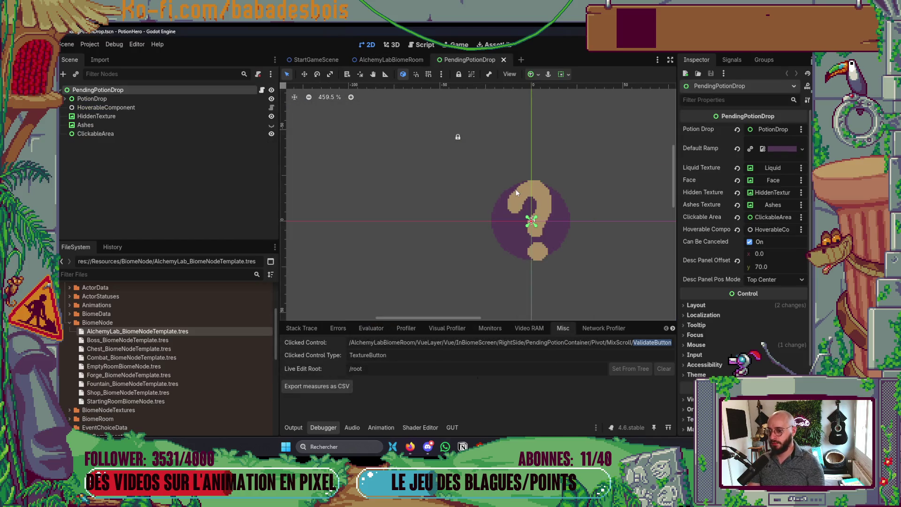
pyautogui.scroll(-4, 428, 175)
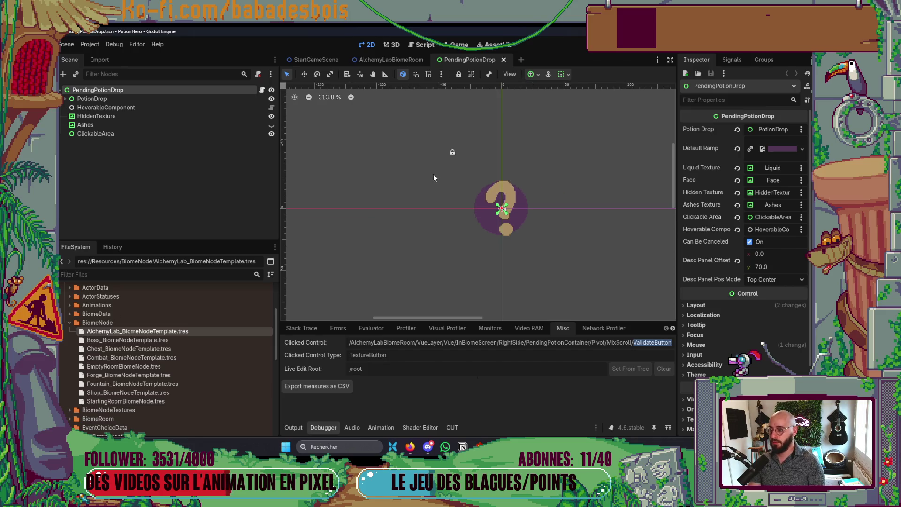
pyautogui.click(722, 306)
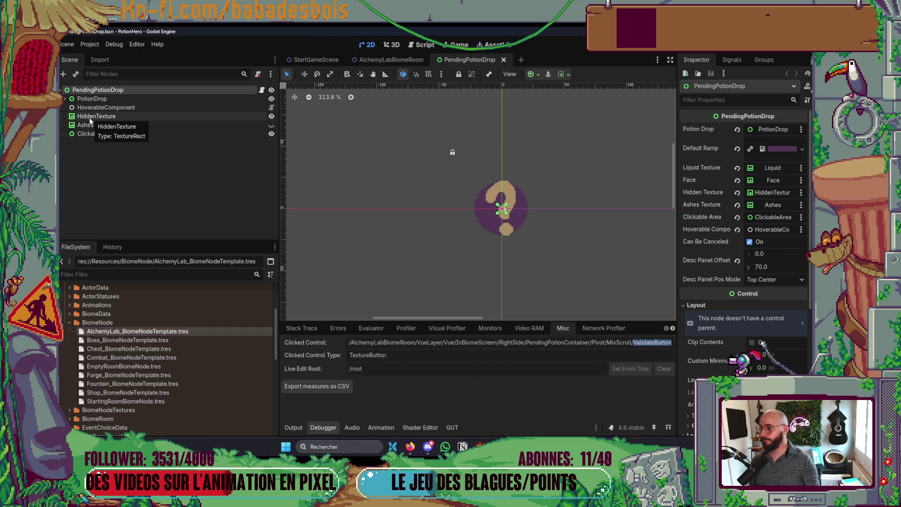
pyautogui.moveTo(531, 234); pyautogui.dragTo(527, 219)
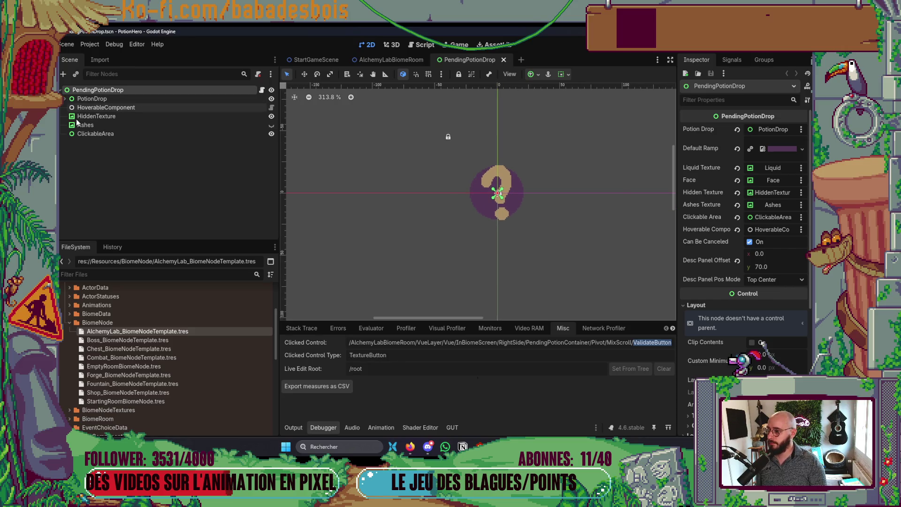
# Reparent ClickableArea under PotionDrop, save the scene, and relaunch the game
pyautogui.click(83, 133)
pyautogui.moveTo(84, 134)
pyautogui.mouseDown()
pyautogui.moveTo(112, 135)
pyautogui.moveTo(113, 103)
pyautogui.moveTo(114, 110)
pyautogui.mouseUp()
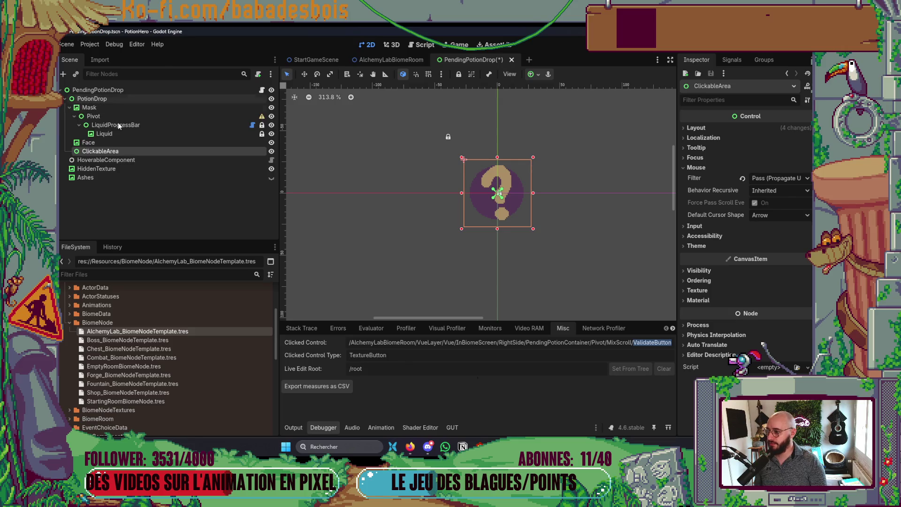
pyautogui.hotkey('ctrl', 's')
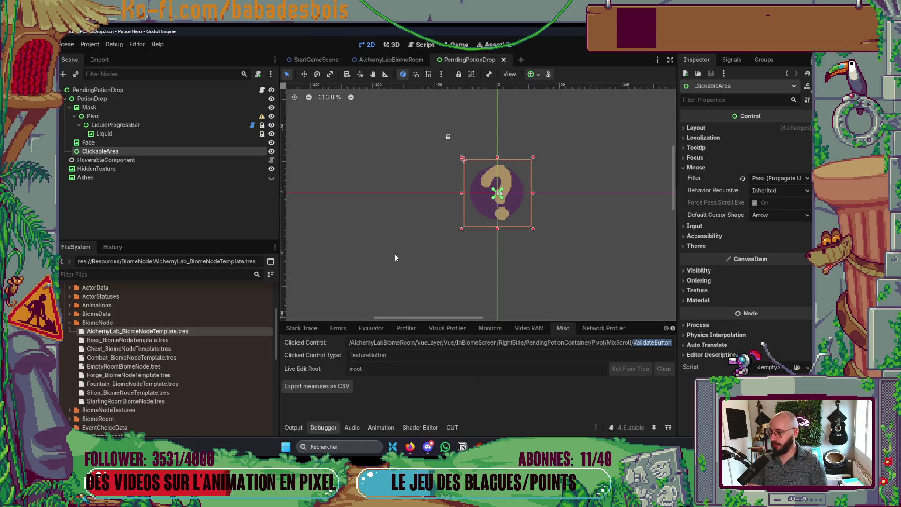
pyautogui.press('F5')
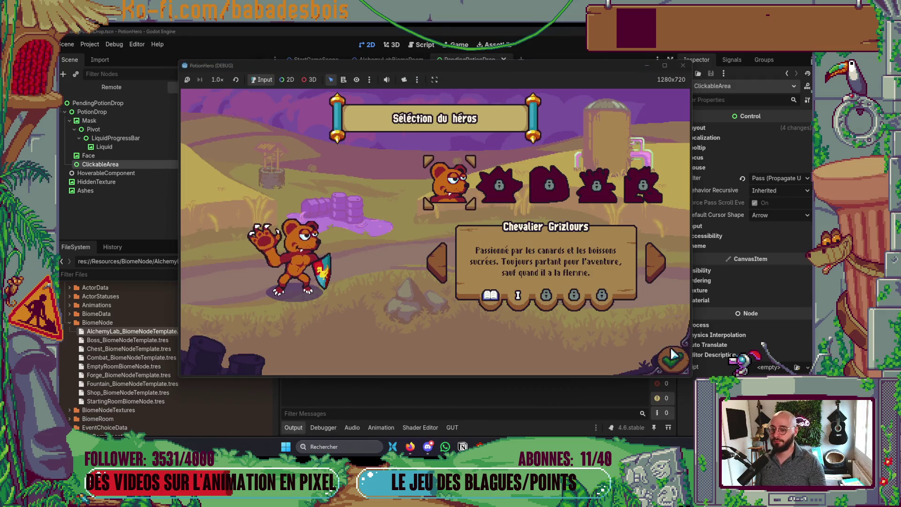
# Confirm the hero and adventure, then click through all tutorial messages
pyautogui.click(672, 353)
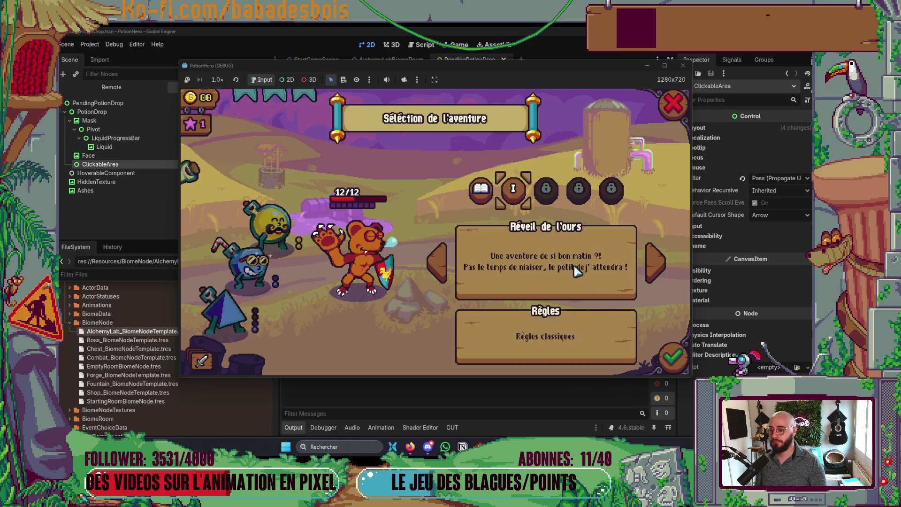
pyautogui.click(673, 358)
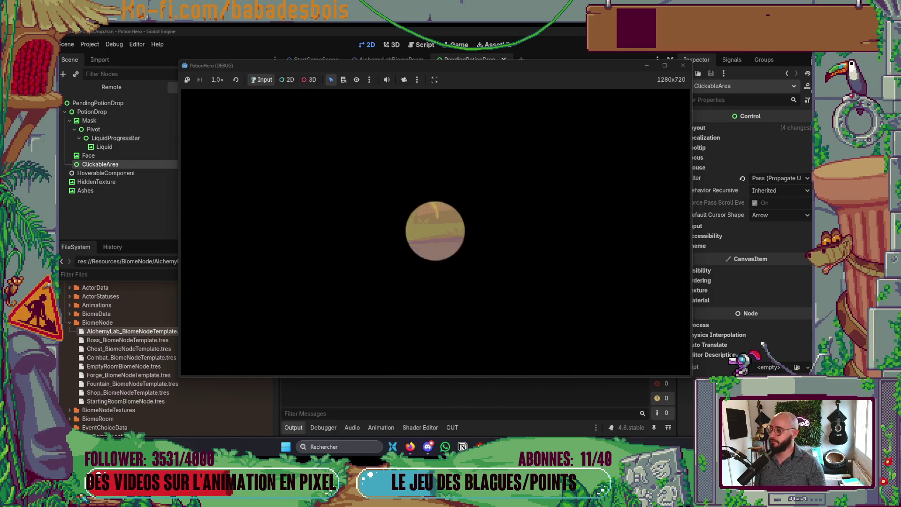
pyautogui.click(450, 251)
pyautogui.click(453, 256)
pyautogui.click(454, 257)
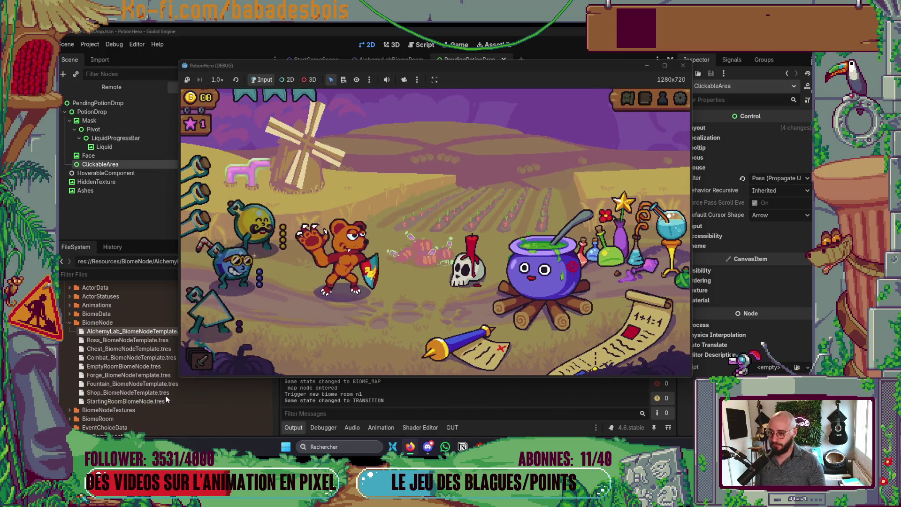
# Mix the yellow and blue lichettes, brew them, view the Lichettes toxiques tooltip, then return to Godot
pyautogui.click(271, 226)
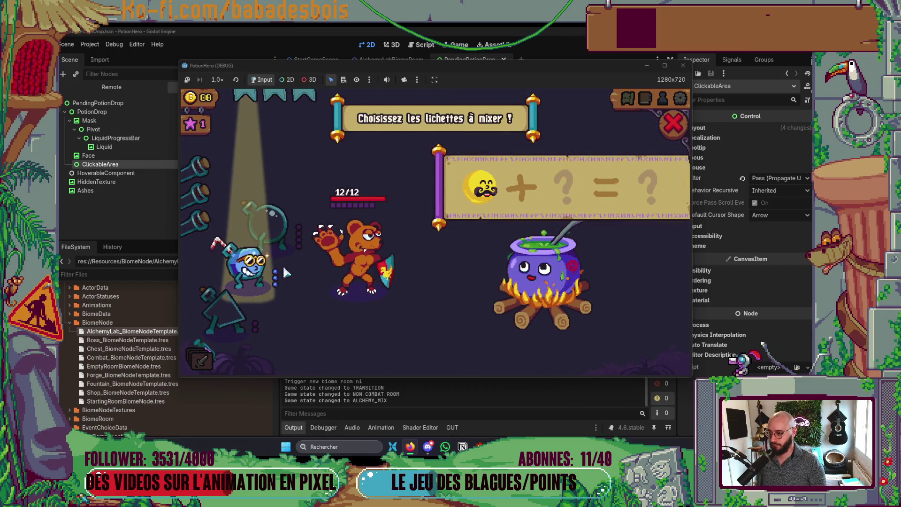
pyautogui.click(256, 265)
pyautogui.moveTo(638, 196)
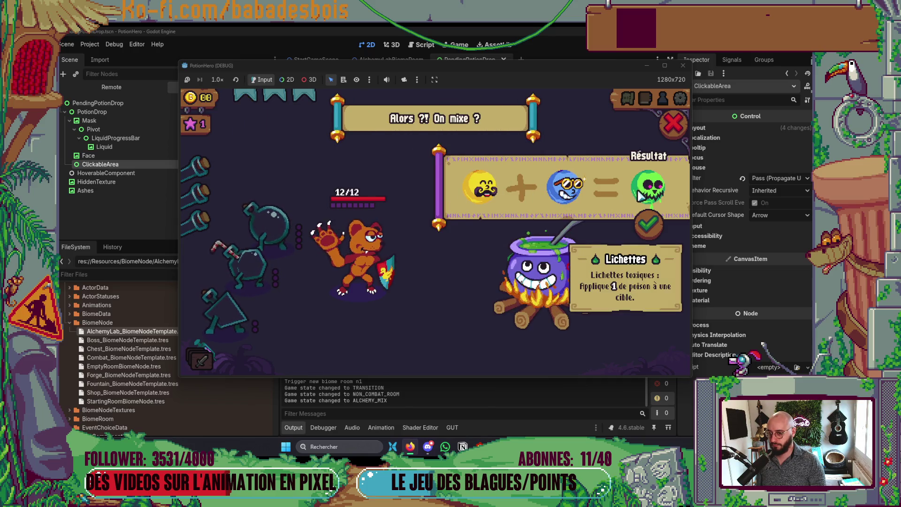
pyautogui.click(648, 225)
pyautogui.click(520, 268)
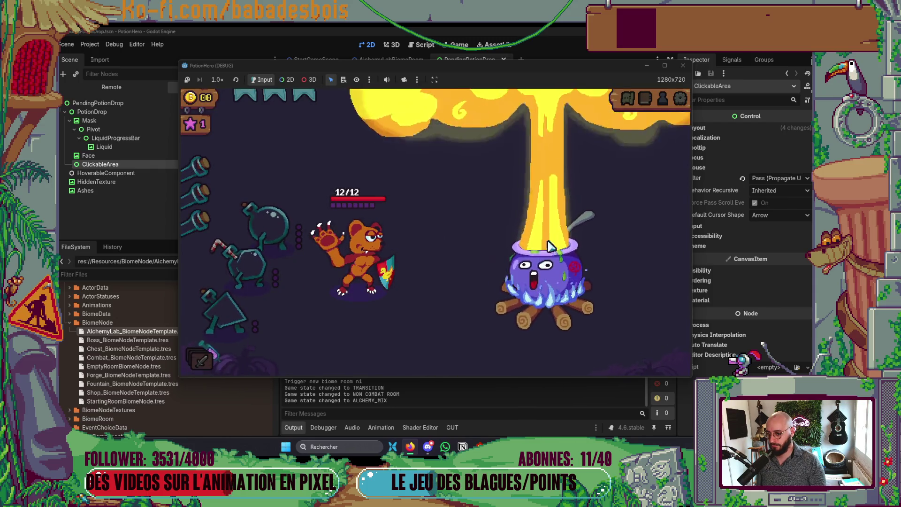
pyautogui.moveTo(549, 206)
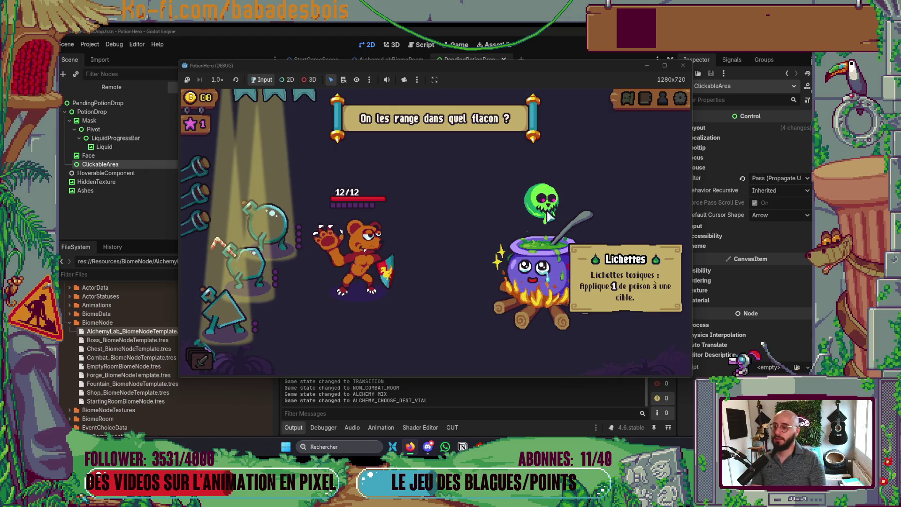
pyautogui.hotkey('alt', 'Tab')
pyautogui.press('Tab')
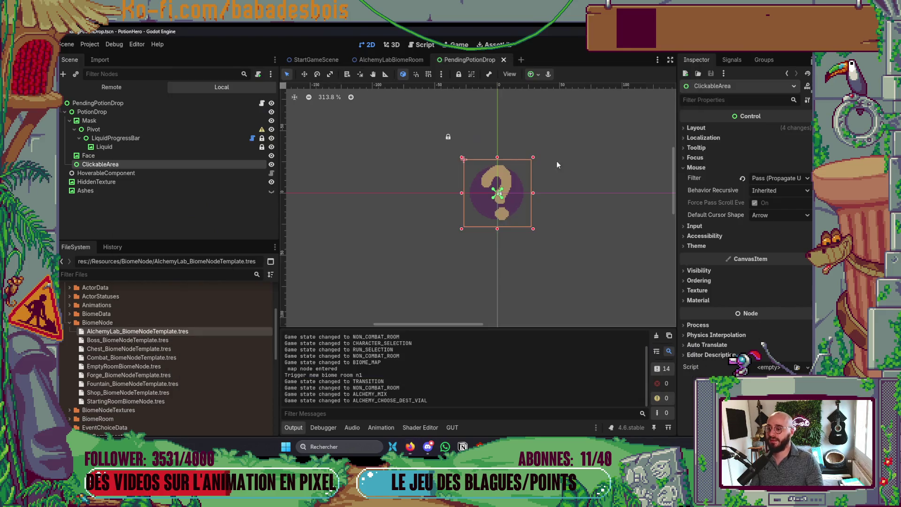
# Inspect the PotionDrop node's mouse settings and the HoverableComponent's settings in the Inspector
pyautogui.click(112, 104)
pyautogui.click(92, 112)
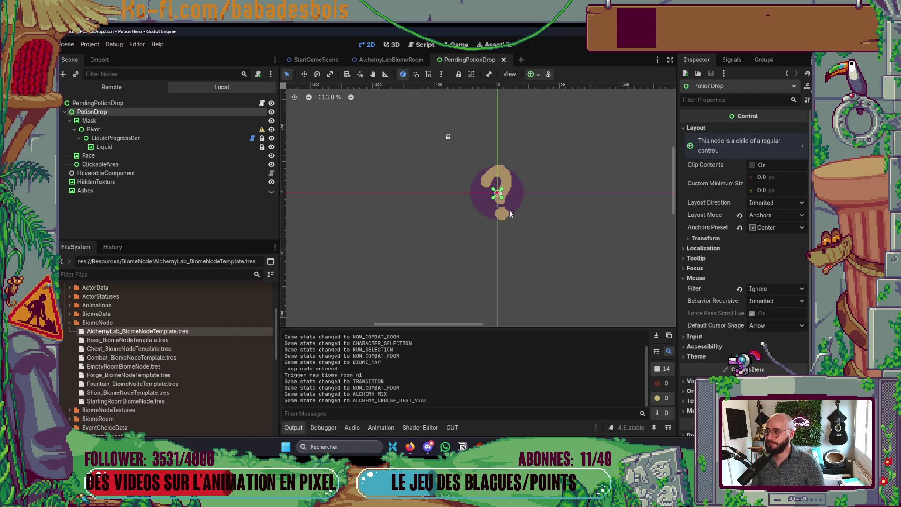
pyautogui.hotkey('alt', 'Tab')
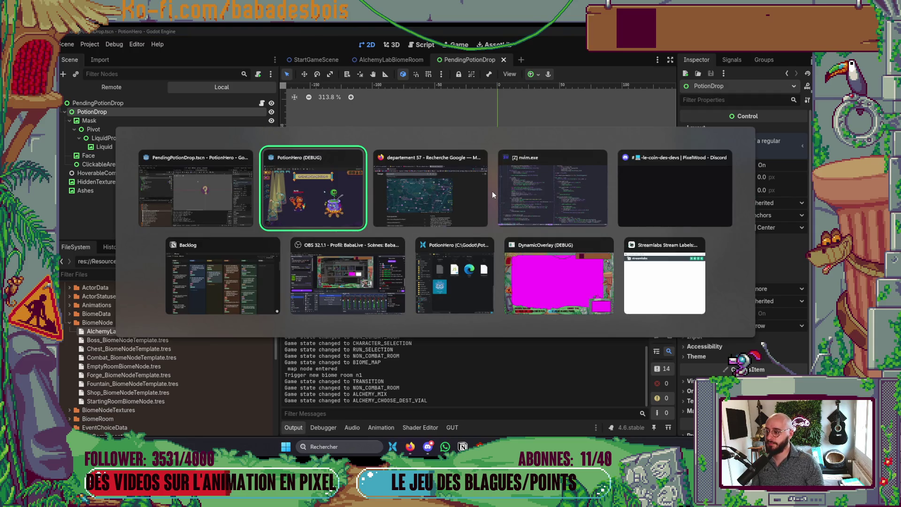
pyautogui.click(200, 212)
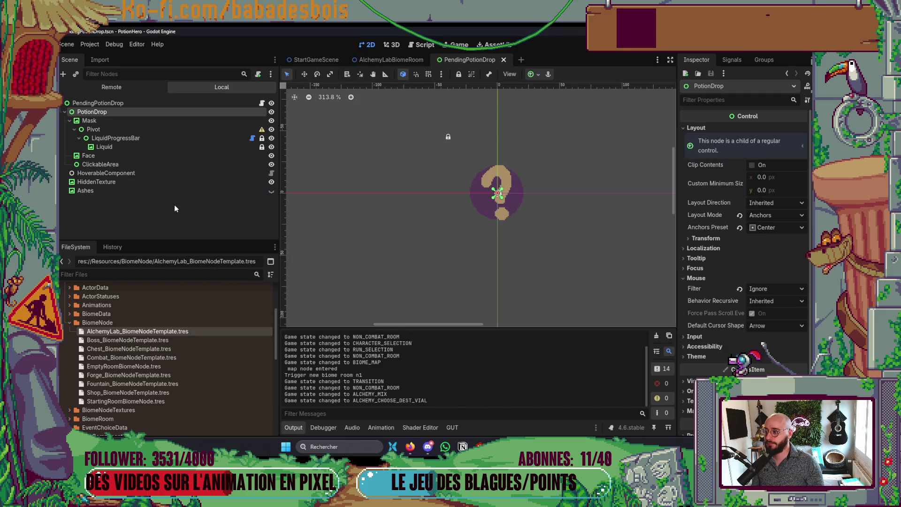
pyautogui.click(149, 174)
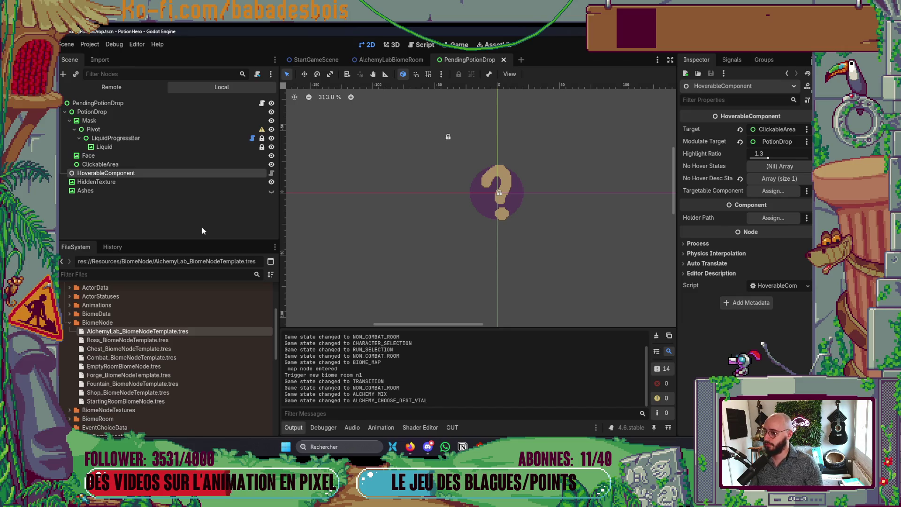
# Switch to Neovim and bring up the project file finder
pyautogui.hotkey('alt', 'Tab')
pyautogui.hotkey('alt', 'Tab')
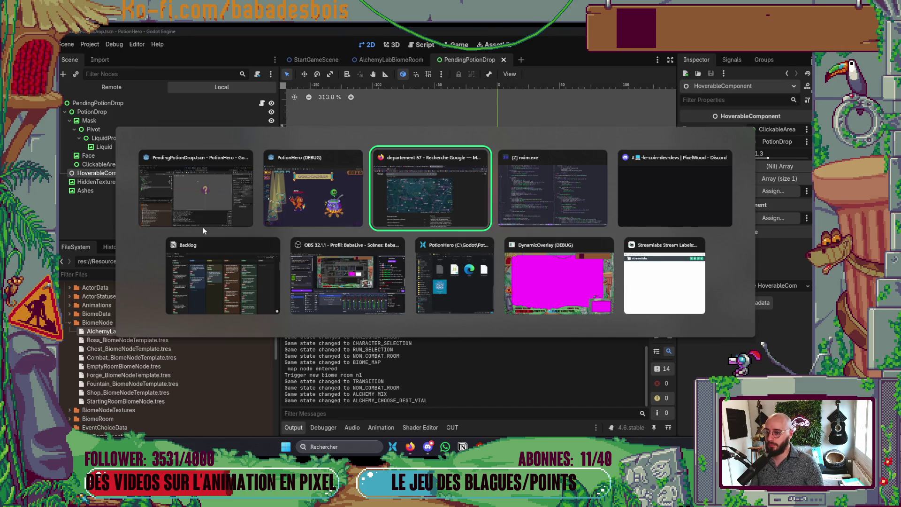
pyautogui.press('space')
pyautogui.press('f')
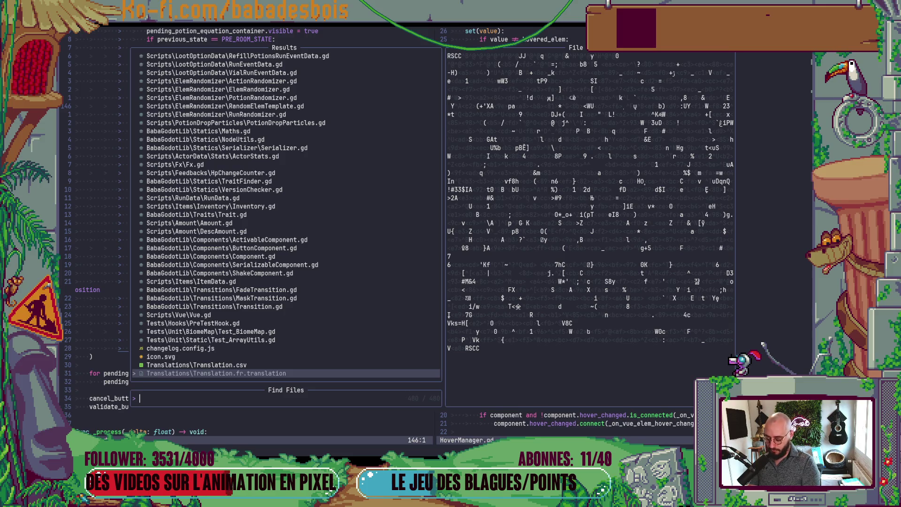
# Search the project files and open PendingPotionDrop.gd in the right pane
pyautogui.write('Po')
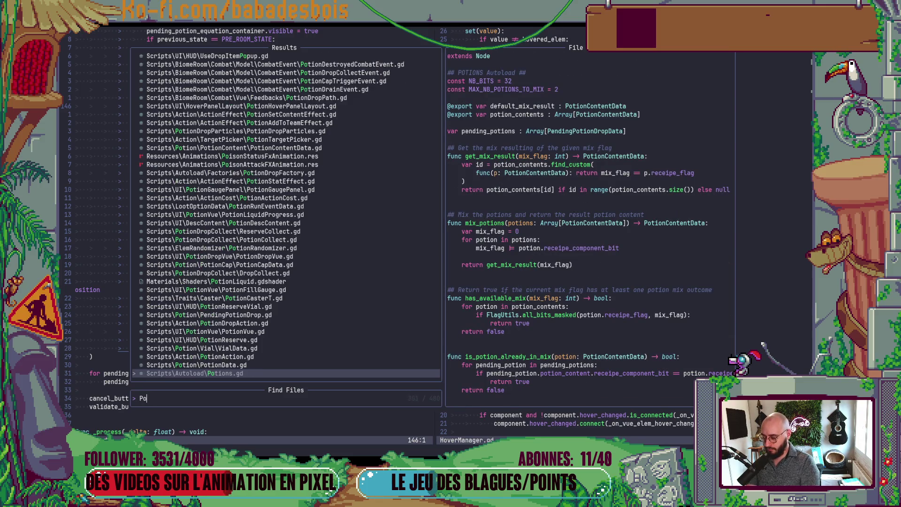
pyautogui.write('tionDrop')
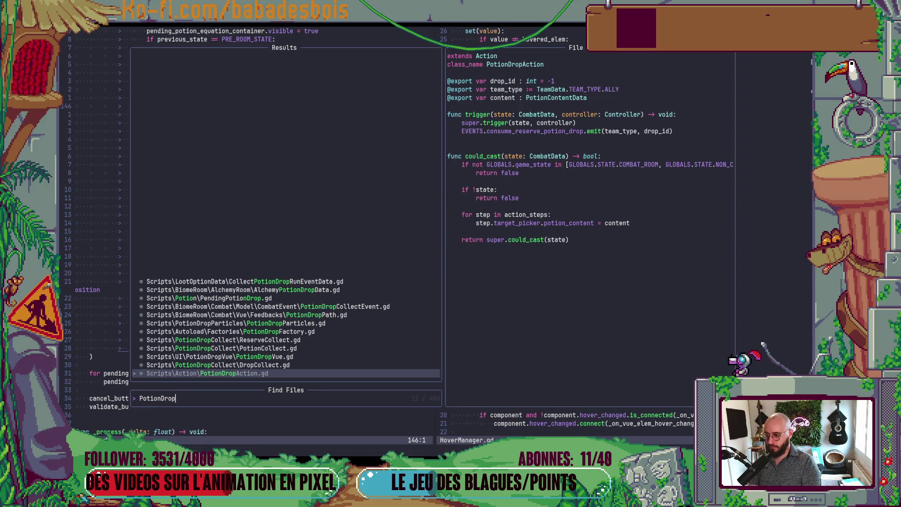
pyautogui.press('Up')
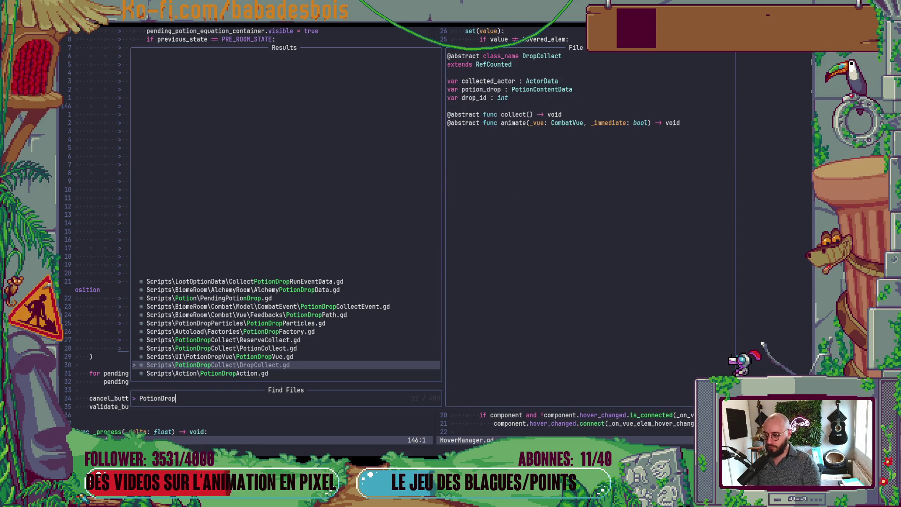
pyautogui.press('Up')
pyautogui.press('Escape')
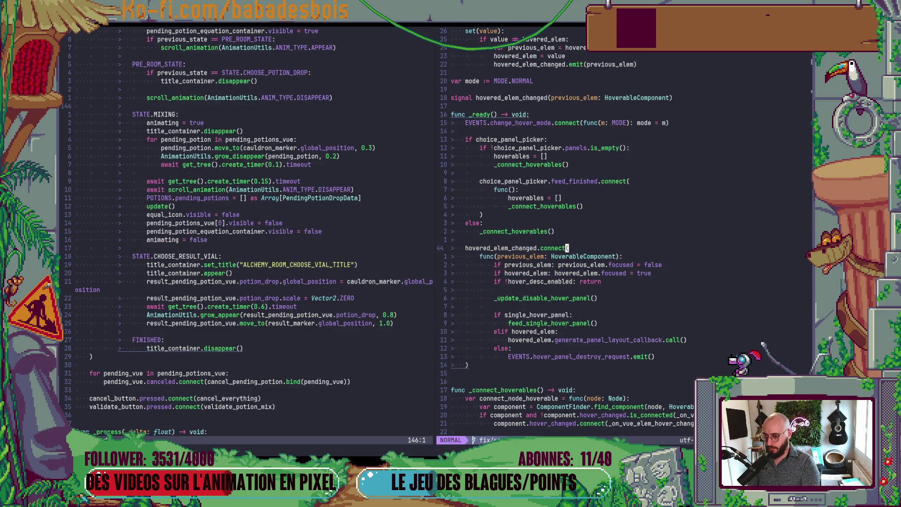
pyautogui.press('space')
pyautogui.press('f')
pyautogui.press('f')
pyautogui.write('PendingP')
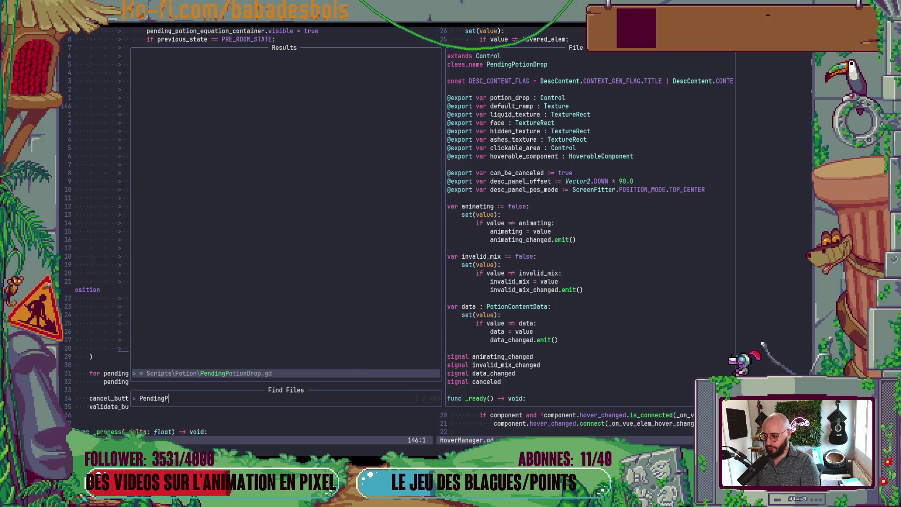
pyautogui.press('Return')
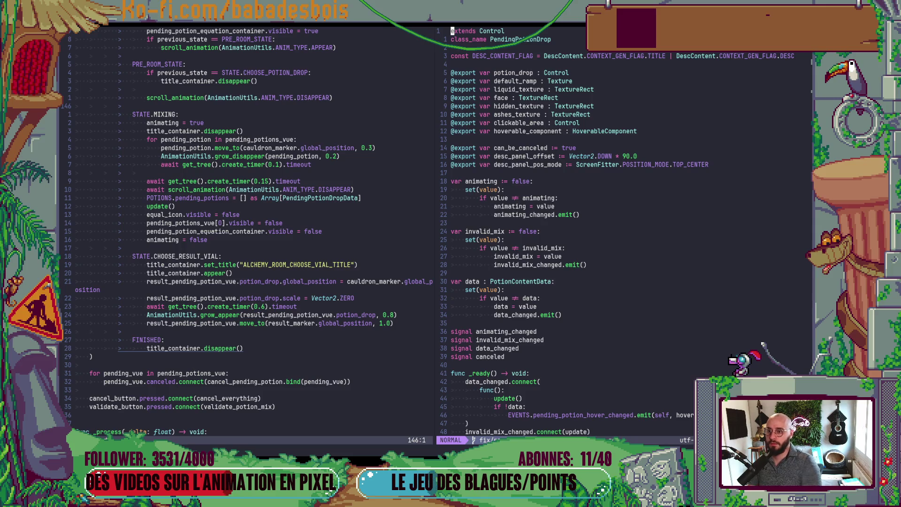
# Jump from the data variable's PotionContentData type to its class definition with gd
pyautogui.scroll(-1, 535, 141)
pyautogui.scroll(1, 542, 196)
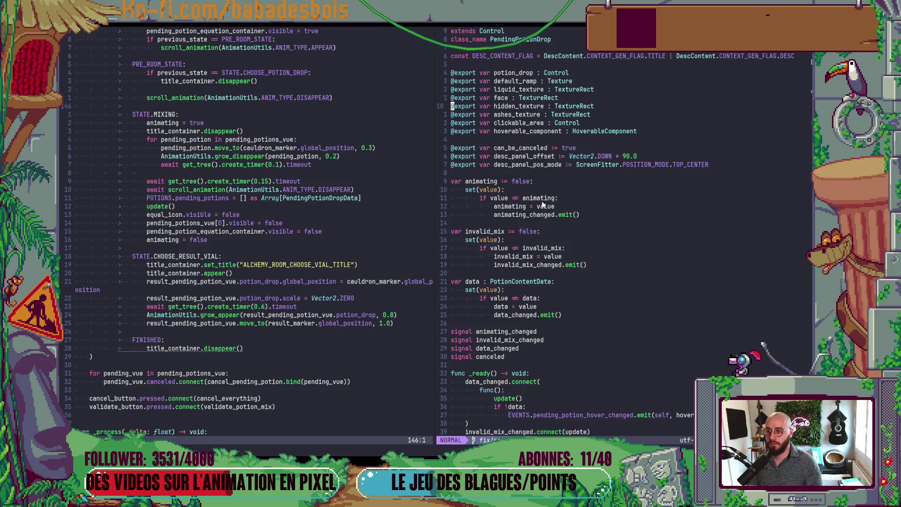
pyautogui.click(617, 159)
pyautogui.scroll(-3, 611, 162)
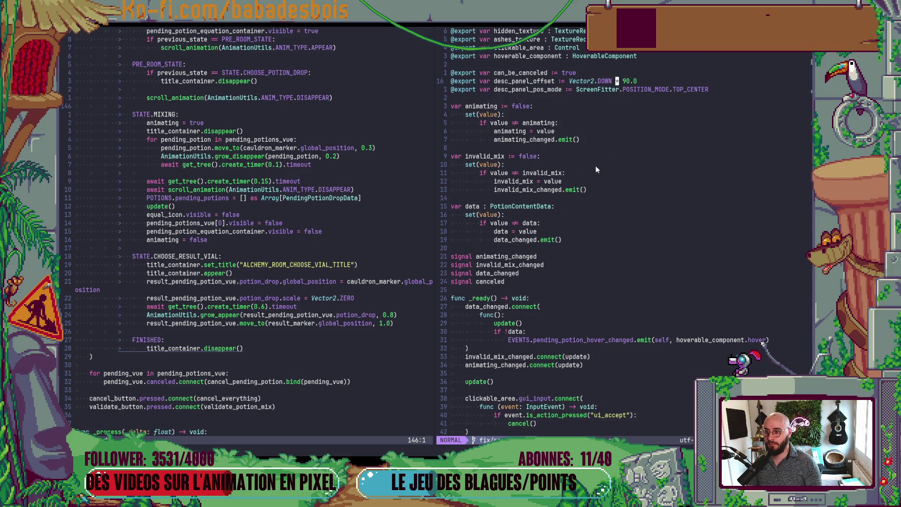
pyautogui.click(532, 207)
pyautogui.press('g')
pyautogui.press('d')
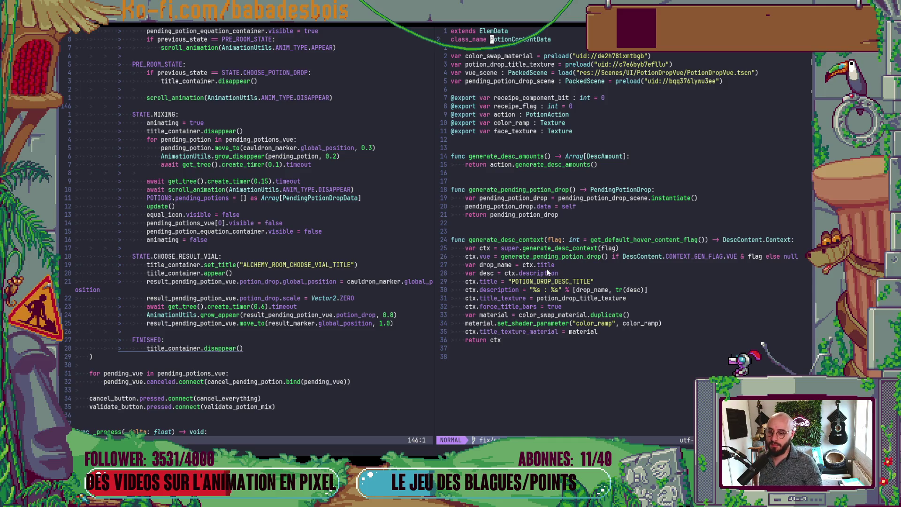
# Jump back with Ctrl+O to PendingPotionDrop.gd's data variable, then switch to the Godot editor
pyautogui.moveTo(530, 348)
pyautogui.mouseDown()
pyautogui.moveTo(426, 235)
pyautogui.moveTo(539, 230)
pyautogui.mouseUp()
pyautogui.press('Escape')
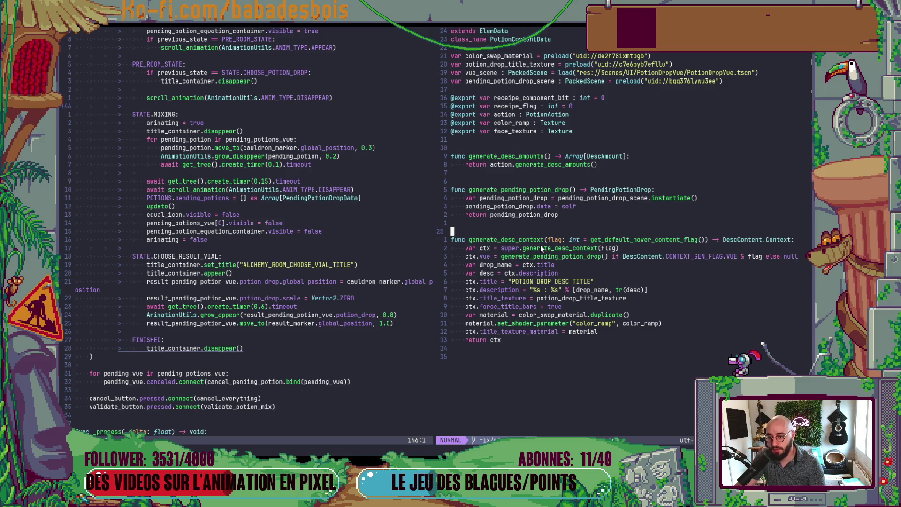
pyautogui.click(597, 338)
pyautogui.hotkey('ctrl', 'o')
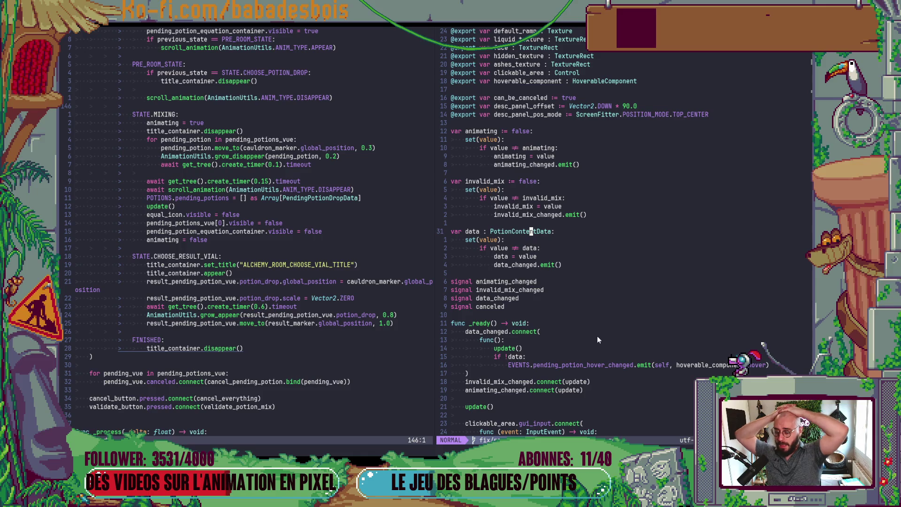
pyautogui.hotkey('alt', 'Tab')
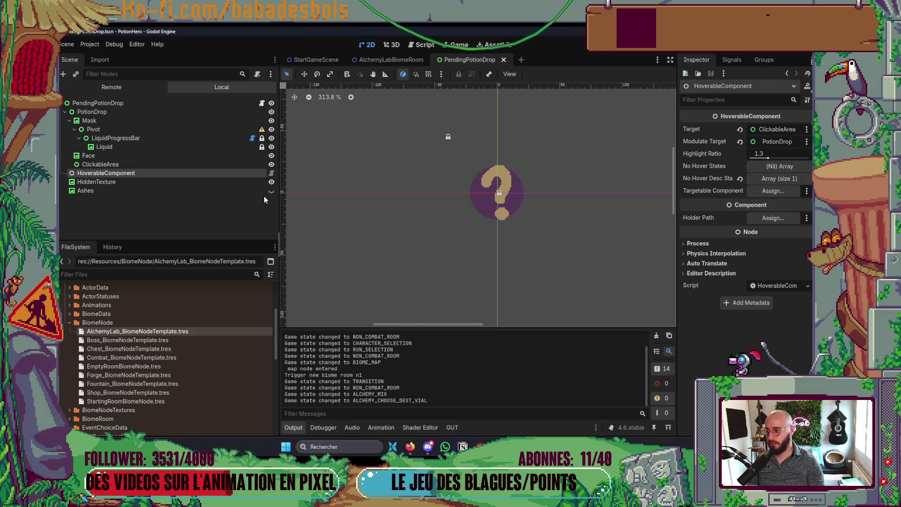
# Open HoverableComponent.gd in Neovim and page to its update_hover function
pyautogui.hotkey('alt', 'Tab')
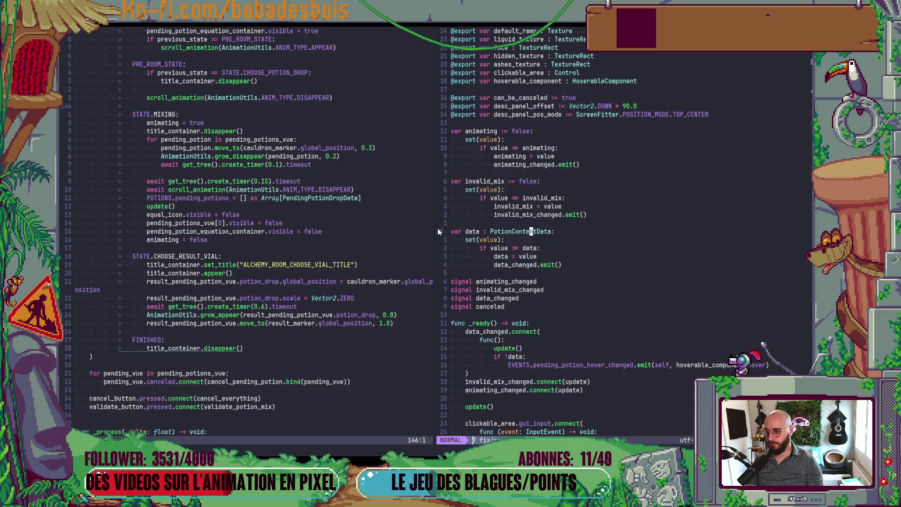
pyautogui.press('space')
pyautogui.write('fHoverabl')
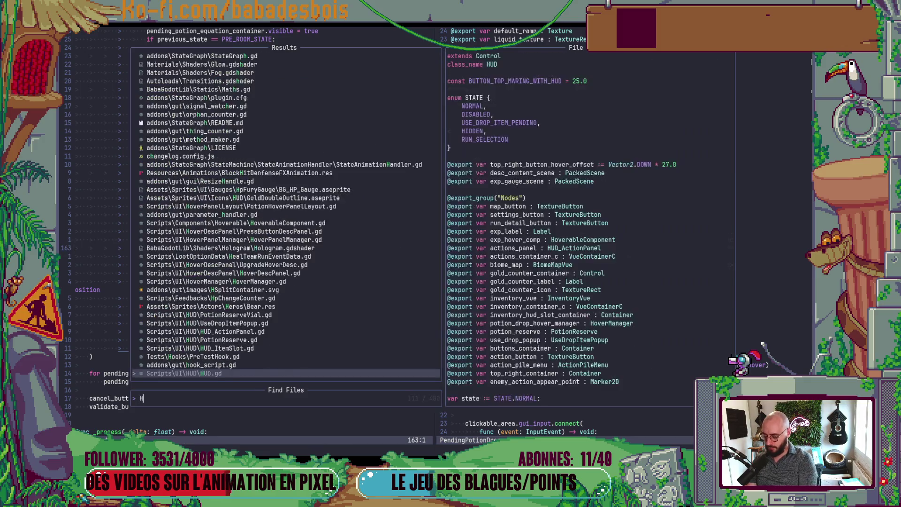
pyautogui.press('Return')
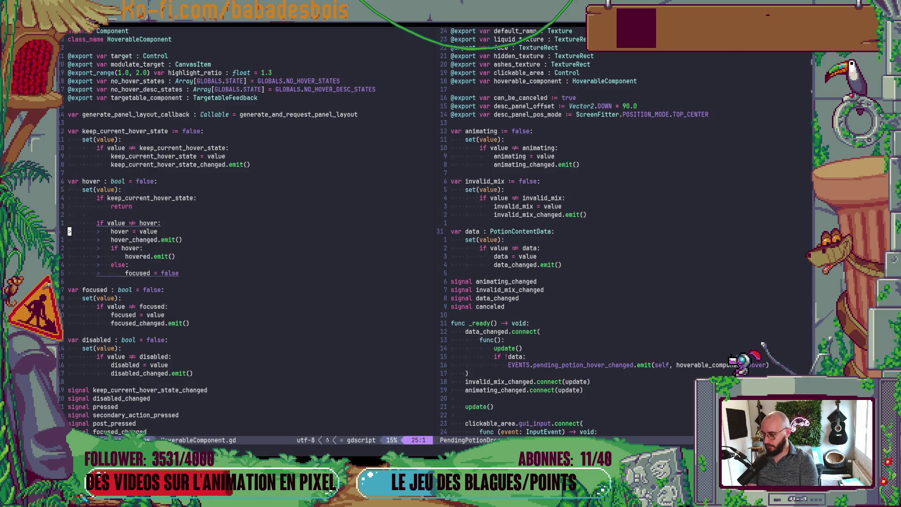
pyautogui.hotkey('ctrl', 'f')
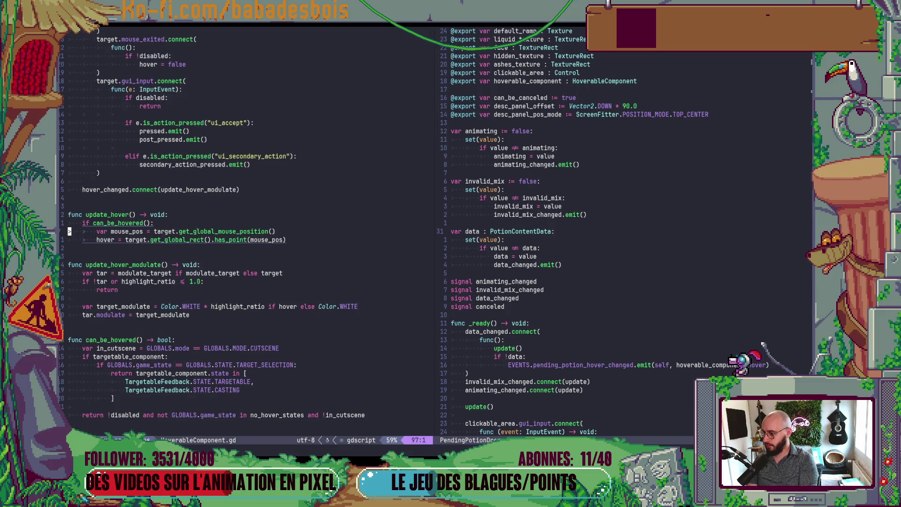
pyautogui.hotkey('ctrl', 'u')
# Open HoverManager.gd and jump to the generate_panel_layout_callback definition
pyautogui.press('space')
pyautogui.write('fHover')
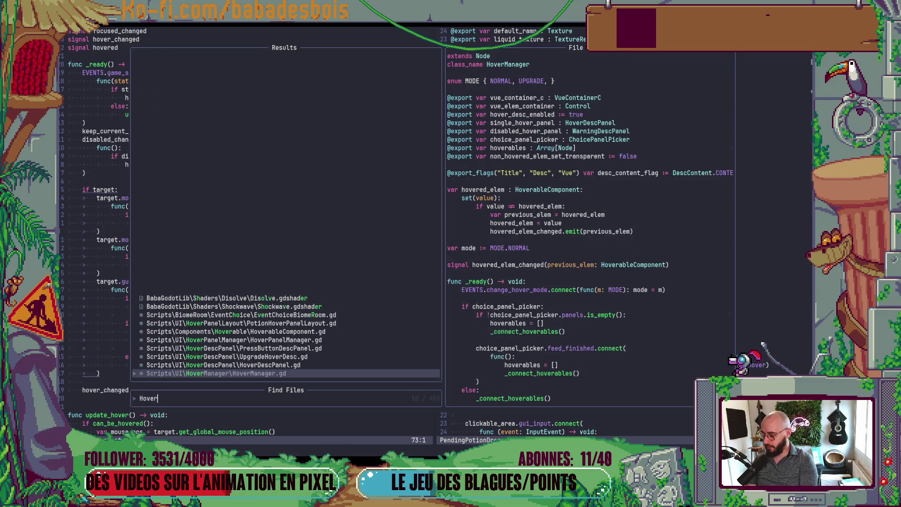
pyautogui.write('Man')
pyautogui.press('Return')
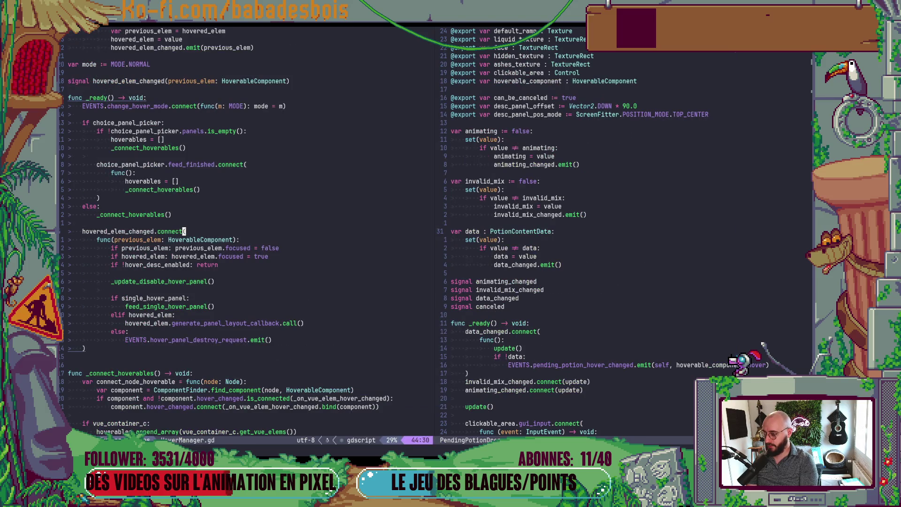
pyautogui.hotkey('ctrl', 'u')
pyautogui.press('j')
pyautogui.press('j')
pyautogui.press('j')
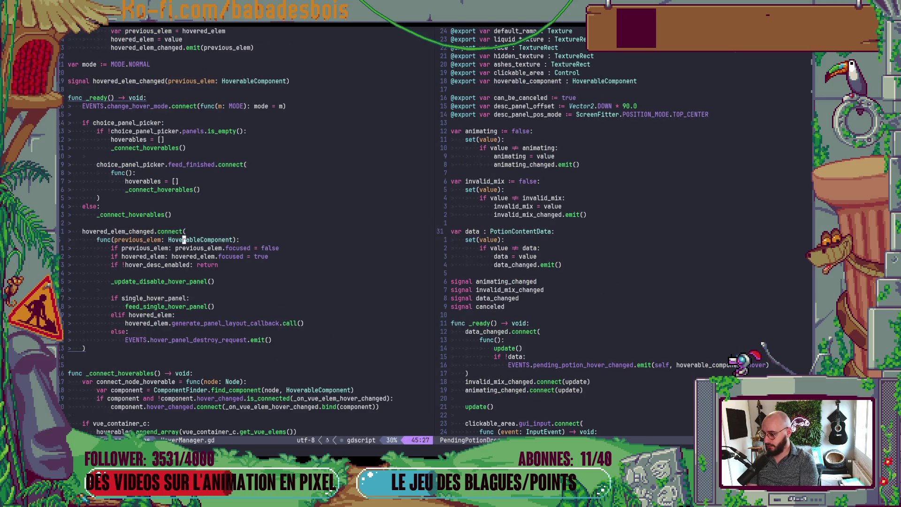
pyautogui.press('j')
pyautogui.press('j')
pyautogui.press('j')
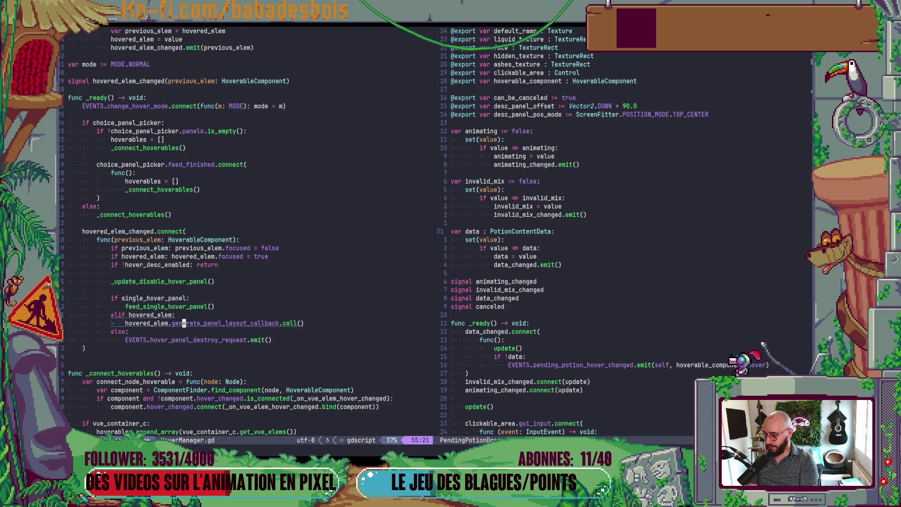
pyautogui.press('g')
pyautogui.press('d')
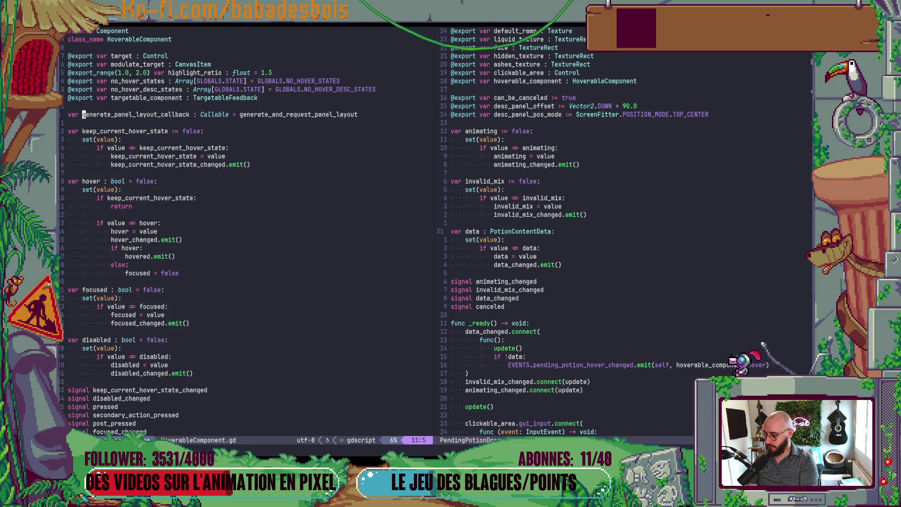
pyautogui.press('$')
# Trace generate_and_request_panel_layout down to its hover_panel_request emit line
pyautogui.press('g')
pyautogui.press('d')
pyautogui.press('j')
pyautogui.press('j')
pyautogui.press('j')
pyautogui.hotkey('ctrl', 'o')
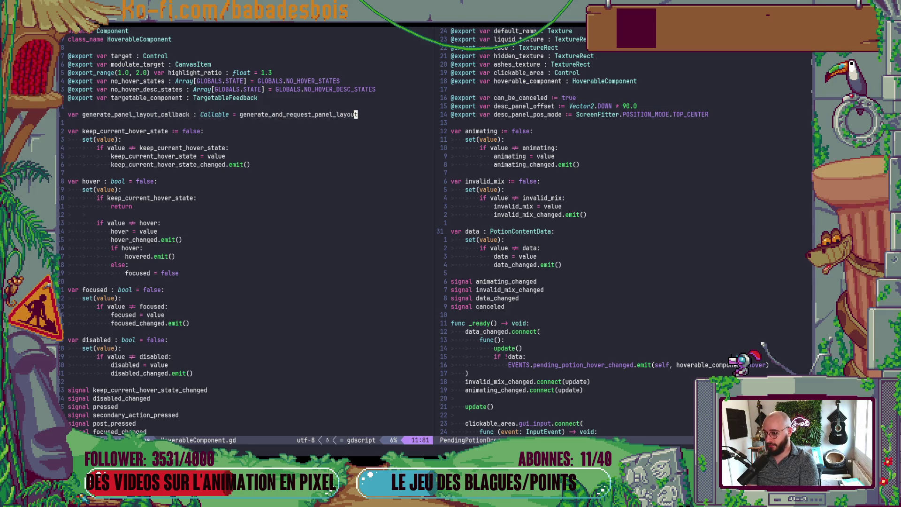
pyautogui.hotkey('ctrl', 'o')
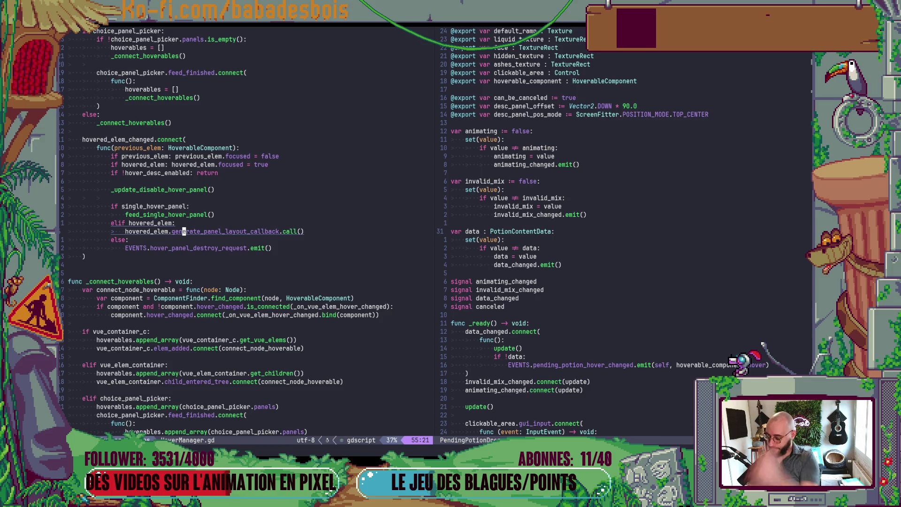
pyautogui.press('g')
pyautogui.press('d')
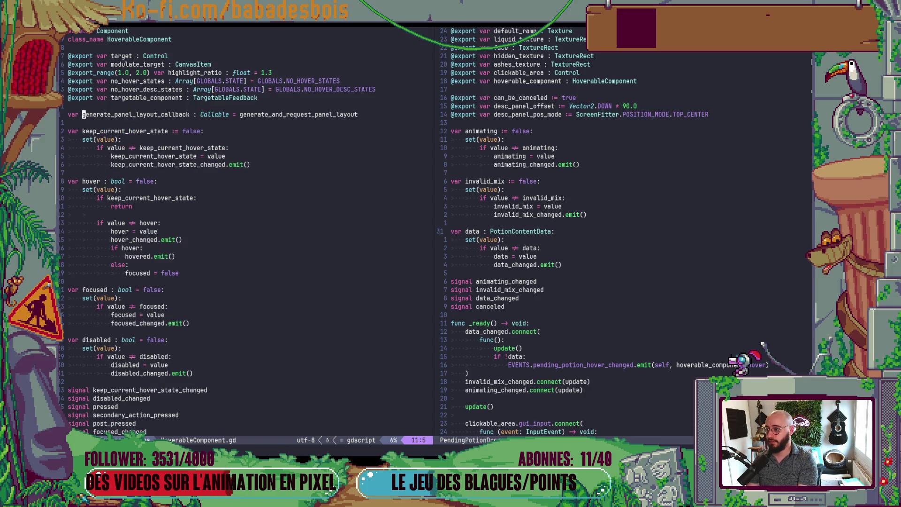
pyautogui.press('g')
pyautogui.press('l')
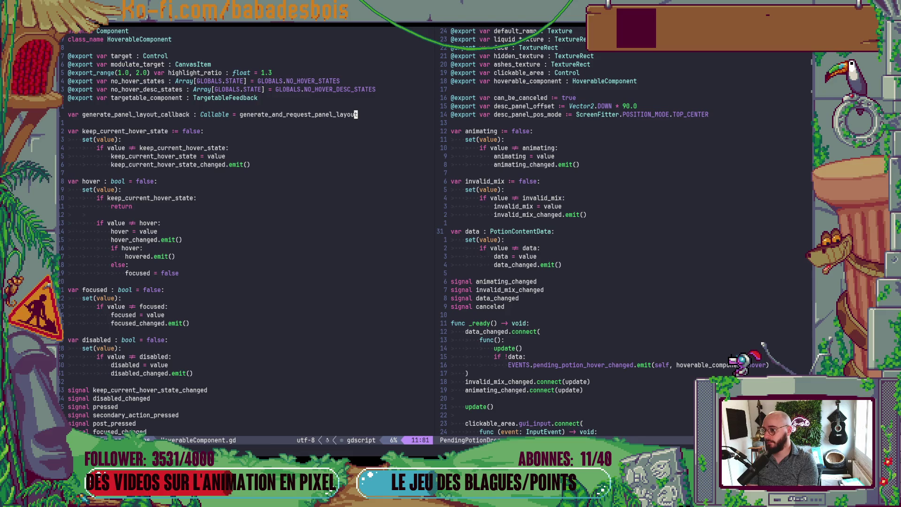
pyautogui.press('g')
pyautogui.press('d')
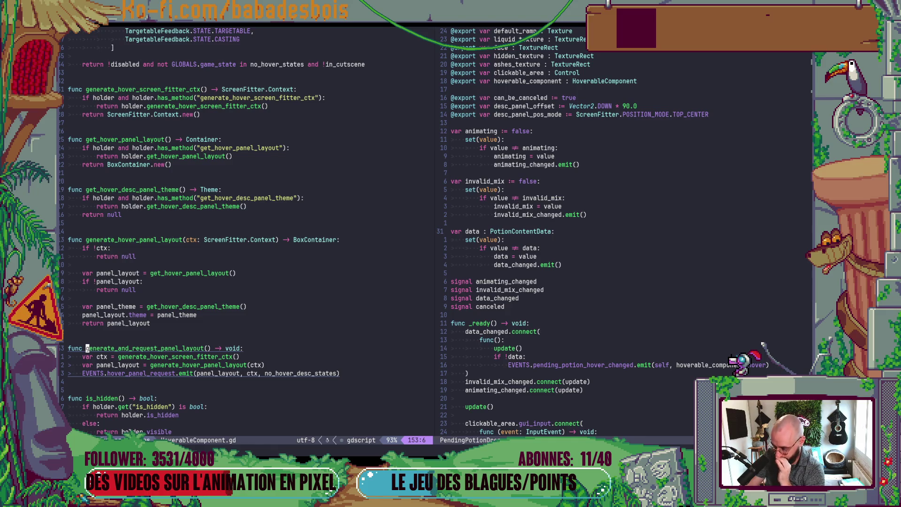
# Inspect the generate_hover_screen_fitter_ctx definition, then return to the panel layout functions
pyautogui.scroll(-3, 180, 322)
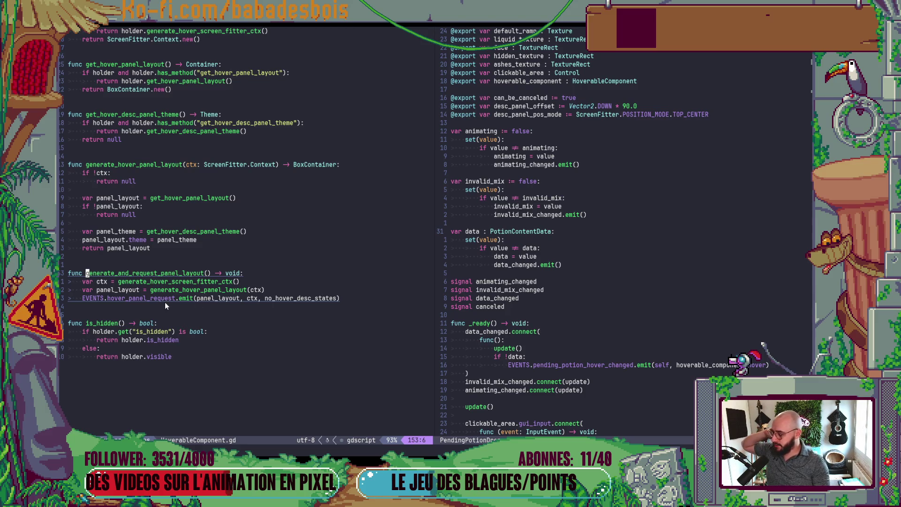
pyautogui.click(162, 283)
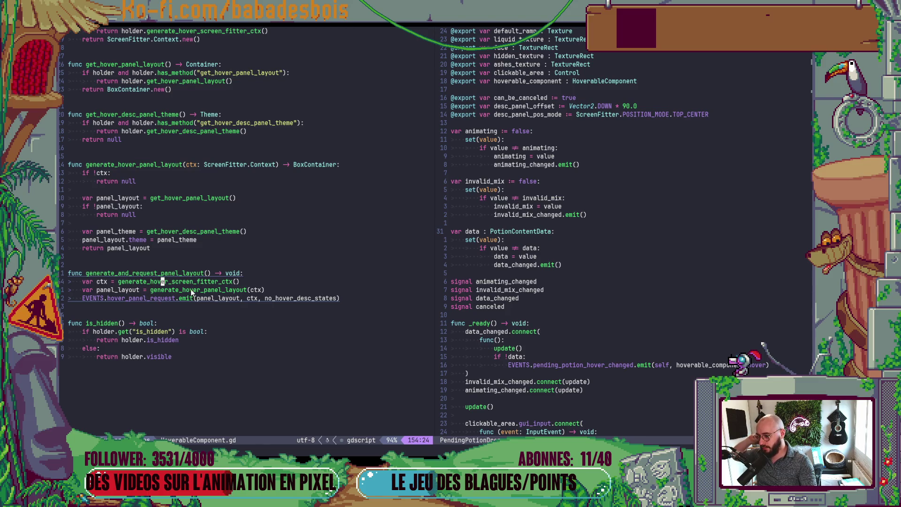
pyautogui.press('g')
pyautogui.press('d')
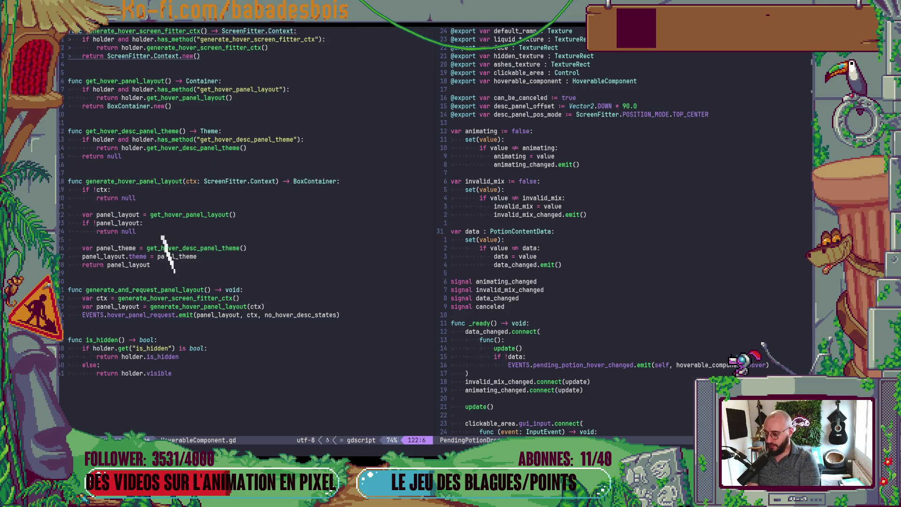
pyautogui.press('j')
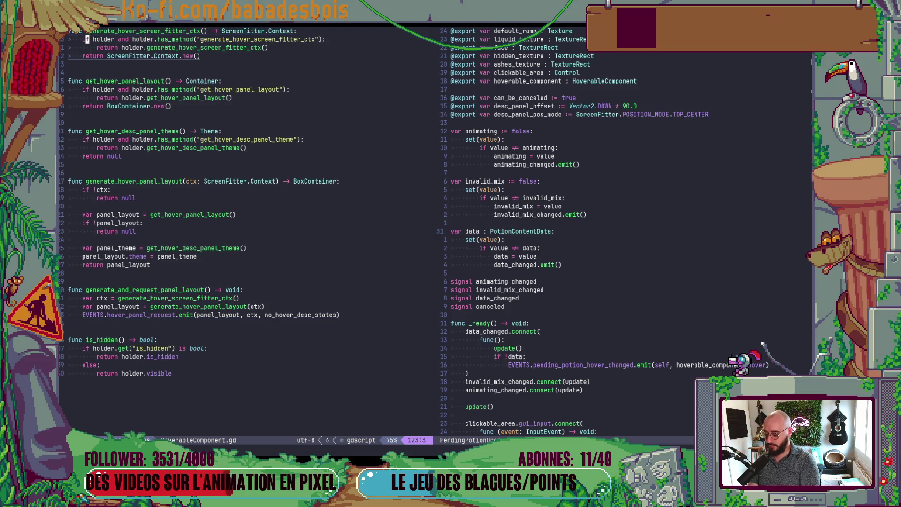
pyautogui.press('#')
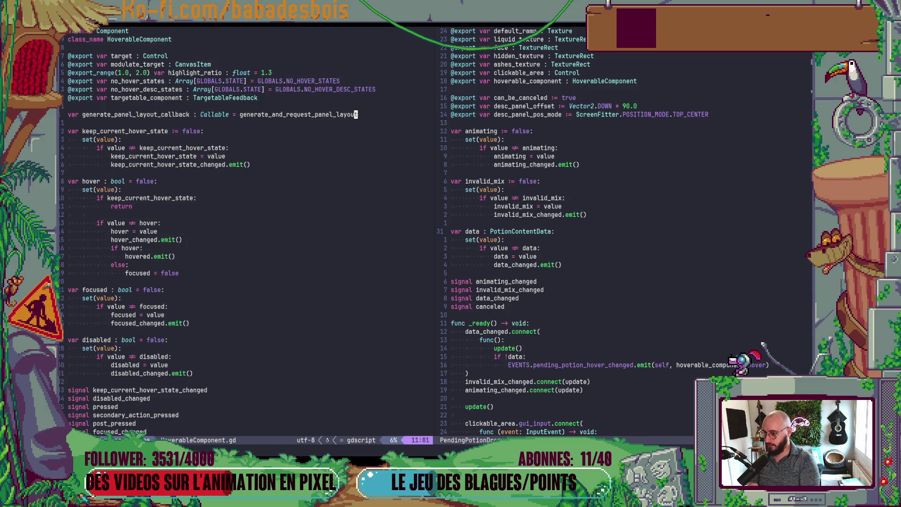
pyautogui.hotkey('ctrl', 'o')
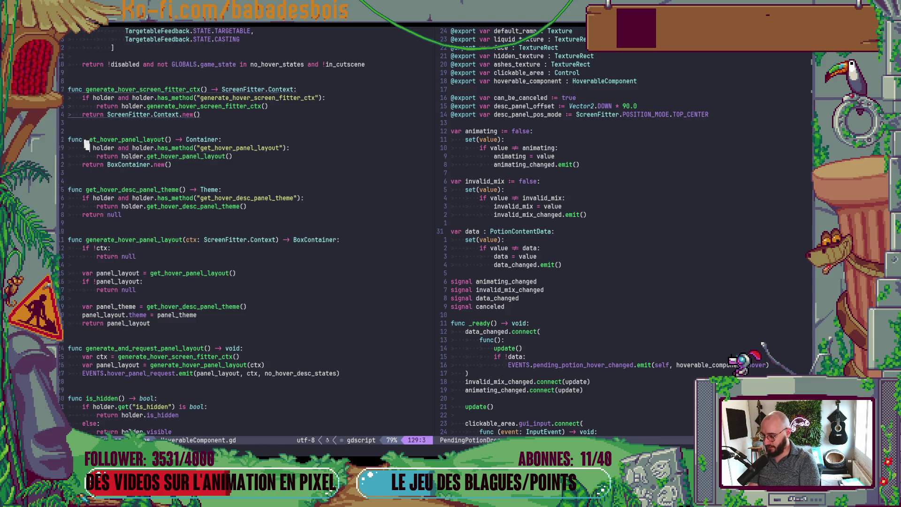
# Place the caret on hover_panel_request in the emit line and start a project-wide search
pyautogui.press('1')
pyautogui.press('2')
pyautogui.press('j')
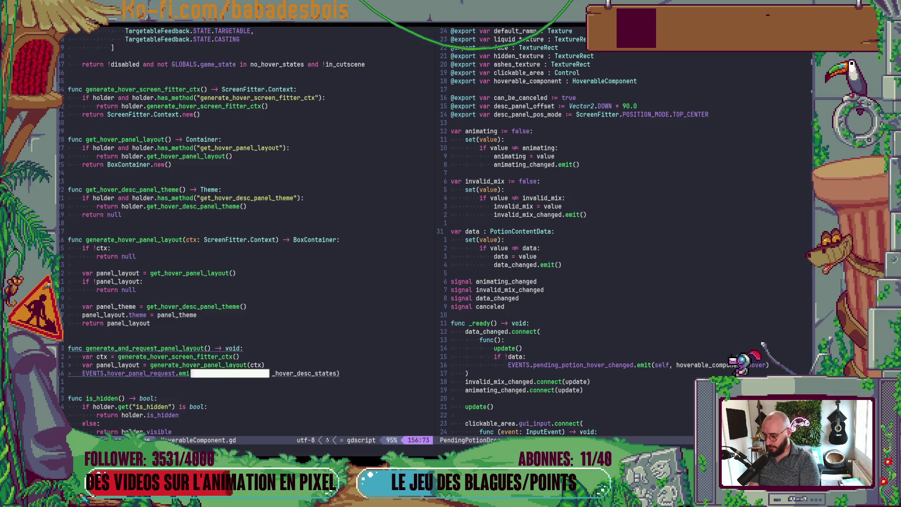
pyautogui.press('l')
pyautogui.press('l')
pyautogui.press('l')
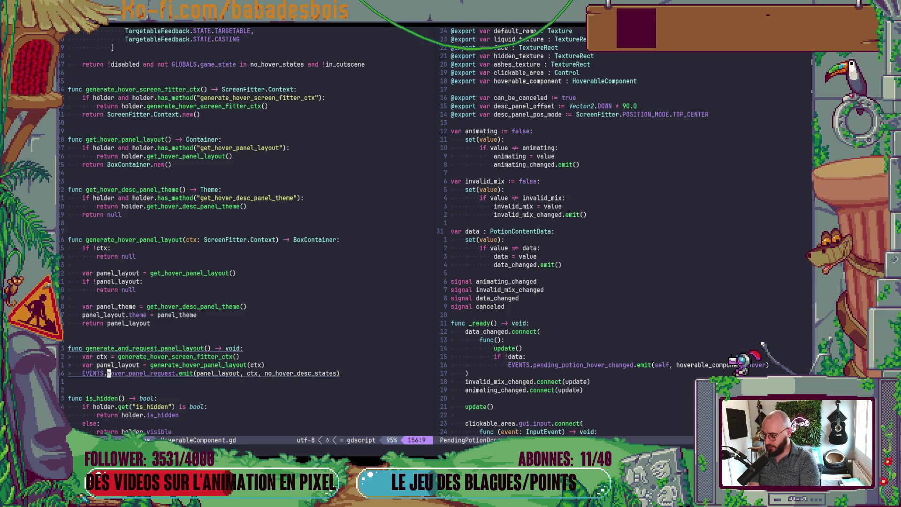
pyautogui.press('space')
# Grep the project for hover_panel_request and open HoverPanelManager.gd at its line-40 connection
pyautogui.press('f')
pyautogui.press('w')
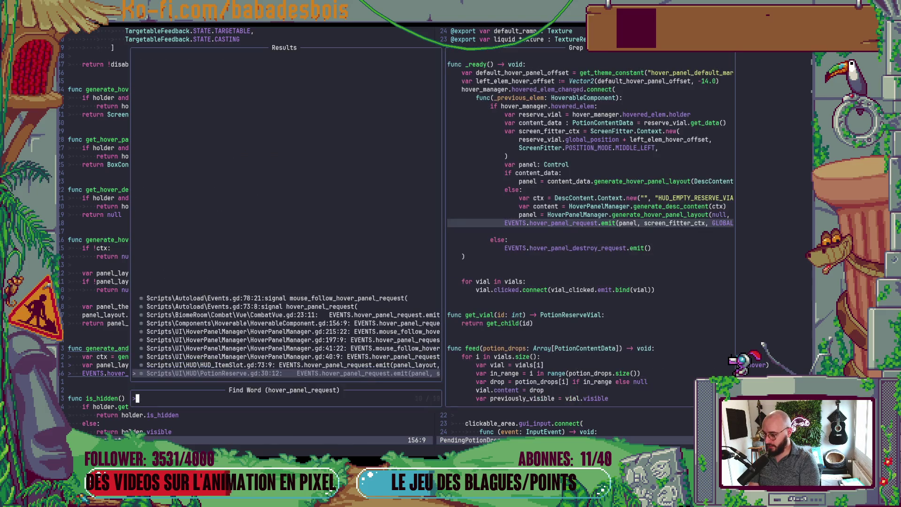
pyautogui.press('Up')
pyautogui.press('Up')
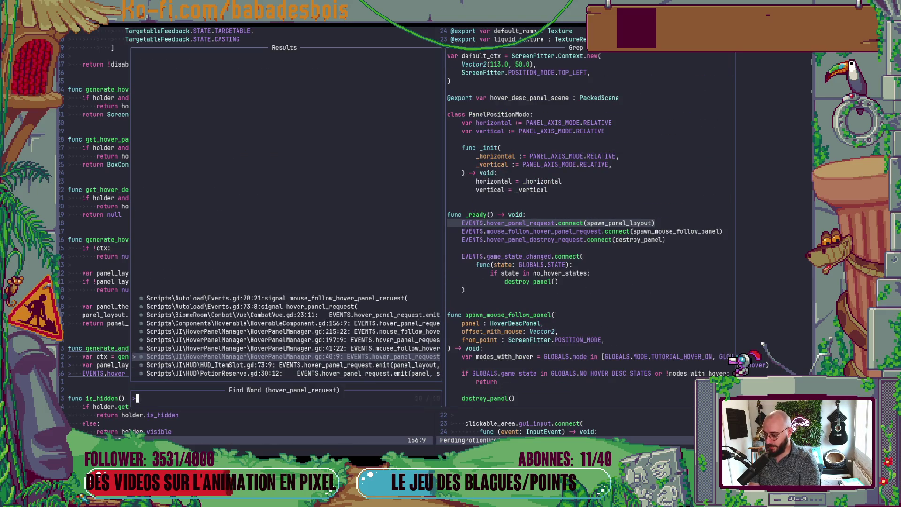
pyautogui.press('Up')
pyautogui.press('Up')
pyautogui.press('Up')
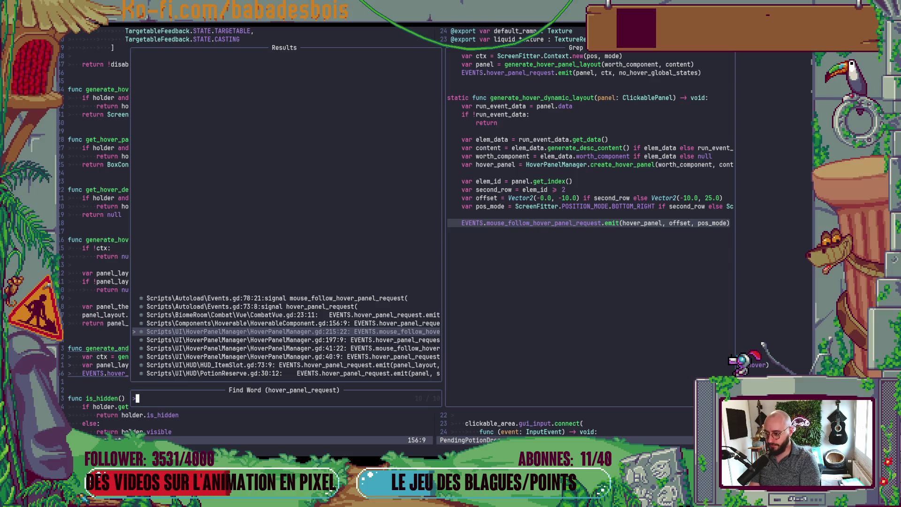
pyautogui.press('Down')
pyautogui.press('Down')
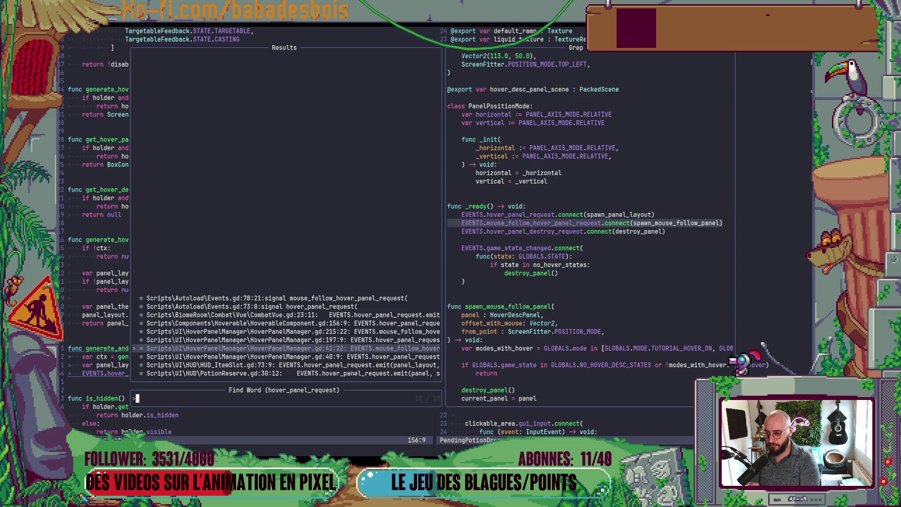
pyautogui.press('Down')
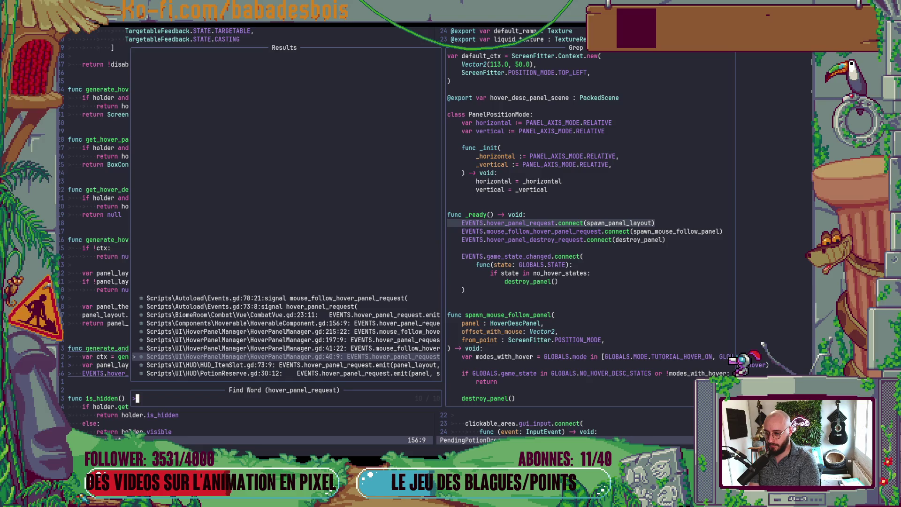
pyautogui.press('Return')
# Jump to the spawn_panel_layout definition and read through it
pyautogui.press('w')
pyautogui.press('w')
pyautogui.press('w')
pyautogui.press('g')
pyautogui.press('d')
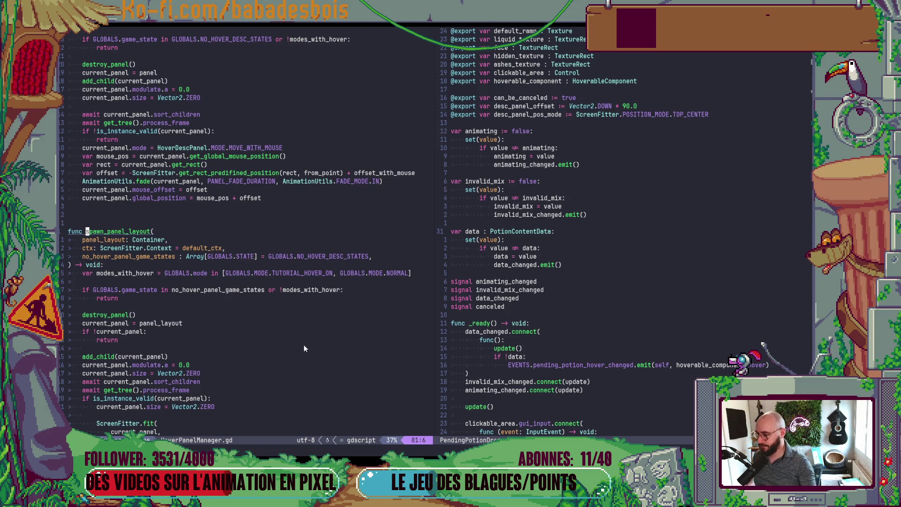
pyautogui.scroll(-4, 296, 365)
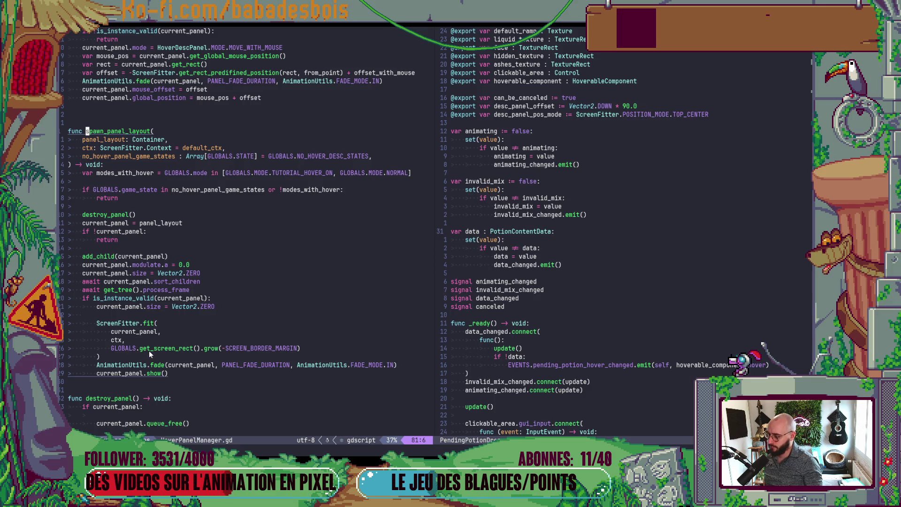
# Trace the ctx argument to its declaration, then jump back to HoverableComponent.gd's emit at line 156
pyautogui.click(230, 356)
pyautogui.click(115, 340)
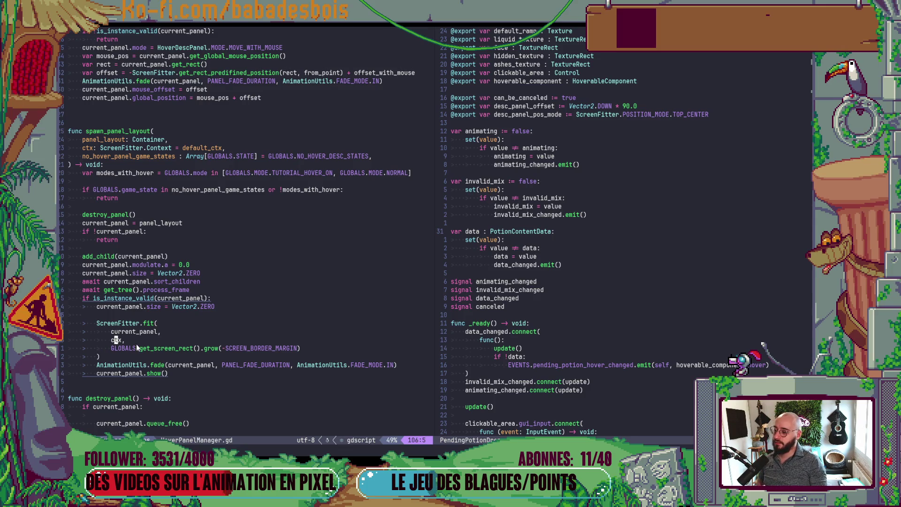
pyautogui.press('g')
pyautogui.press('d')
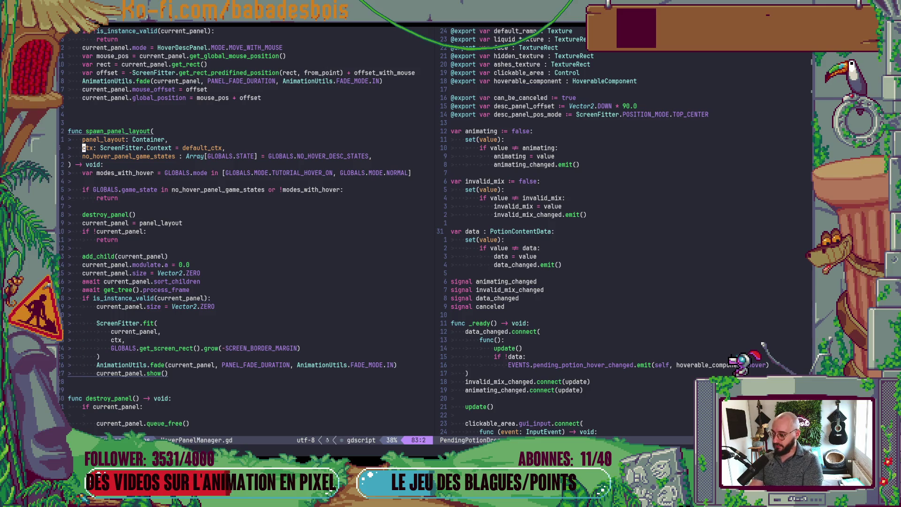
pyautogui.hotkey('ctrl', 'o')
pyautogui.hotkey('ctrl', 'o')
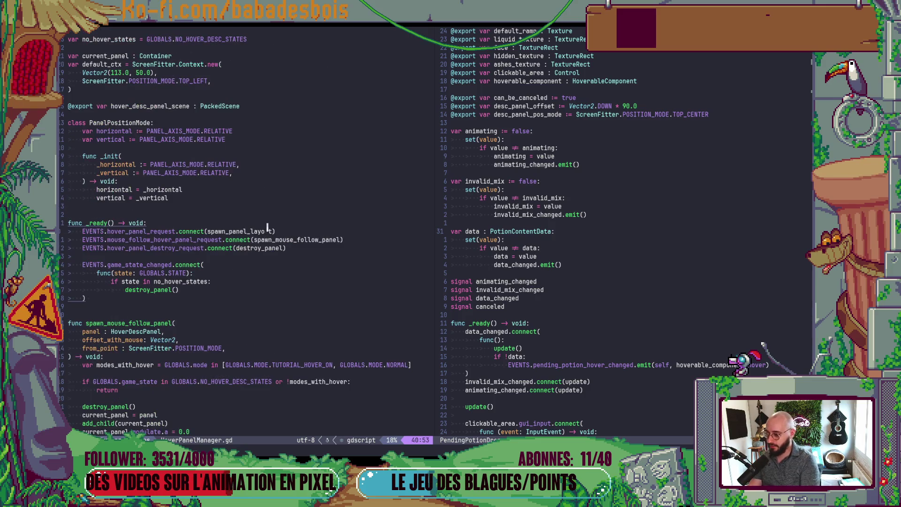
pyautogui.hotkey('ctrl', 'o')
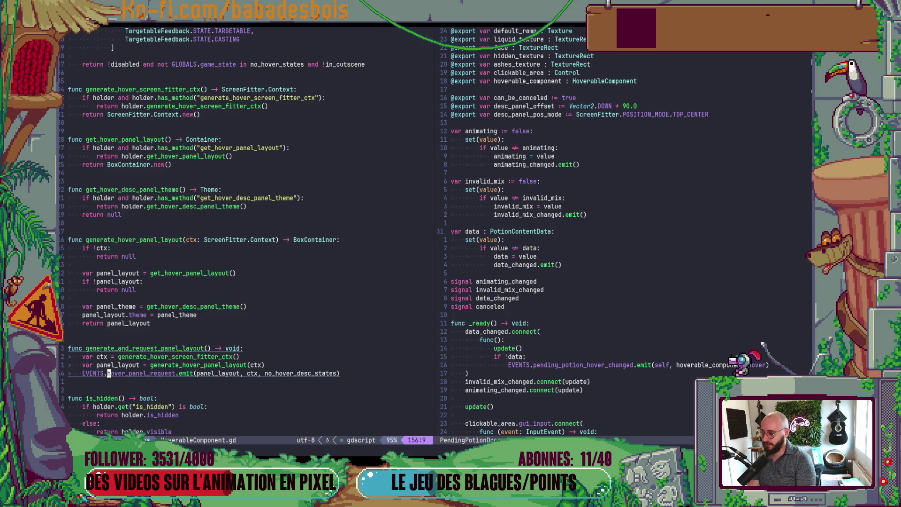
# Jump to the generate_hover_screen_fitter_ctx definition and place the caret on the method name
pyautogui.press('k')
pyautogui.press('k')
pyautogui.press('w')
pyautogui.press('g')
pyautogui.press('d')
pyautogui.press('j')
pyautogui.press('j')
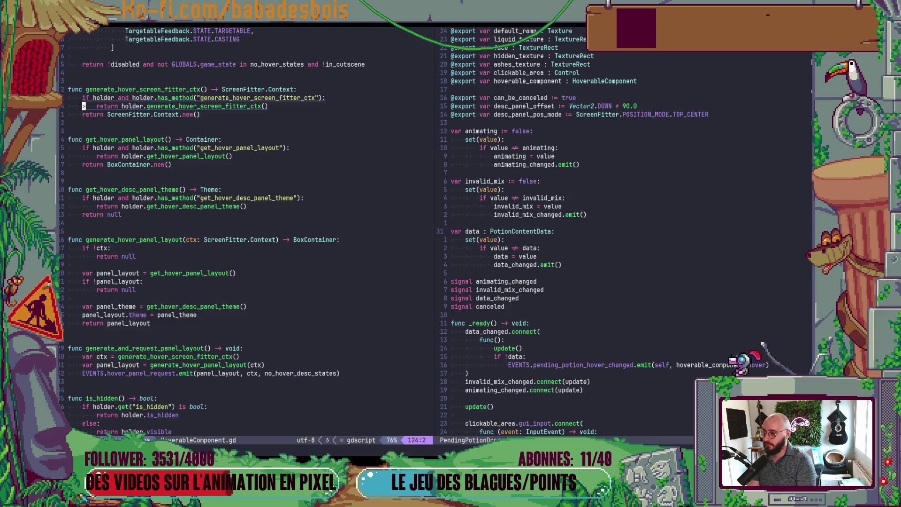
pyautogui.press('w')
pyautogui.press('$')
pyautogui.press('h')
pyautogui.press('h')
pyautogui.press('h')
# Find every use of generate_hover_screen_fitter_ctx and open PendingPotionDrop.gd at line 94
pyautogui.press('space')
pyautogui.press('s')
pyautogui.press('w')
pyautogui.press('Up')
pyautogui.press('Up')
pyautogui.press('Up')
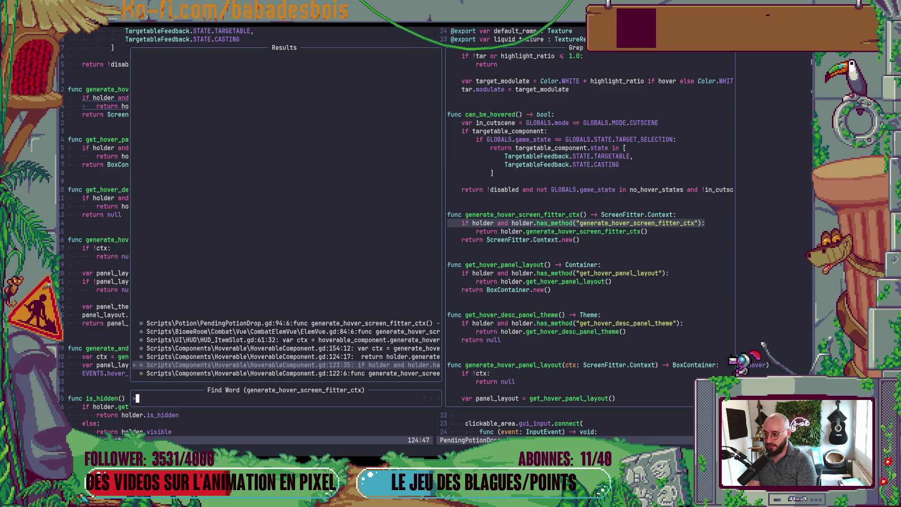
pyautogui.press('Up')
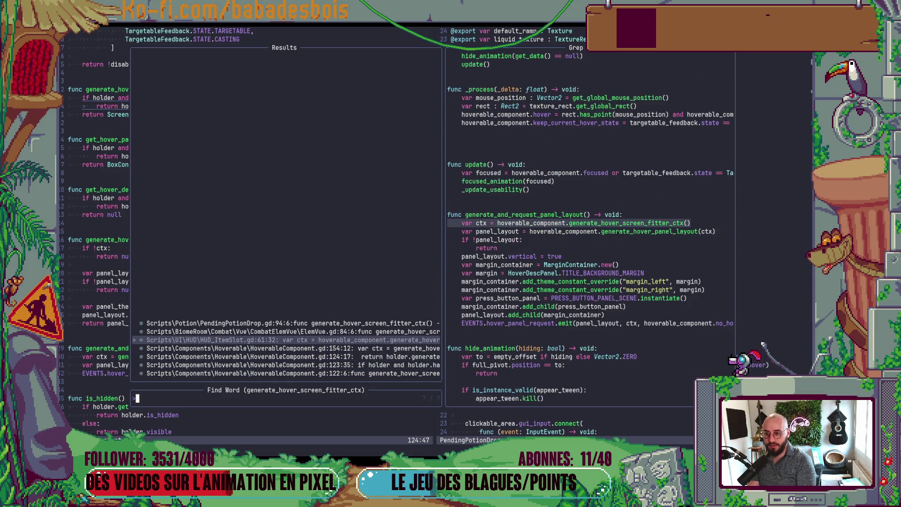
pyautogui.press('Up')
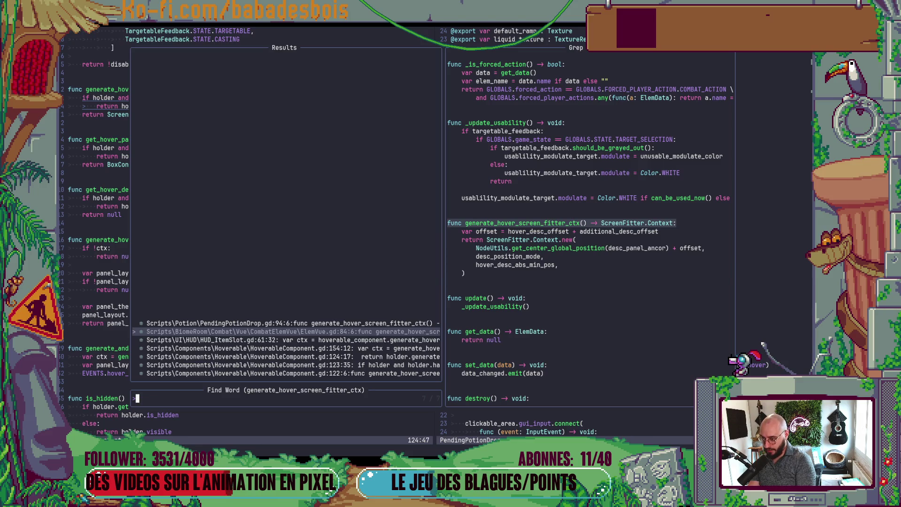
pyautogui.press('Up')
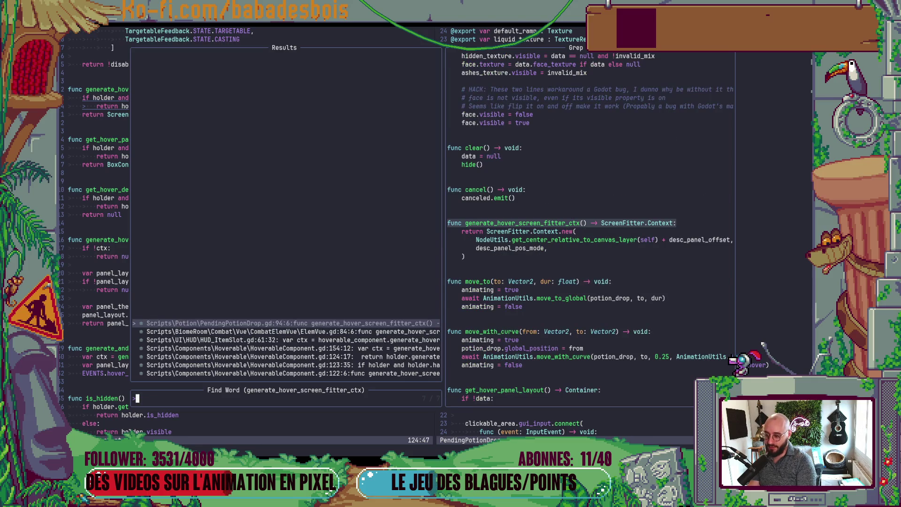
pyautogui.press('Down')
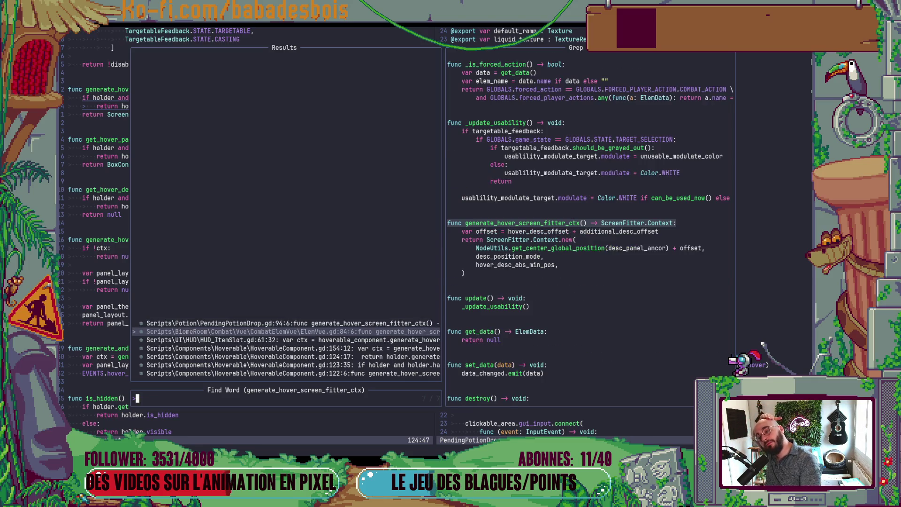
pyautogui.press('Up')
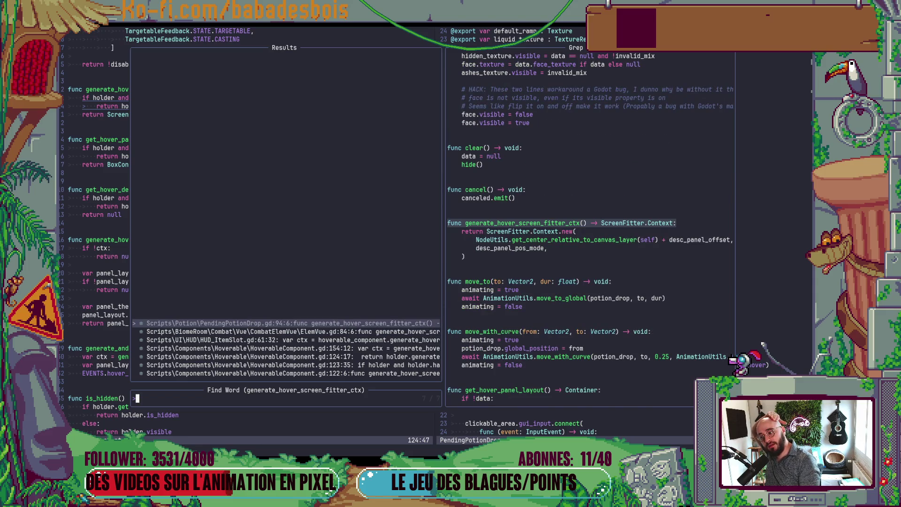
pyautogui.press('Return')
# Change the centre argument from self to potion_drop, save PendingPotionDrop.gd, and run the game
pyautogui.press('j')
pyautogui.press('j')
pyautogui.press('w')
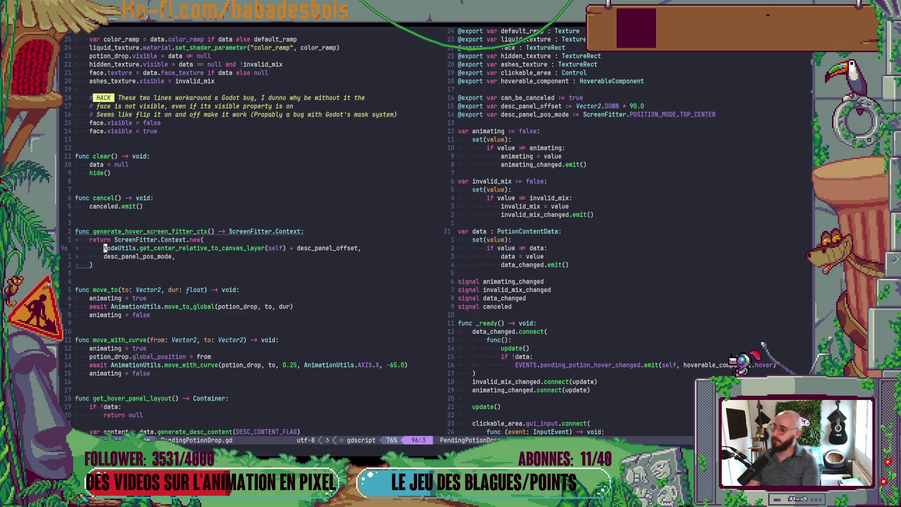
pyautogui.press('f)')
pyautogui.press('c')
pyautogui.press('i')
pyautogui.press('(')
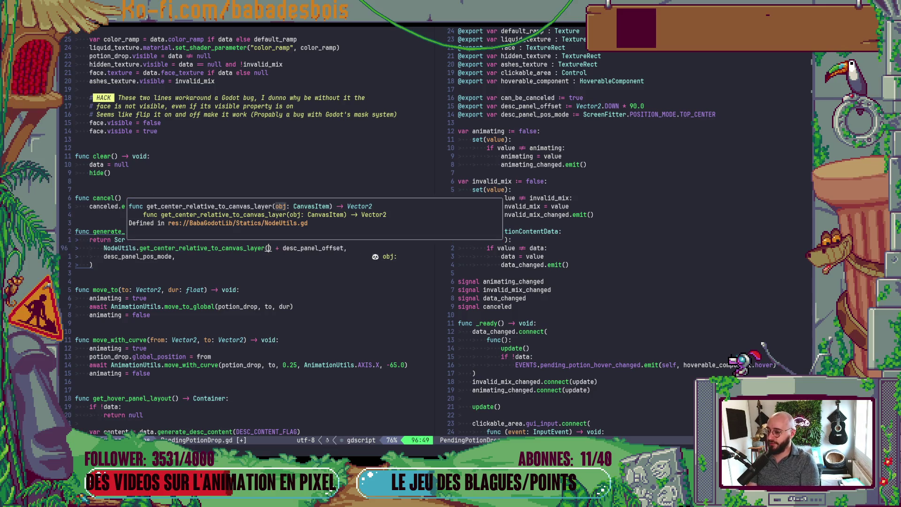
pyautogui.write('por')
pyautogui.press('BackSpace')
pyautogui.write('tion_drop')
pyautogui.press('Escape')
pyautogui.write(':w')
pyautogui.press('Return')
pyautogui.hotkey('alt', 'Tab')
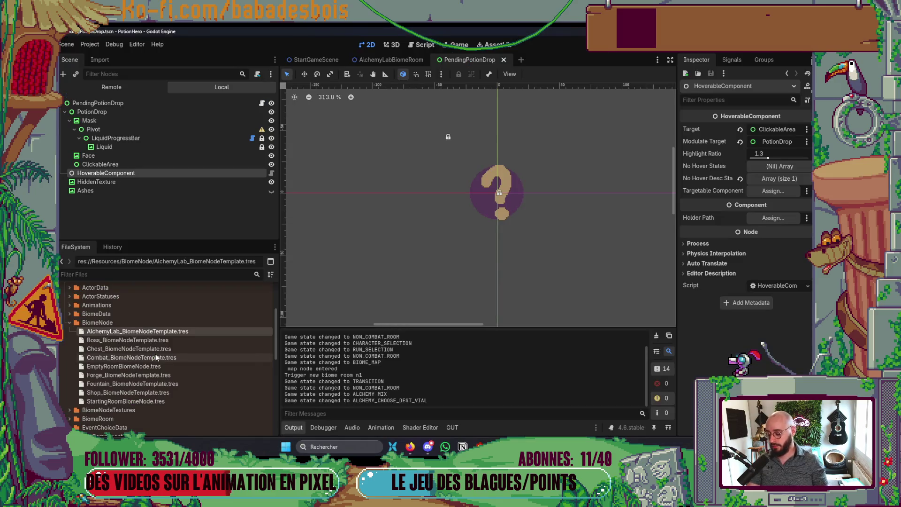
pyautogui.press('F5')
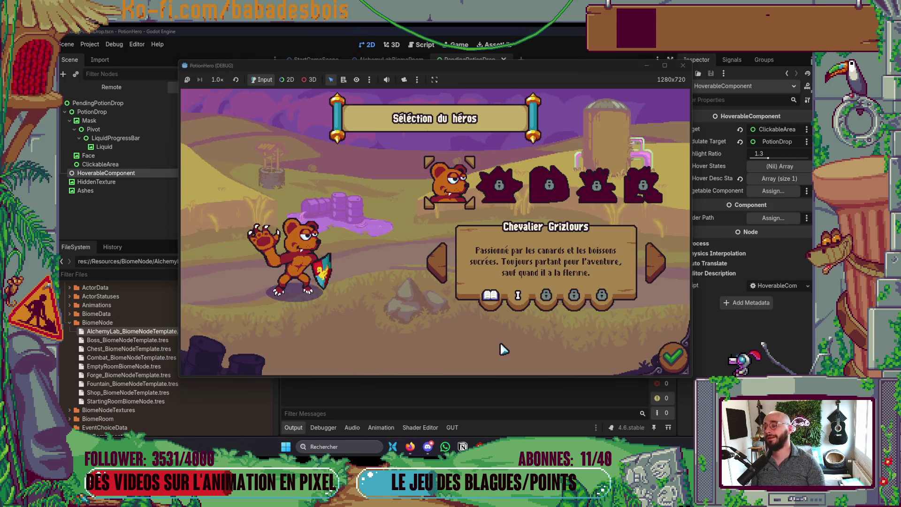
# Confirm the hero, start the next adventure, skip the tutorial dialogue, and enter the Chaudron room
pyautogui.click(668, 358)
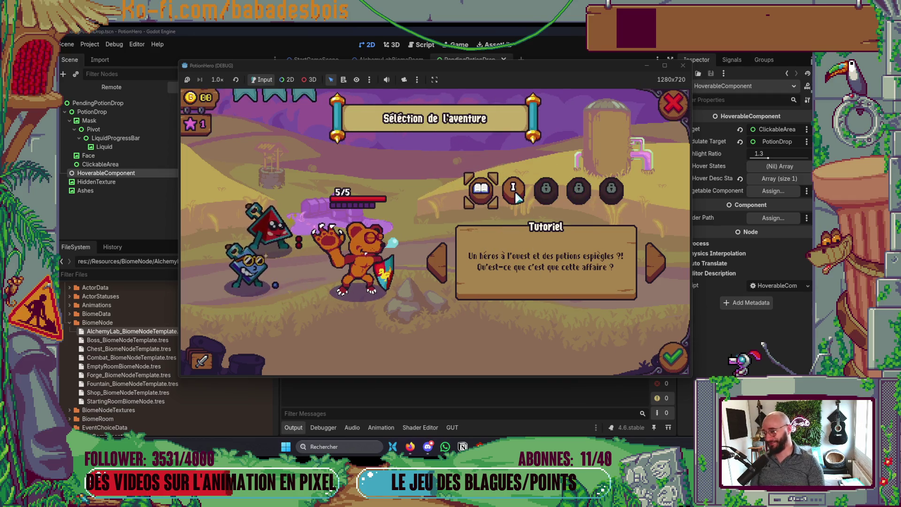
pyautogui.click(516, 195)
pyautogui.click(679, 360)
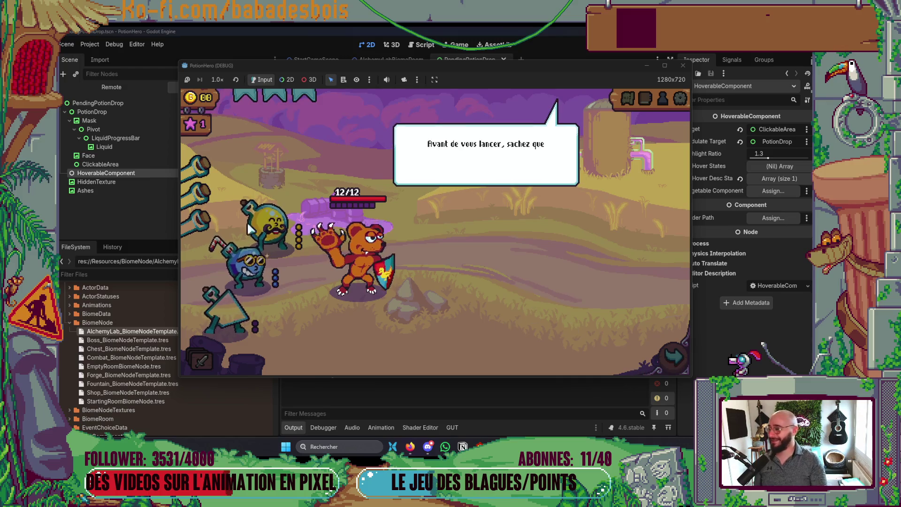
pyautogui.click(384, 225)
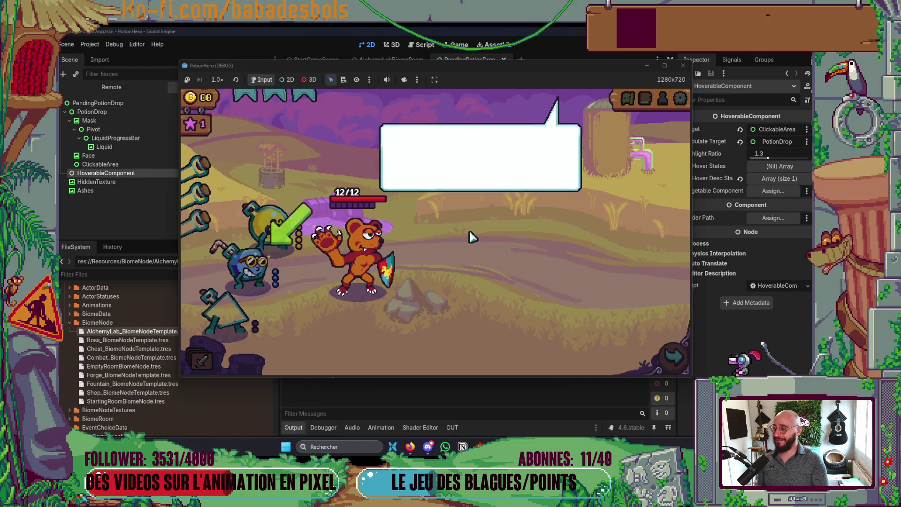
pyautogui.click(479, 231)
pyautogui.click(540, 309)
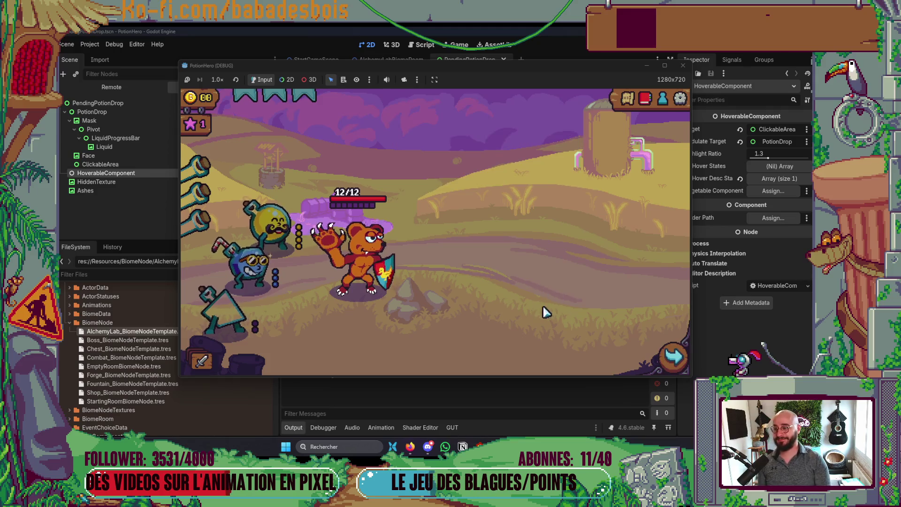
pyautogui.click(674, 357)
pyautogui.click(267, 260)
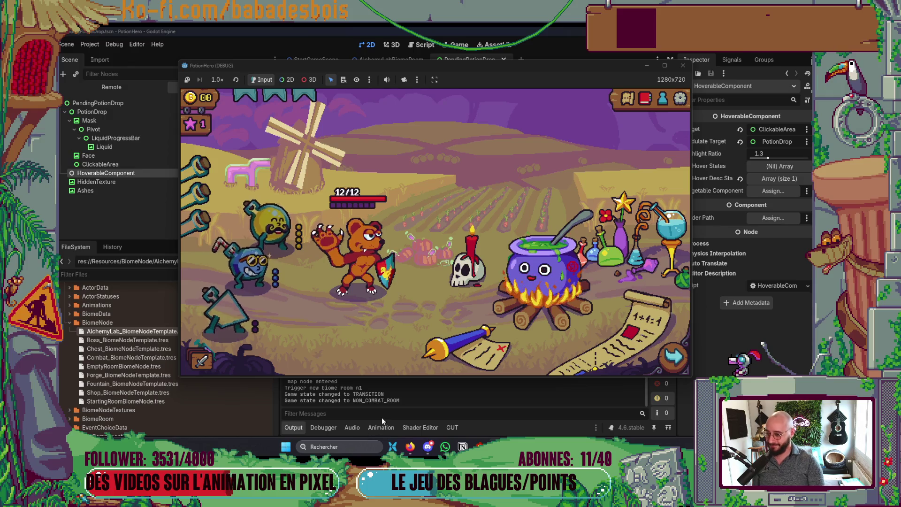
# Mix the yellow and blue potions at the cauldron
pyautogui.click(497, 327)
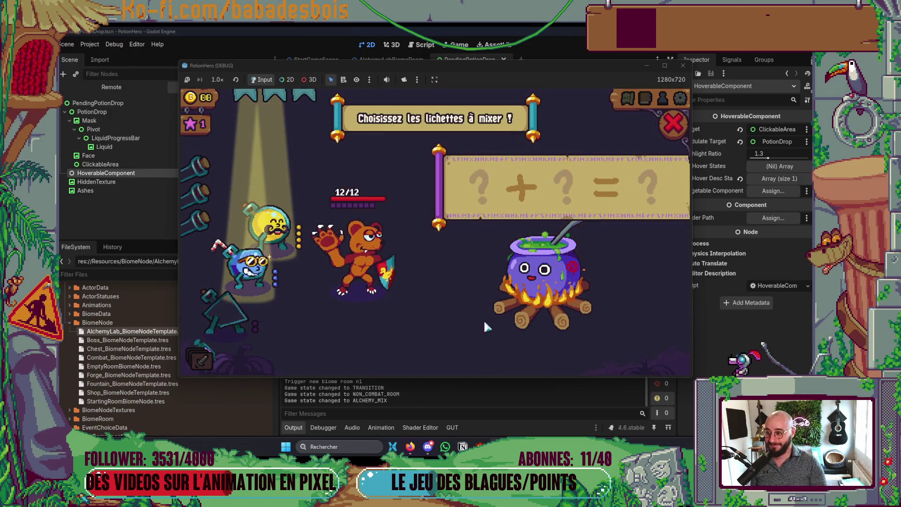
pyautogui.click(270, 225)
pyautogui.click(249, 265)
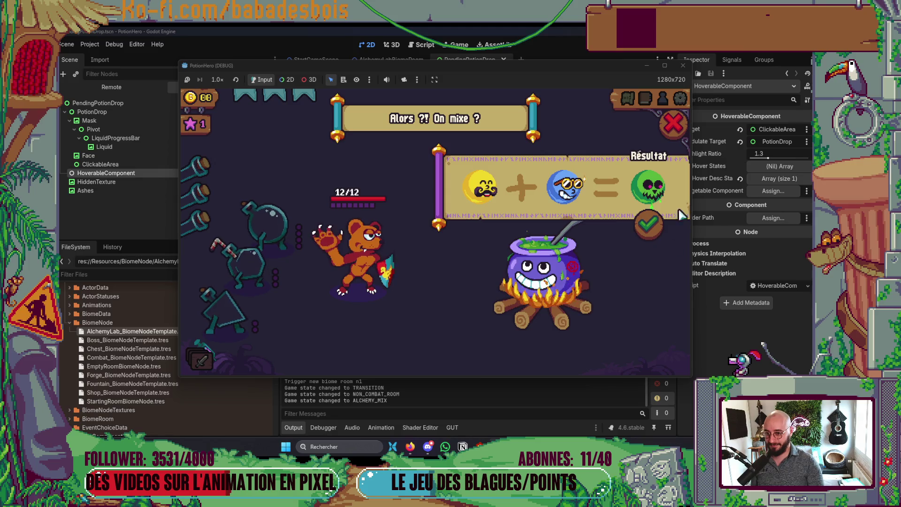
pyautogui.moveTo(631, 190)
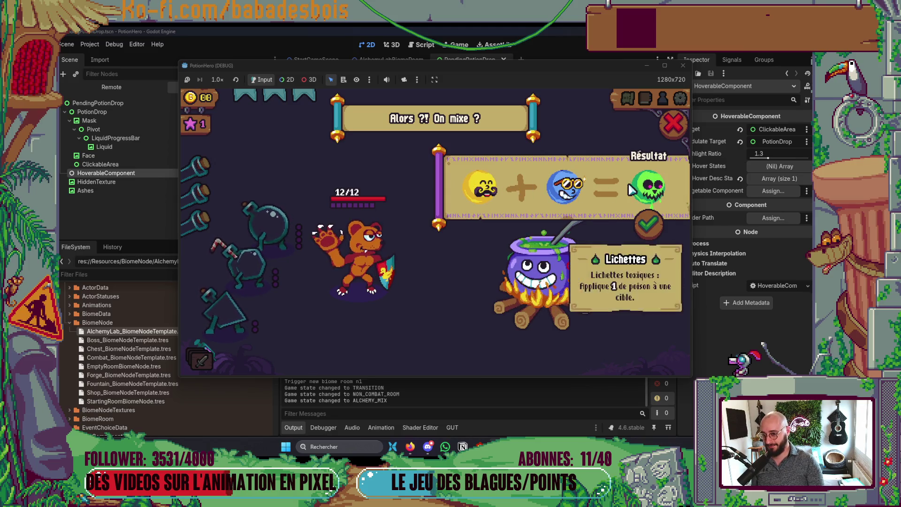
pyautogui.click(648, 230)
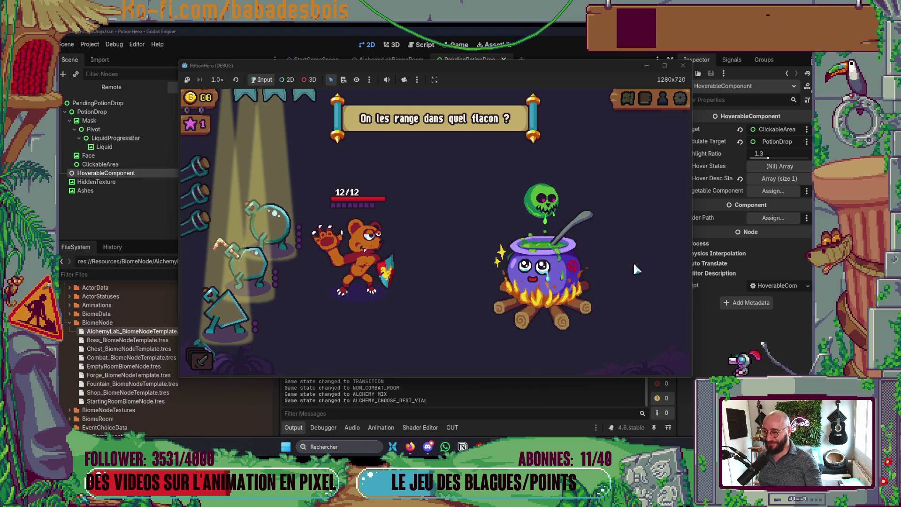
# Leave the alchemy room for the biome map, then stop the running game
pyautogui.moveTo(533, 213)
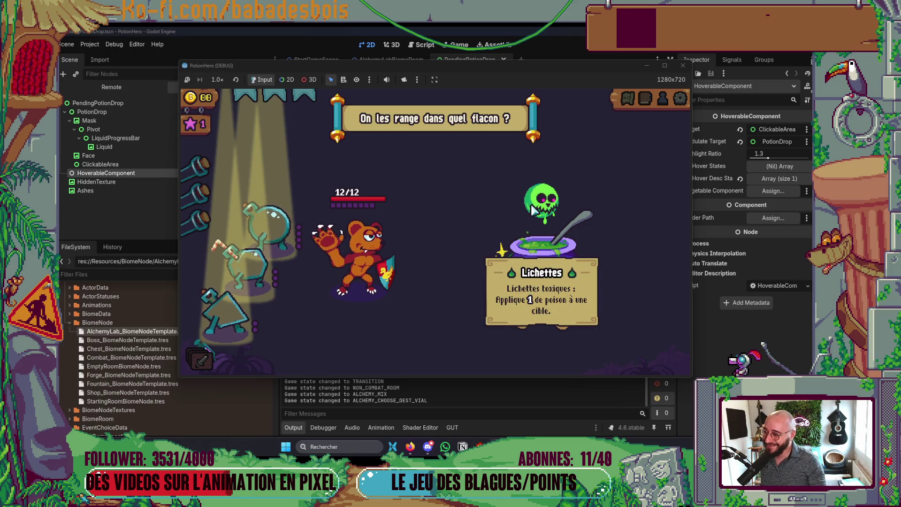
pyautogui.moveTo(274, 223)
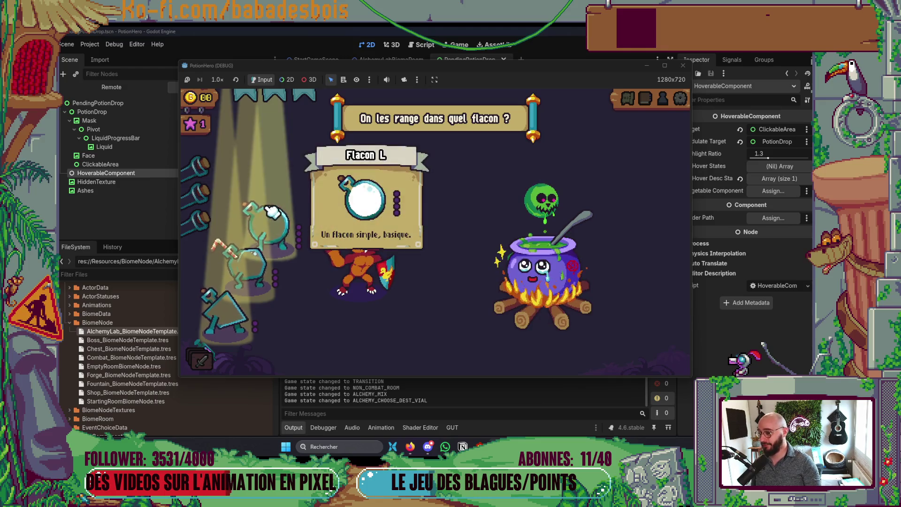
pyautogui.click(272, 248)
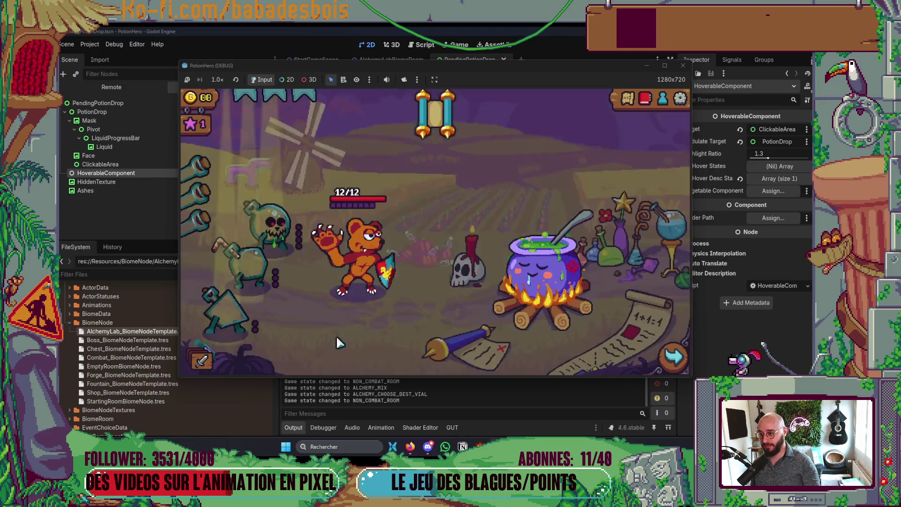
pyautogui.click(563, 337)
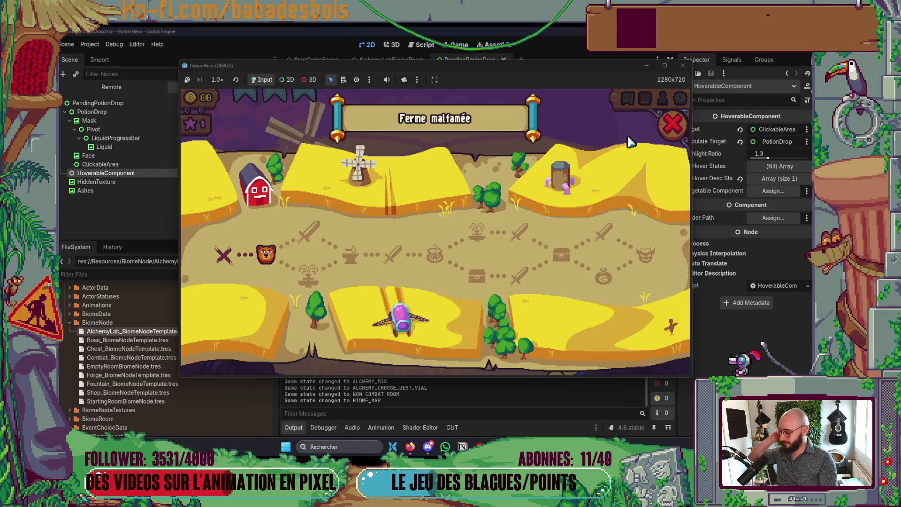
pyautogui.click(672, 124)
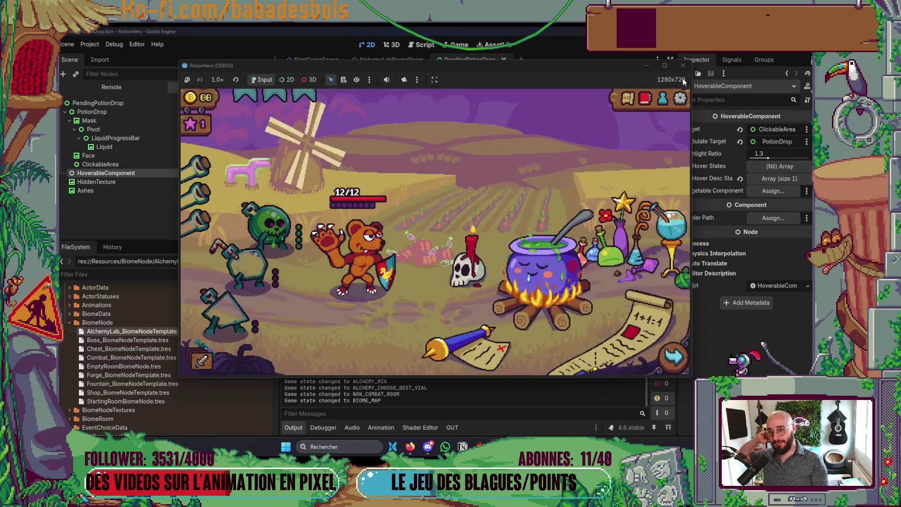
pyautogui.click(683, 66)
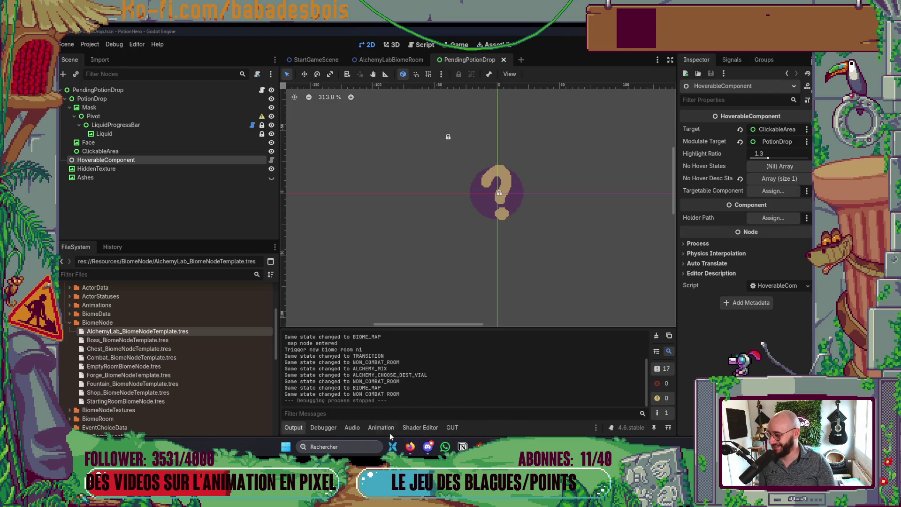
# Hide Godot's output log, then drag the cauldron-mix hover bug card from En cours to En review in Notion
pyautogui.click(304, 431)
pyautogui.moveTo(277, 355); pyautogui.dragTo(201, 355)
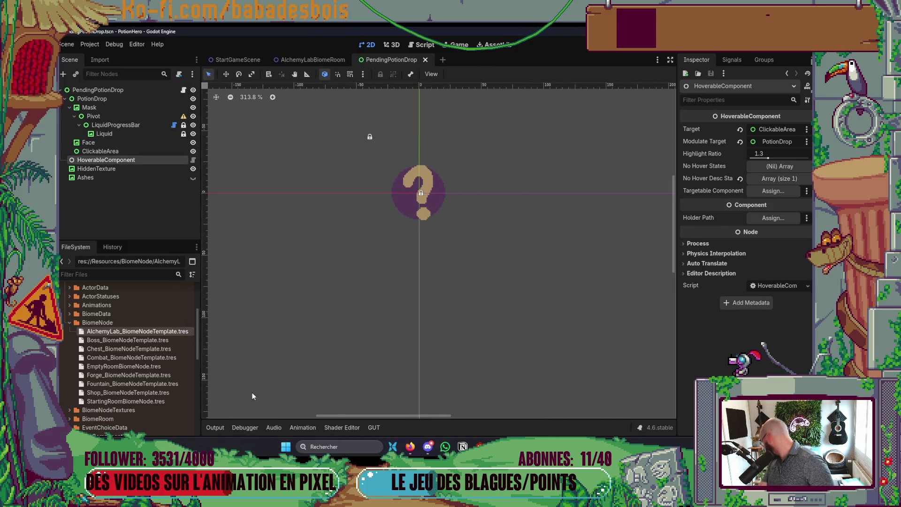
pyautogui.hotkey('alt', 'Tab')
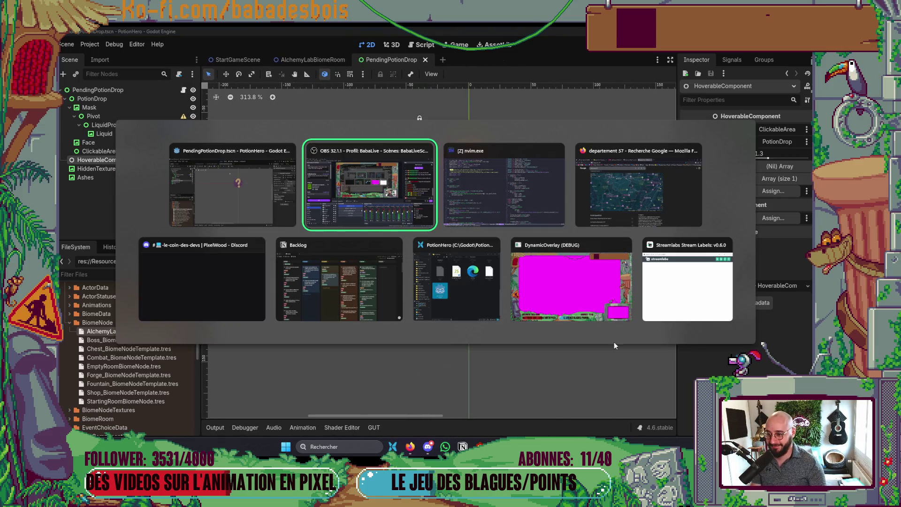
pyautogui.hotkey('alt', 'Tab')
pyautogui.hotkey('alt', 'Tab')
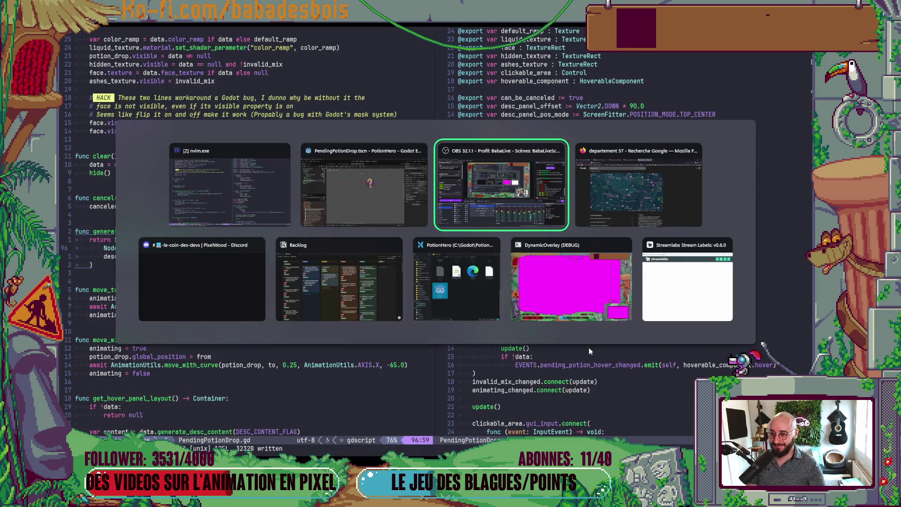
pyautogui.click(304, 311)
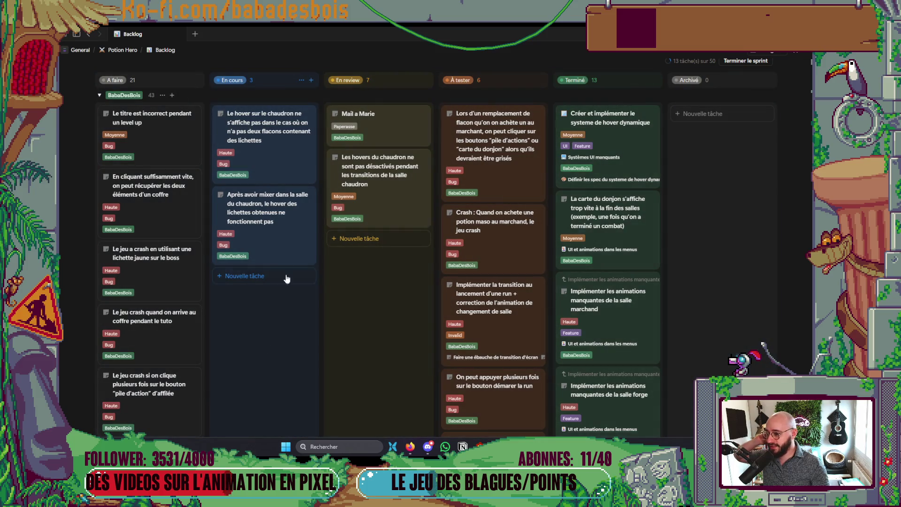
pyautogui.moveTo(293, 197)
pyautogui.mouseDown()
pyautogui.moveTo(359, 235)
pyautogui.moveTo(396, 240)
pyautogui.moveTo(399, 263)
pyautogui.mouseUp()
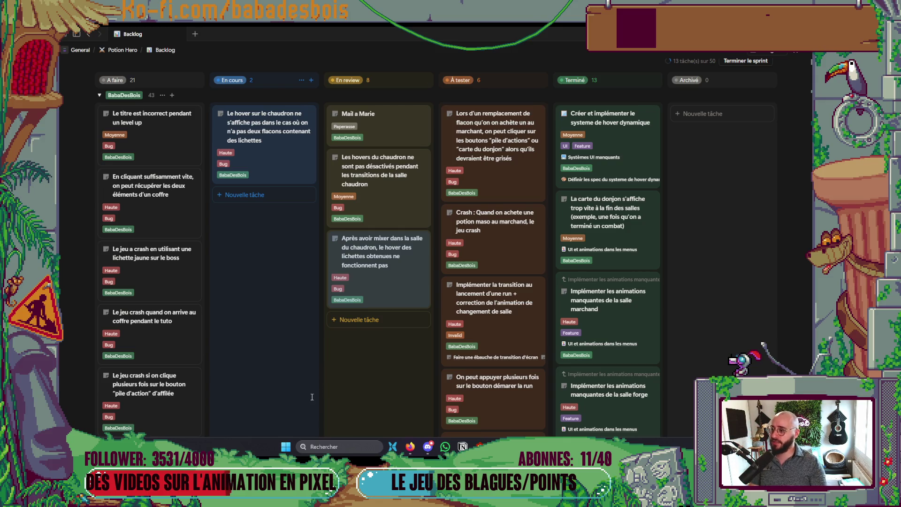
pyautogui.hotkey('alt', 'Tab')
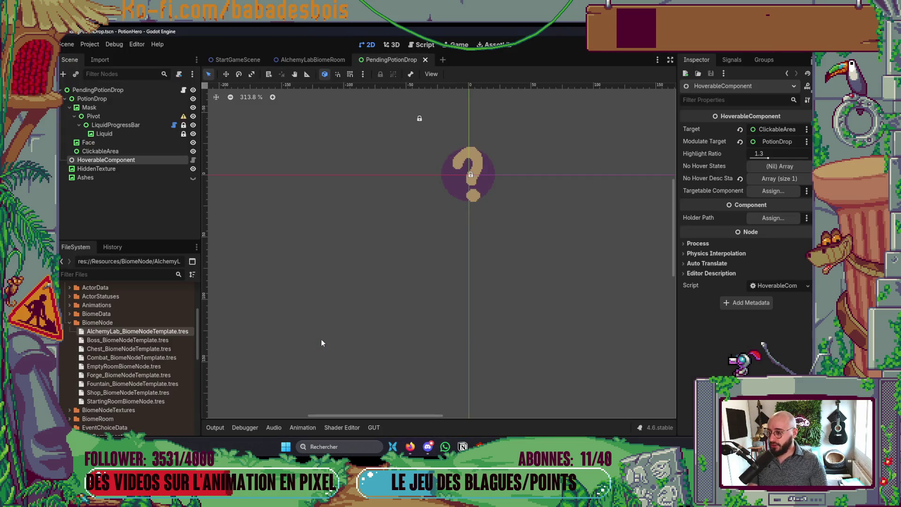
# Open the AlchemyLabBiomeRoom scene and select ImpossibleMixPanelContainer, briefly toggling its visibility
pyautogui.click(313, 59)
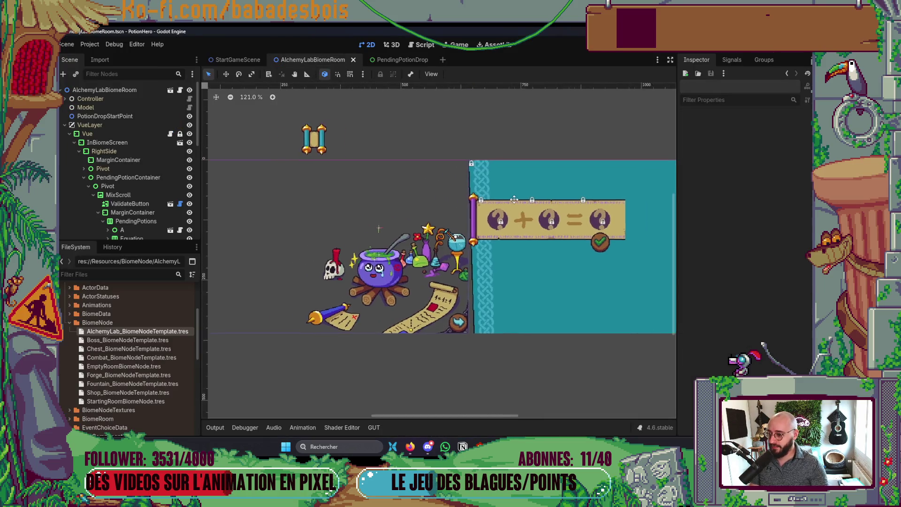
pyautogui.scroll(-3, 546, 193)
pyautogui.scroll(-5, 116, 149)
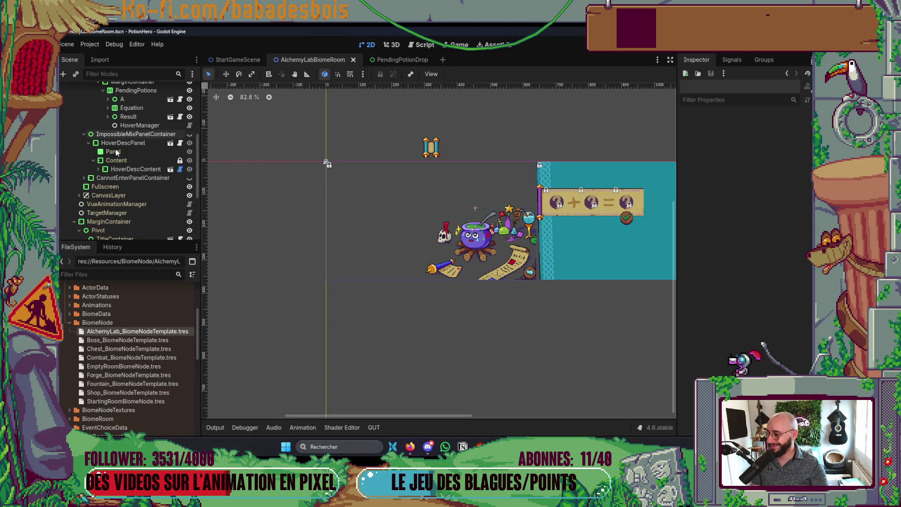
pyautogui.click(146, 134)
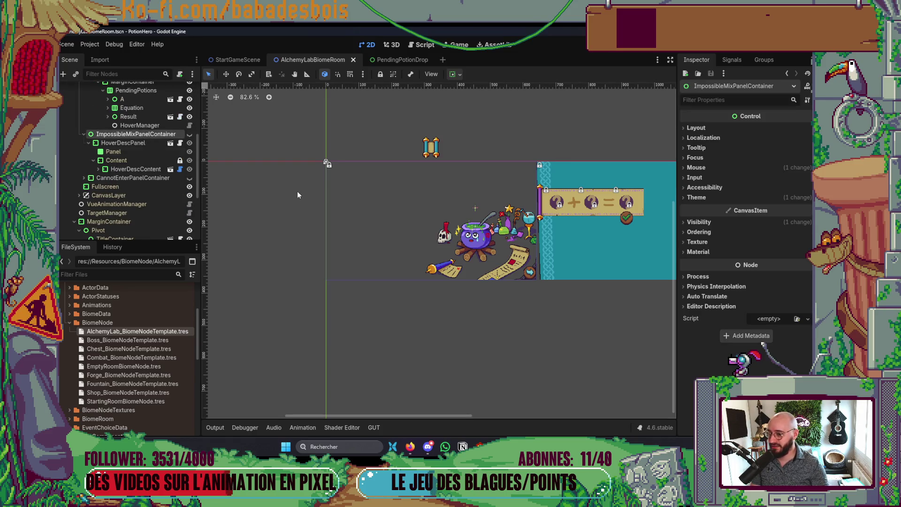
pyautogui.click(190, 134)
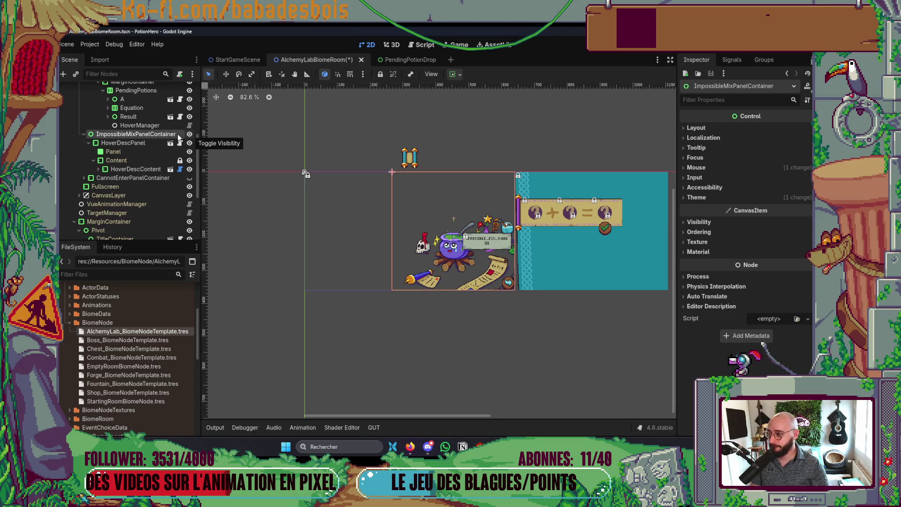
pyautogui.click(190, 134)
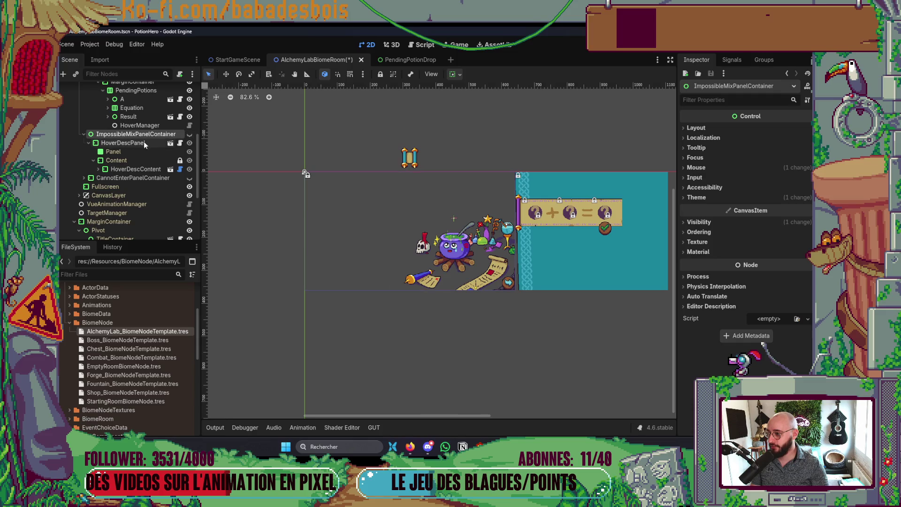
pyautogui.click(84, 135)
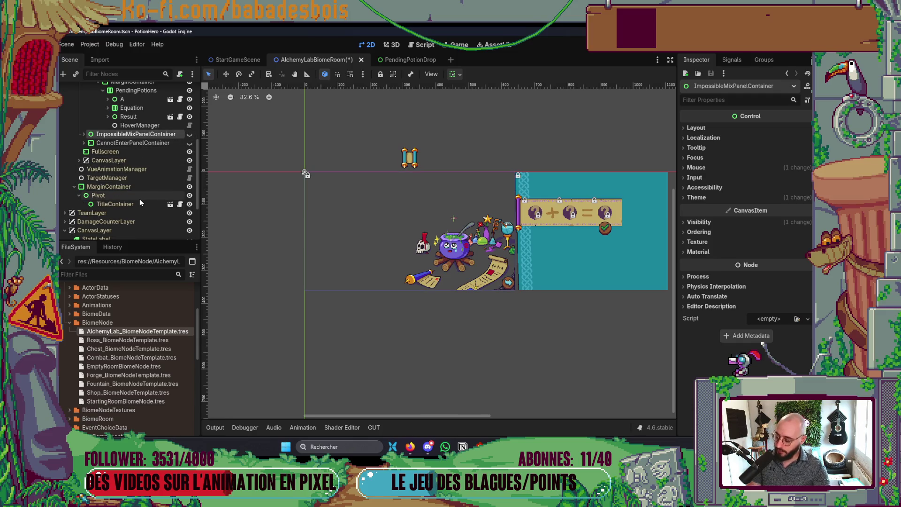
# Duplicate ImpossibleMixPanelContainer and rename the copy NoValidMixPanelContainer
pyautogui.hotkey('ctrl', 'd')
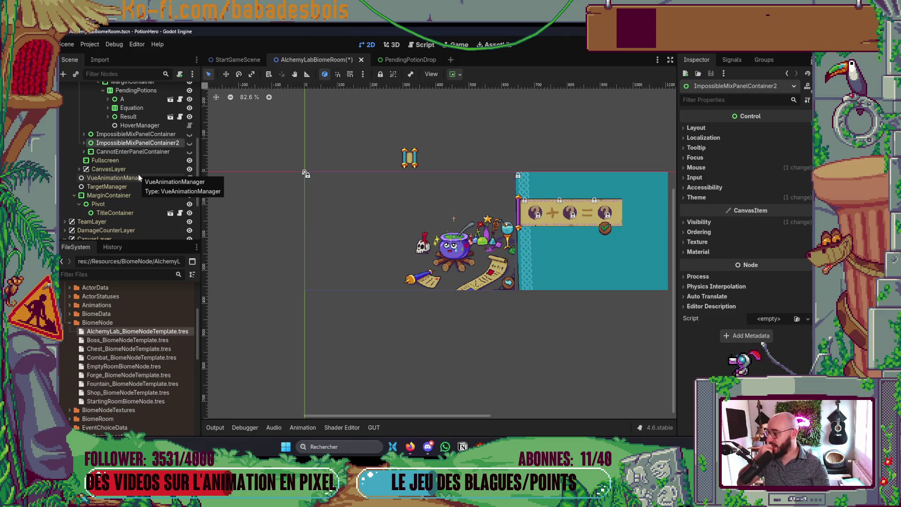
pyautogui.click(160, 144)
pyautogui.moveTo(180, 142); pyautogui.dragTo(97, 143)
pyautogui.click(141, 143)
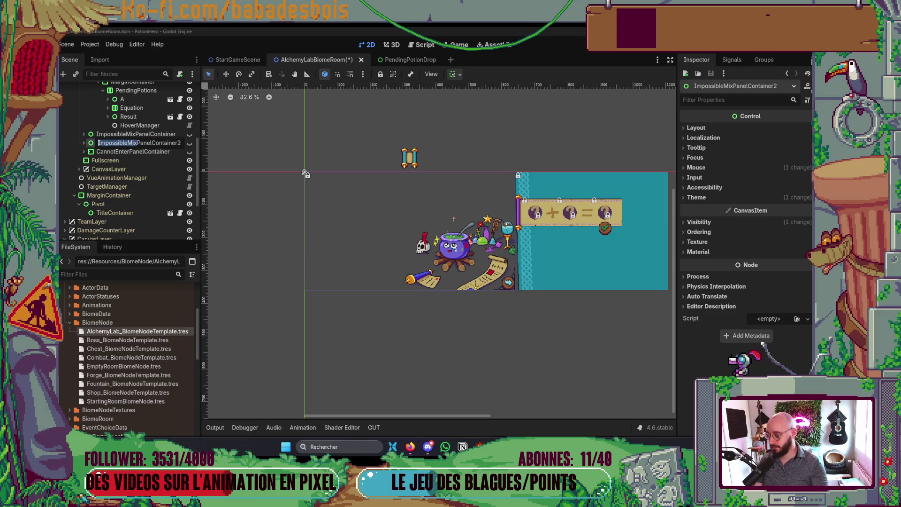
pyautogui.write('No')
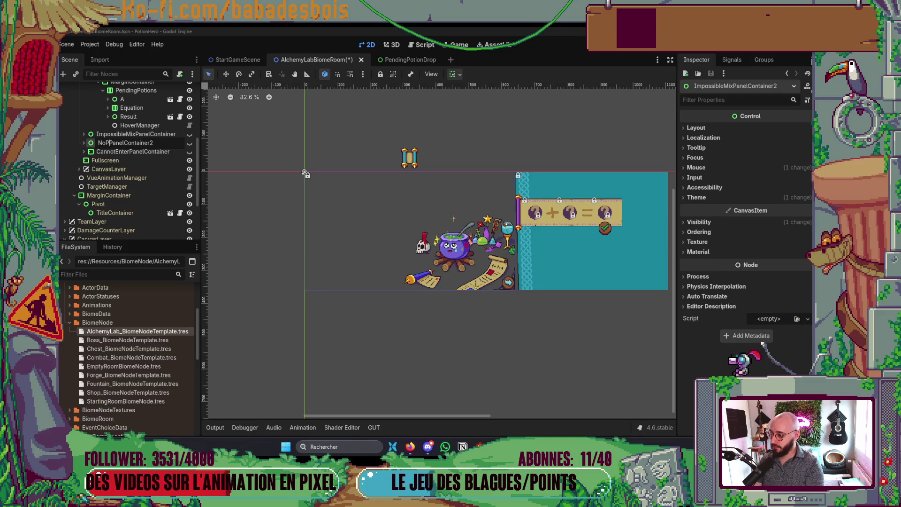
pyautogui.write('ValidMix')
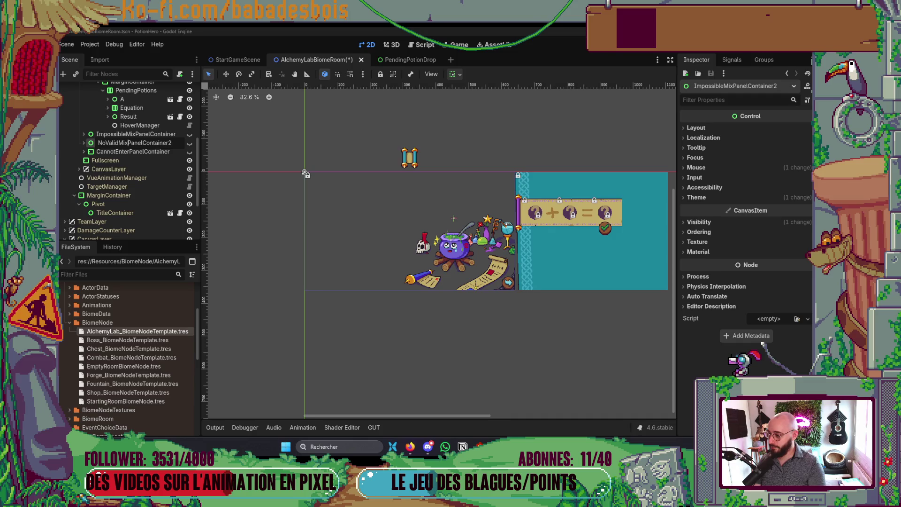
pyautogui.press('Return')
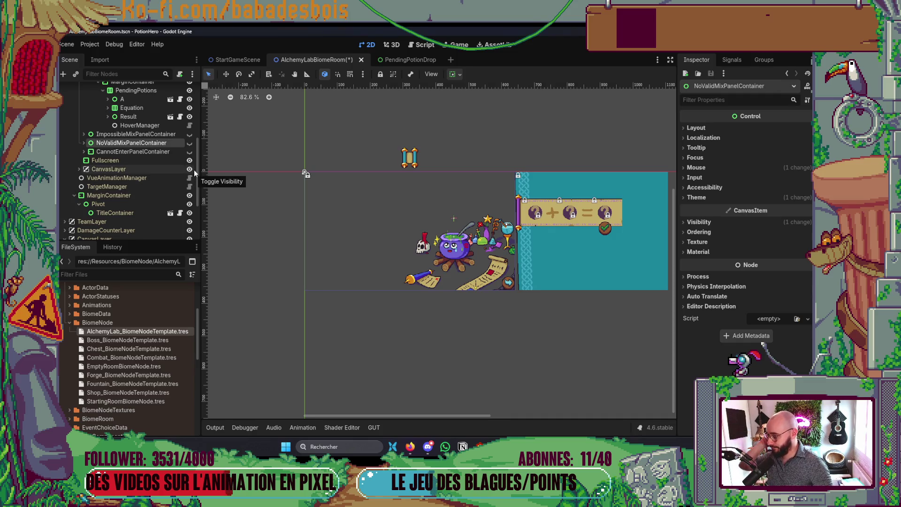
pyautogui.scroll(2, 156, 213)
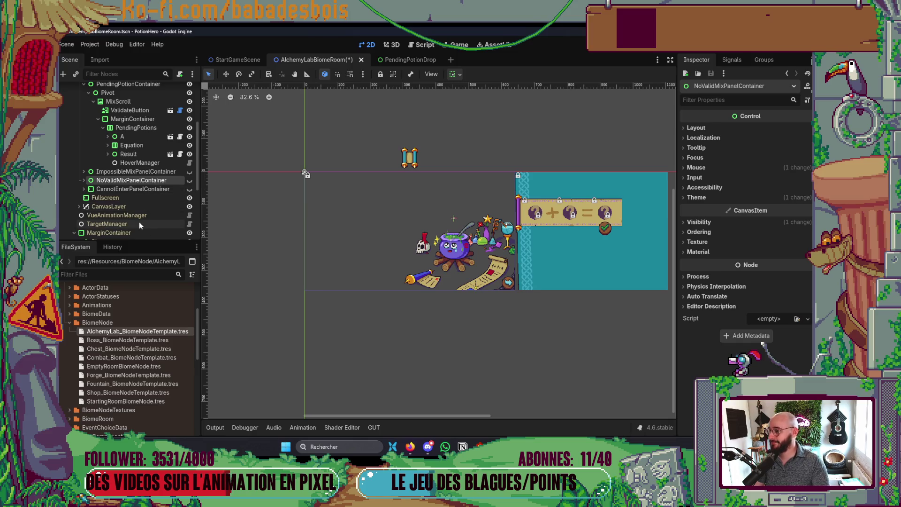
pyautogui.scroll(-2, 131, 211)
pyautogui.scroll(-2, 124, 202)
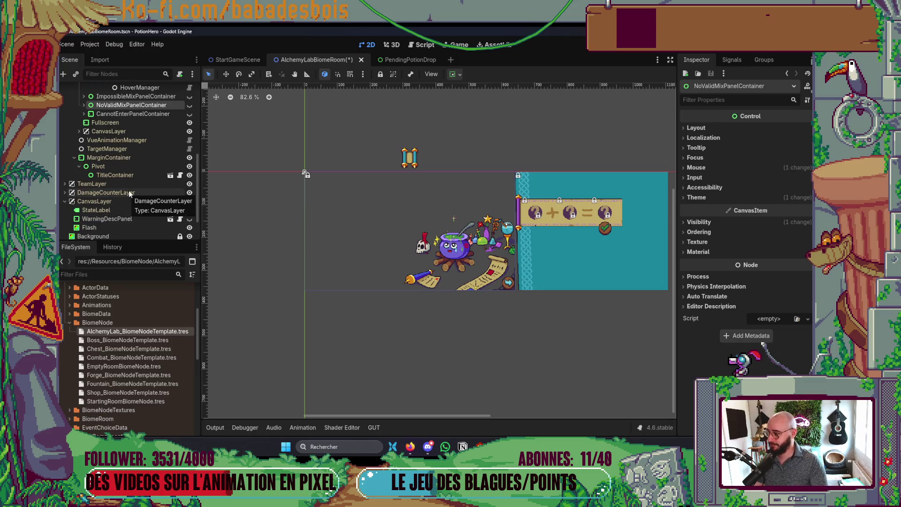
pyautogui.scroll(2, 133, 161)
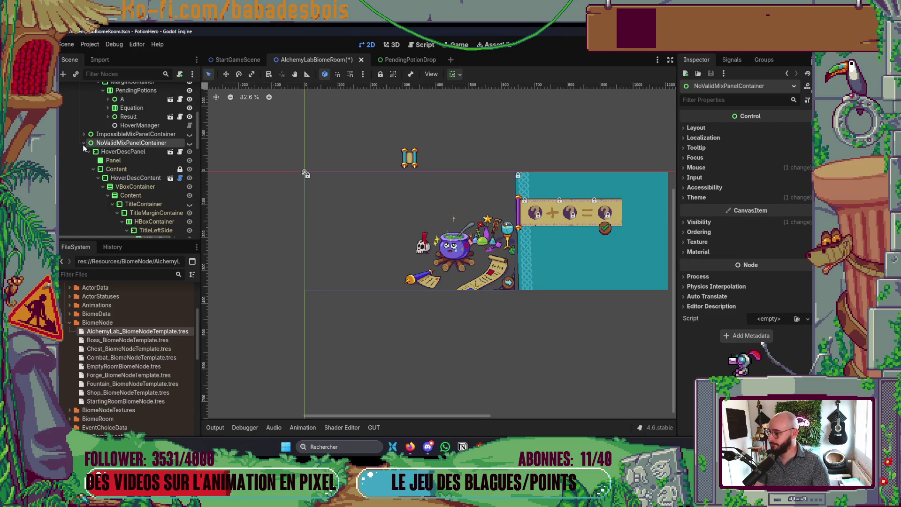
pyautogui.moveTo(305, 175); pyautogui.dragTo(438, 251)
pyautogui.moveTo(498, 211)
pyautogui.mouseDown()
pyautogui.moveTo(403, 158)
pyautogui.moveTo(392, 165)
pyautogui.mouseUp()
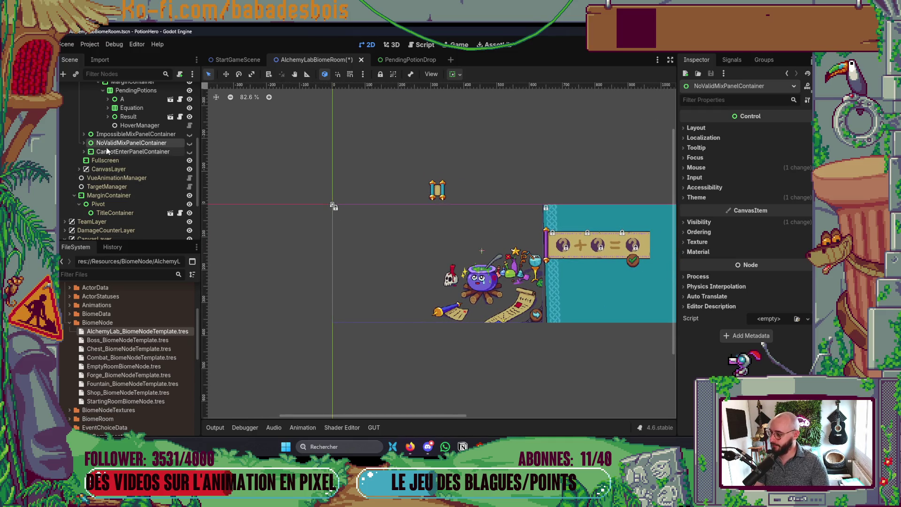
# Show the NoValidMixPanelContainer on the canvas and shrink it to a small box
pyautogui.click(189, 143)
pyautogui.scroll(3, 159, 159)
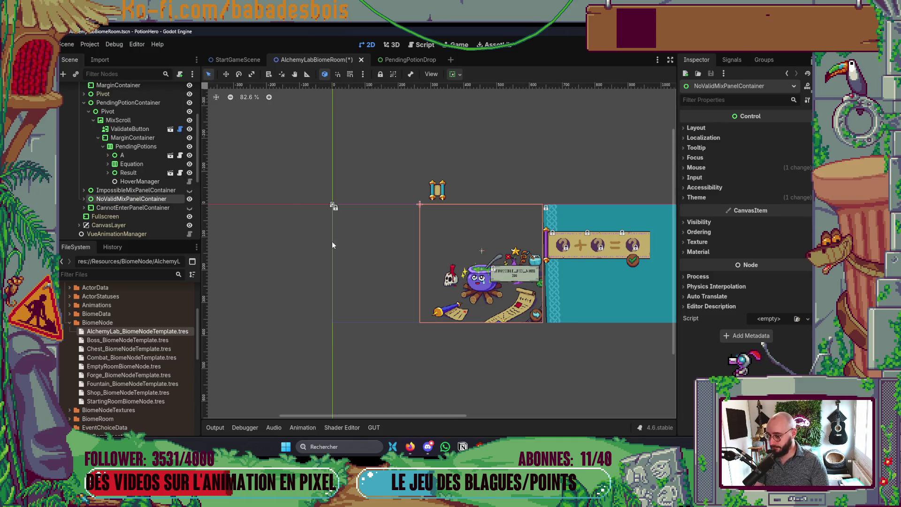
pyautogui.scroll(3, 122, 164)
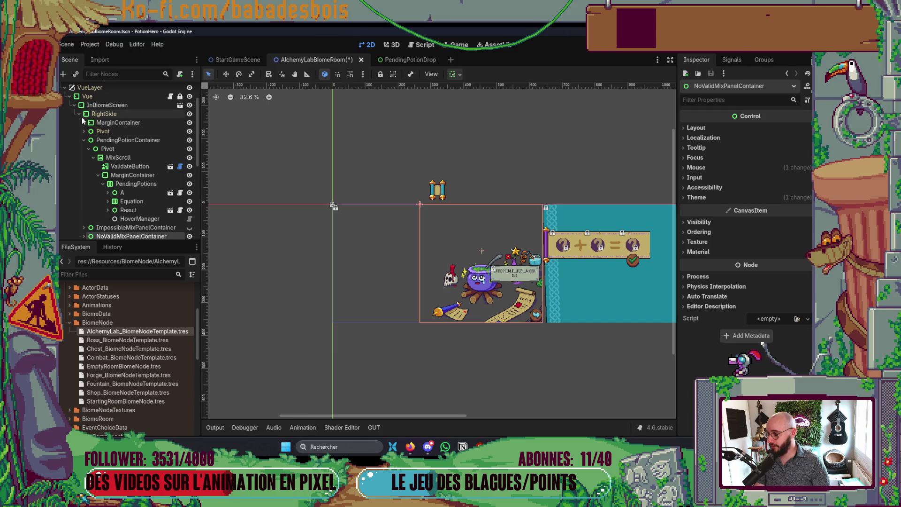
pyautogui.click(81, 116)
pyautogui.click(80, 115)
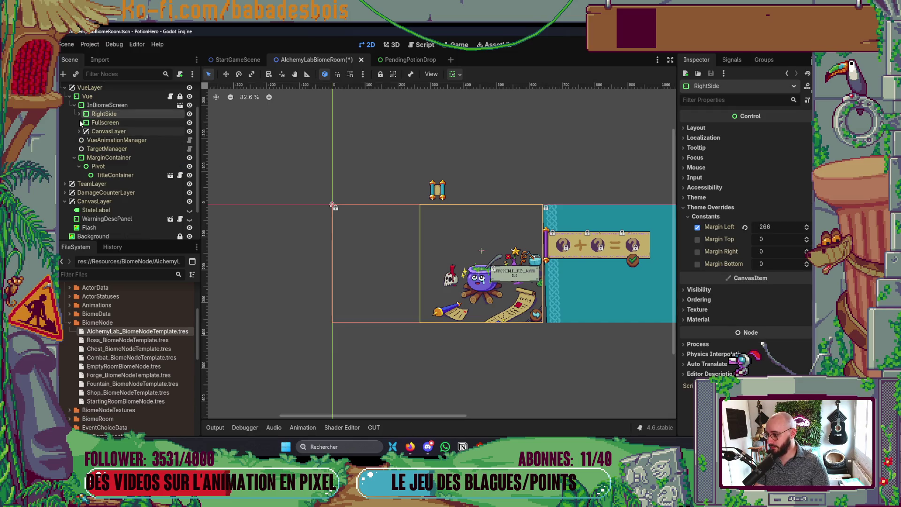
pyautogui.click(80, 115)
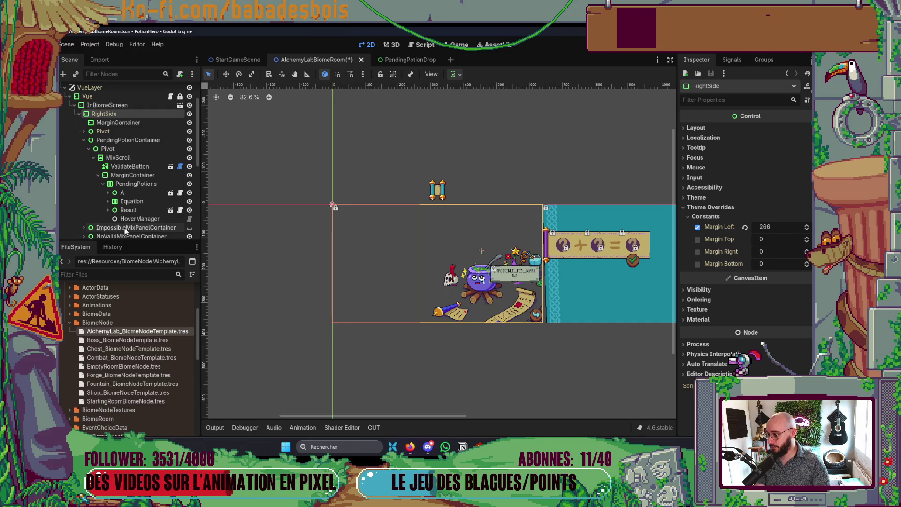
pyautogui.moveTo(125, 236); pyautogui.dragTo(107, 111)
pyautogui.scroll(6, 519, 284)
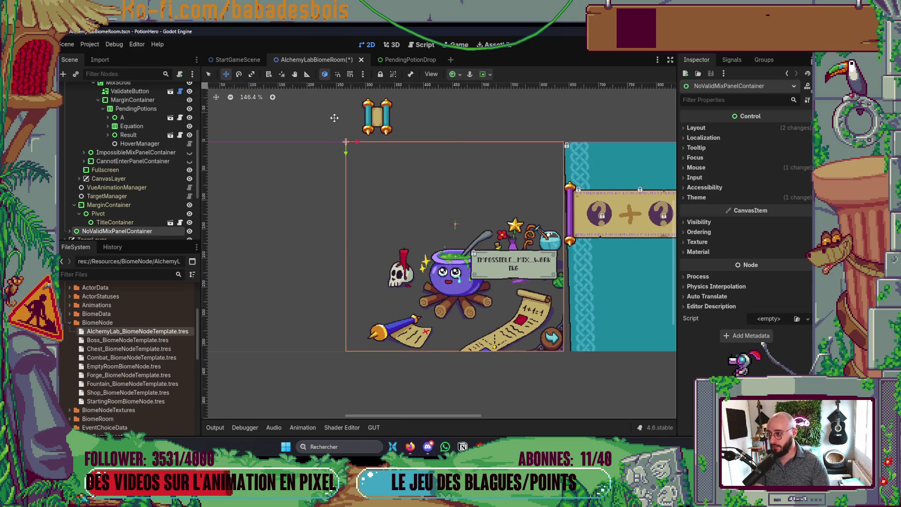
pyautogui.moveTo(565, 353)
pyautogui.mouseDown()
pyautogui.moveTo(487, 261)
pyautogui.moveTo(371, 162)
pyautogui.moveTo(376, 170)
pyautogui.mouseUp()
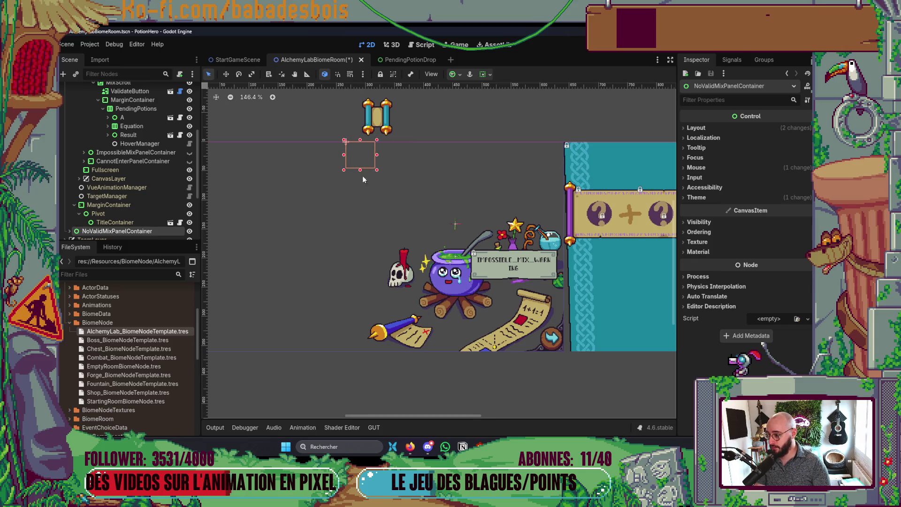
# Expand NoValidMixPanelContainer and select its HoverDescPanel in move mode
pyautogui.click(71, 232)
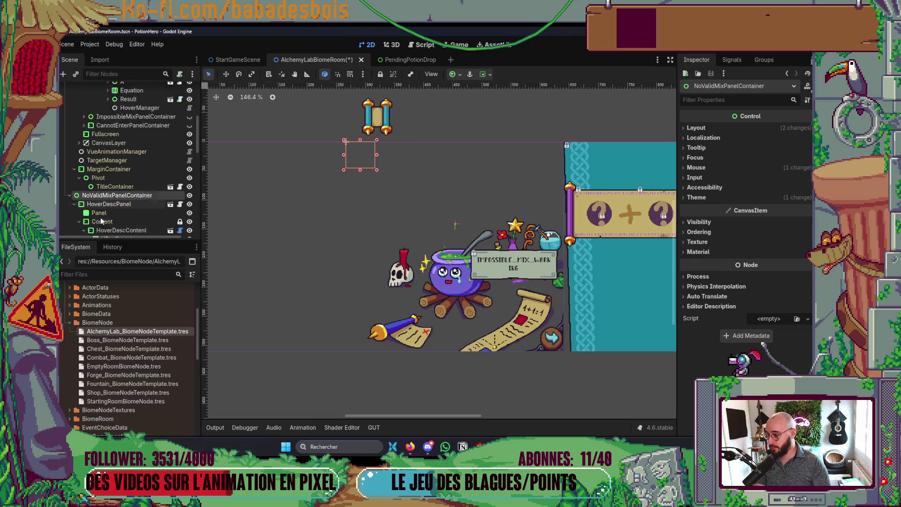
pyautogui.scroll(-3, 121, 191)
pyautogui.click(121, 187)
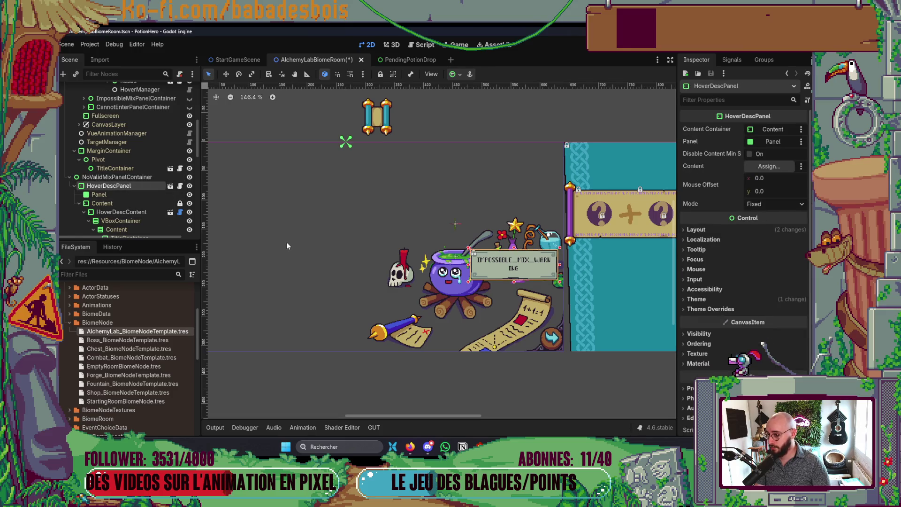
pyautogui.click(149, 176)
pyautogui.press('w')
pyautogui.click(120, 185)
pyautogui.scroll(-8, 131, 207)
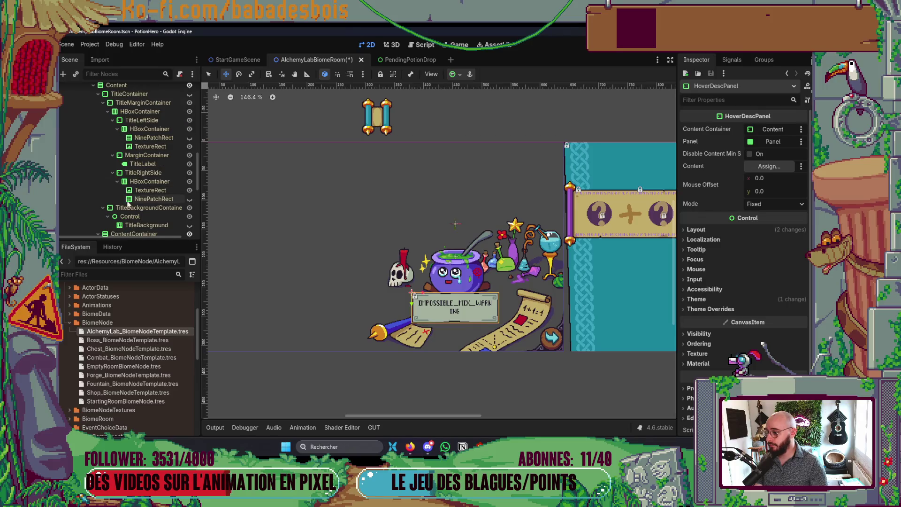
# Inspect the hover panel's title label and content node properties
pyautogui.click(144, 164)
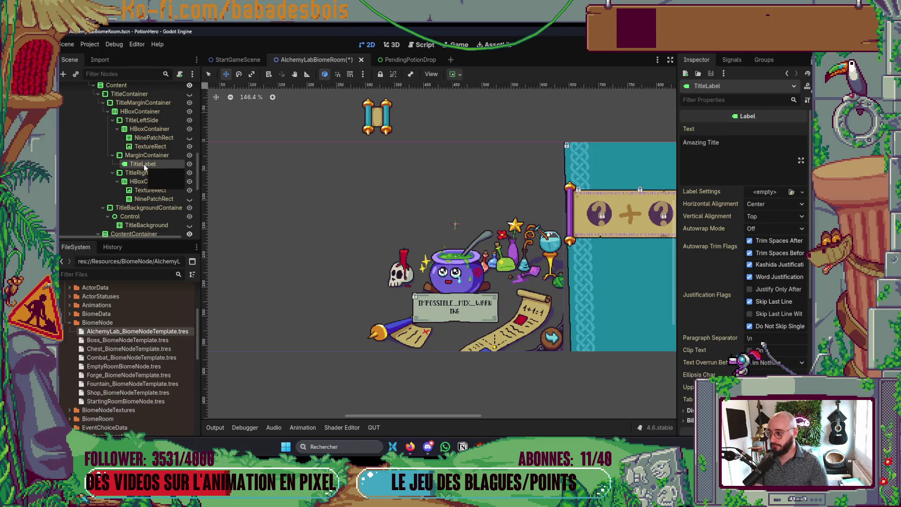
pyautogui.scroll(5, 144, 165)
pyautogui.click(132, 159)
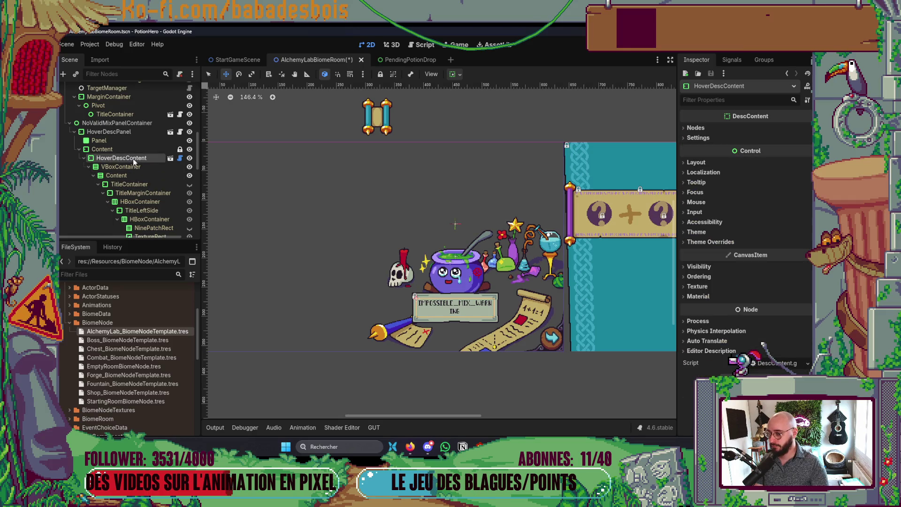
pyautogui.click(698, 138)
pyautogui.click(698, 138)
pyautogui.click(696, 128)
pyautogui.click(696, 128)
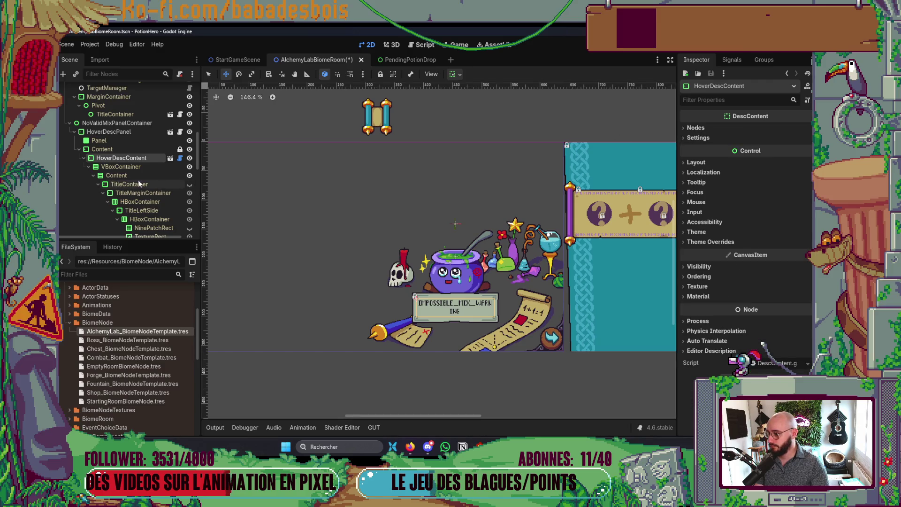
pyautogui.scroll(-2, 139, 179)
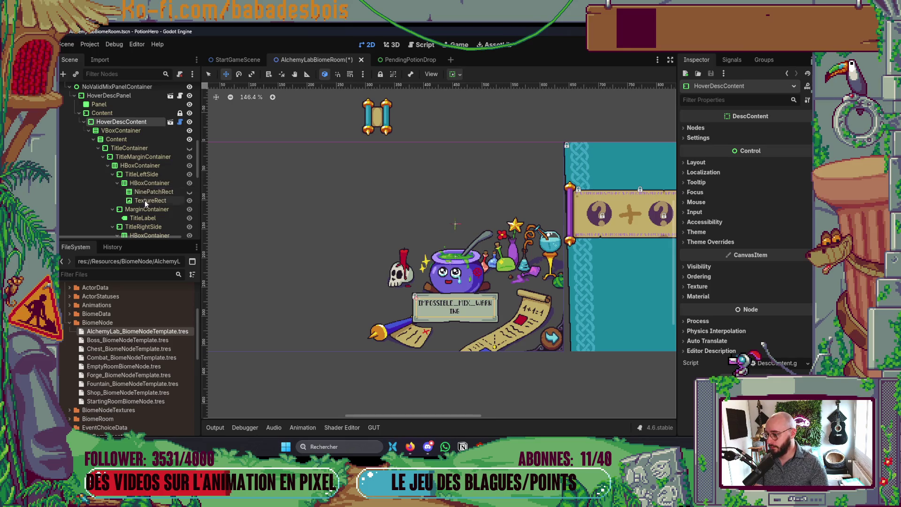
# Select DescLabel to reveal its IMPOSSIBLE_MIX_WARNING text key in the Inspector
pyautogui.click(143, 218)
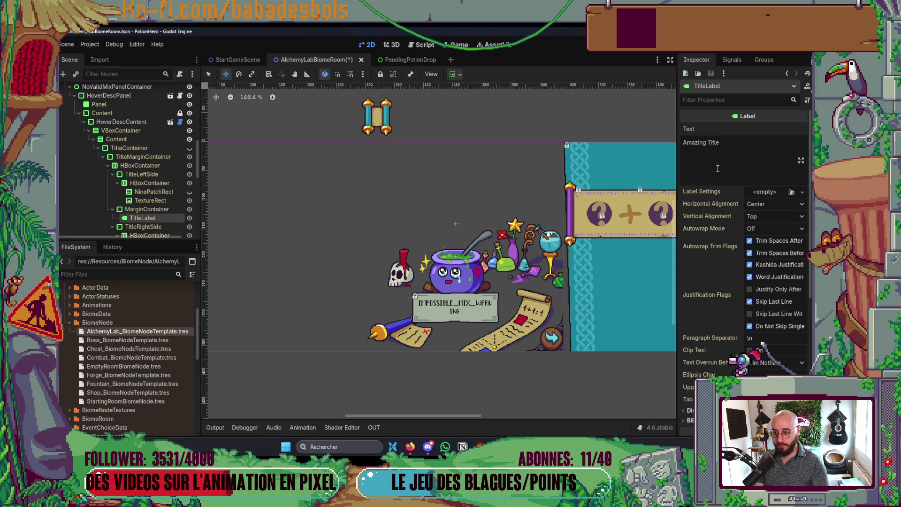
pyautogui.scroll(-2, 137, 208)
pyautogui.scroll(-6, 154, 204)
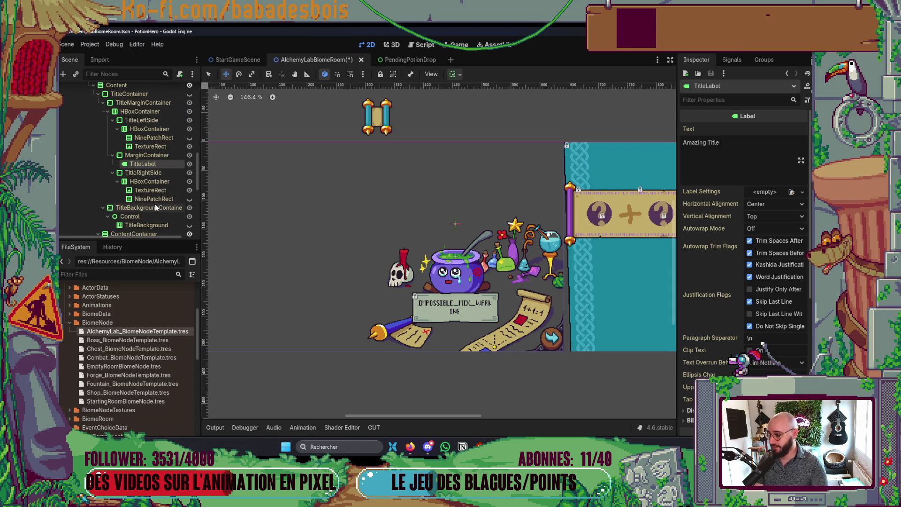
pyautogui.scroll(-1, 156, 203)
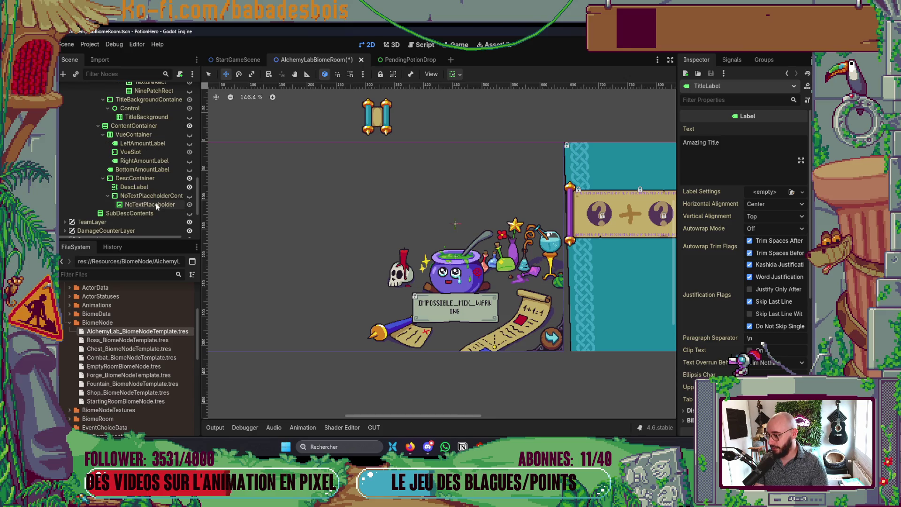
pyautogui.scroll(1, 129, 205)
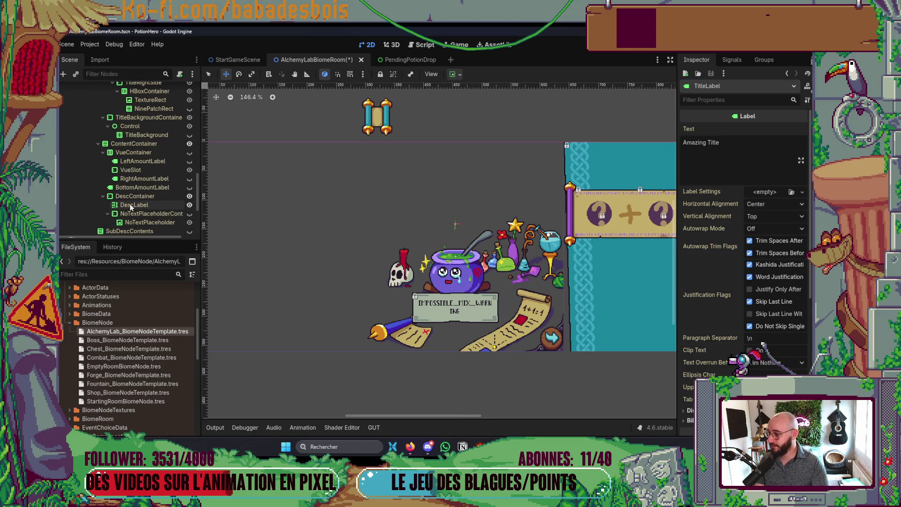
pyautogui.click(145, 206)
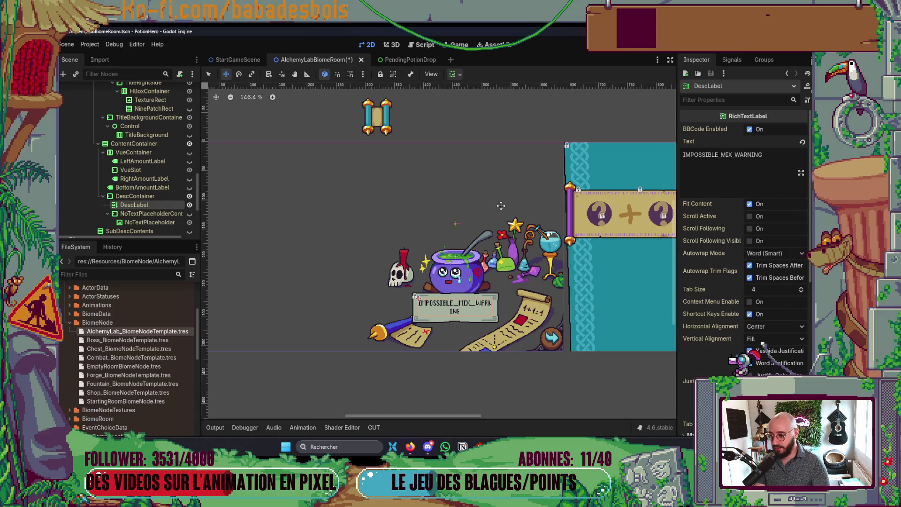
pyautogui.hotkey('alt', 'Tab')
# Open Translation.csv through the file finder by filtering for 'Trans'
pyautogui.press('space')
pyautogui.press('f')
pyautogui.press('f')
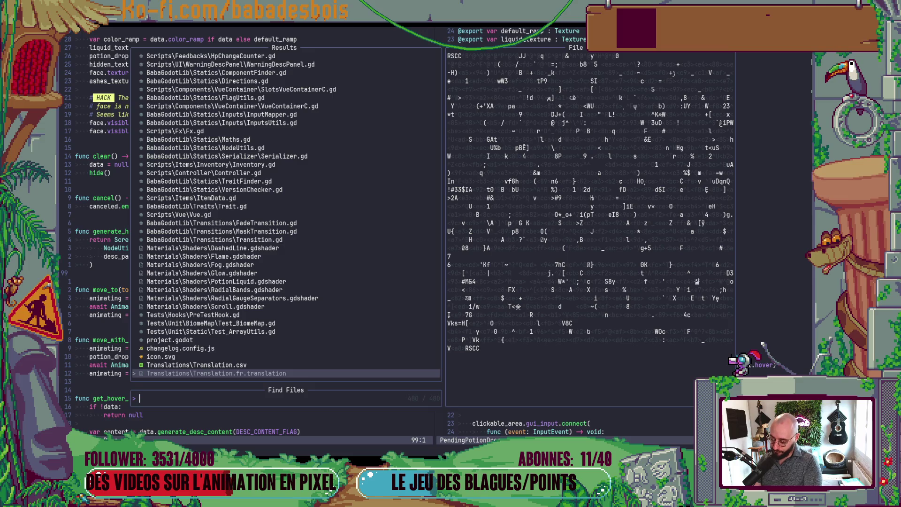
pyautogui.write('Trans')
pyautogui.press('Return')
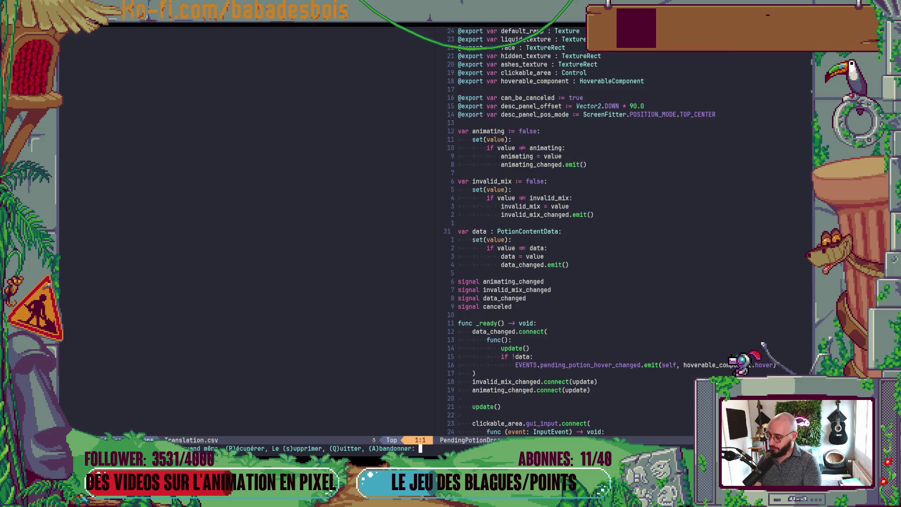
pyautogui.scroll(-8, 249, 230)
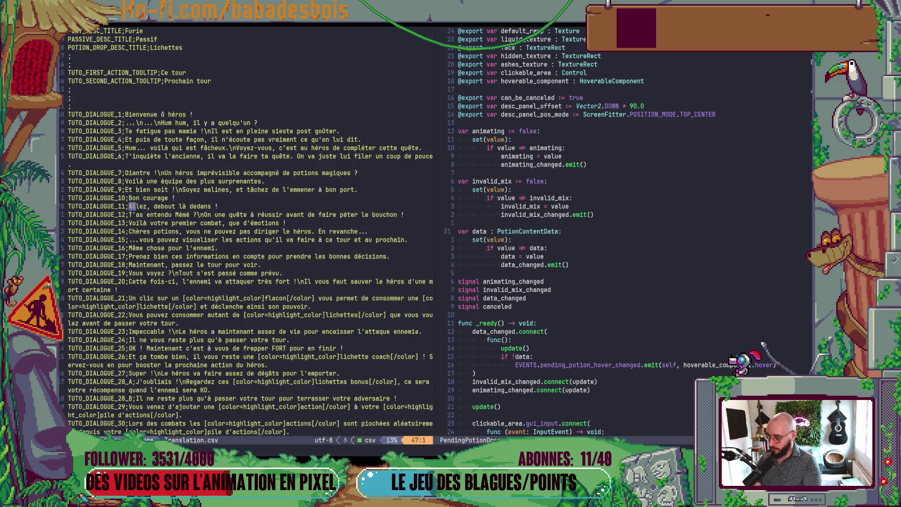
pyautogui.scroll(-15, 249, 230)
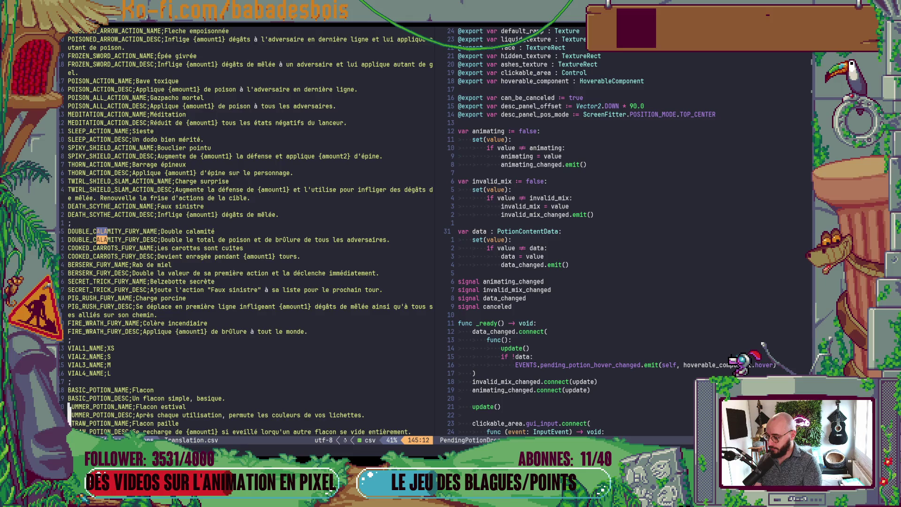
# Search /alche and step through the ALCHEMY_ROOM entries
pyautogui.write('/alche')
pyautogui.press('Return')
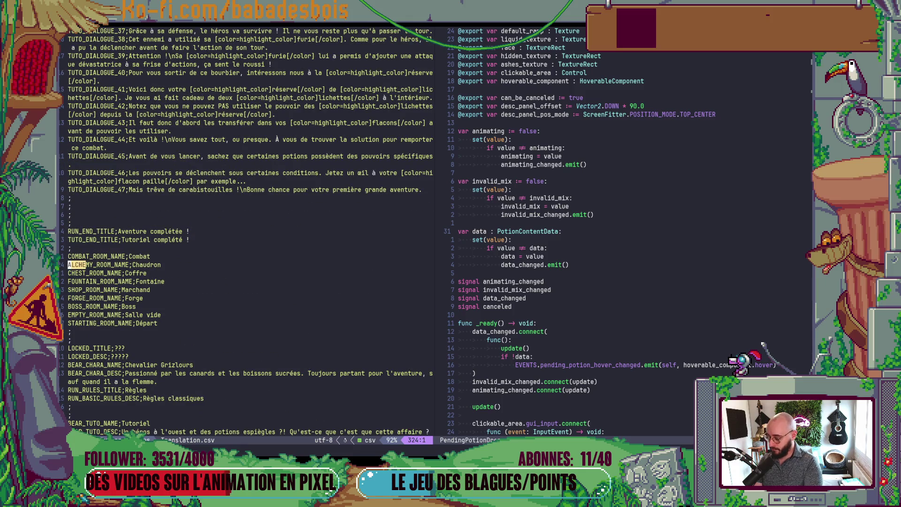
pyautogui.press('n')
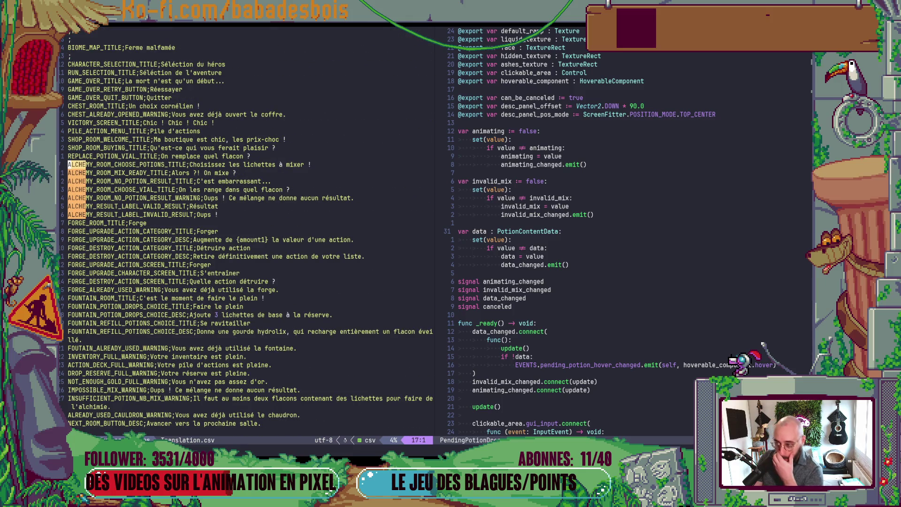
pyautogui.press('n')
pyautogui.press('n')
pyautogui.press('n')
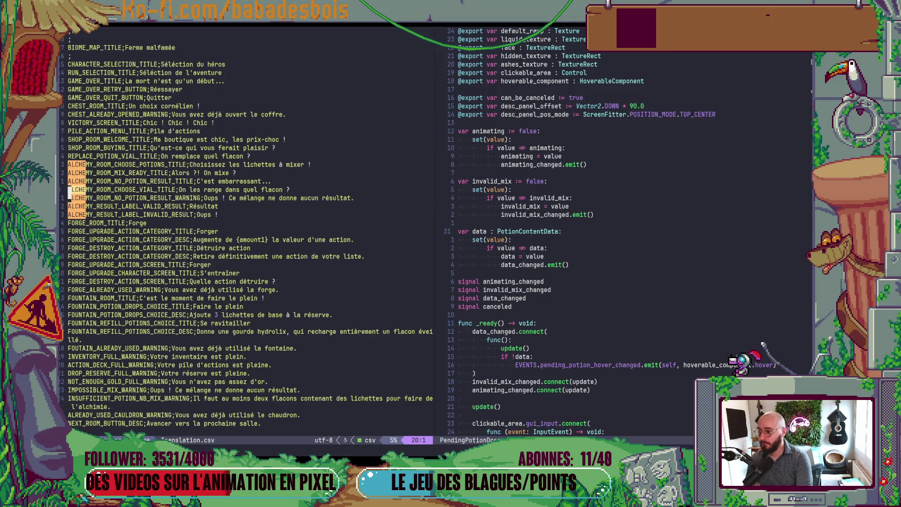
pyautogui.press('k')
pyautogui.press('k')
pyautogui.hotkey('alt', 'Tab')
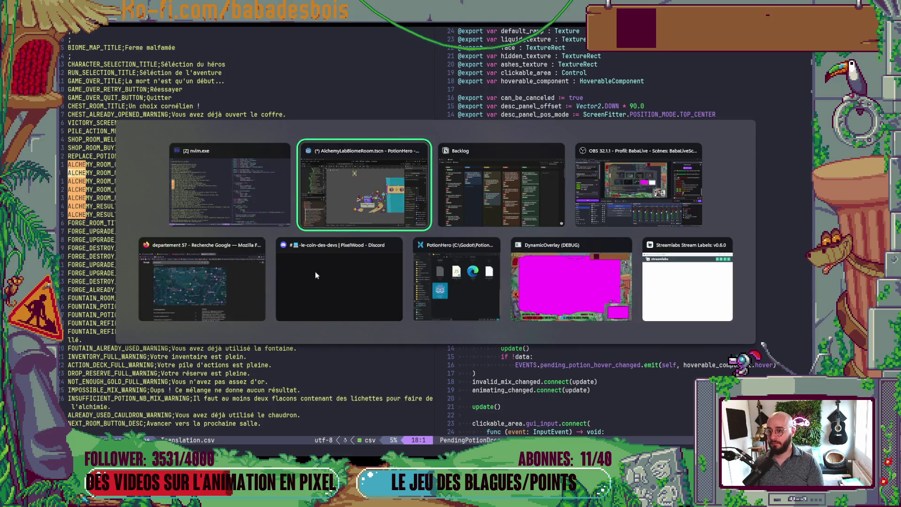
# Bring the Firefox window forward and maximize it
pyautogui.press('Left')
pyautogui.press('Down')
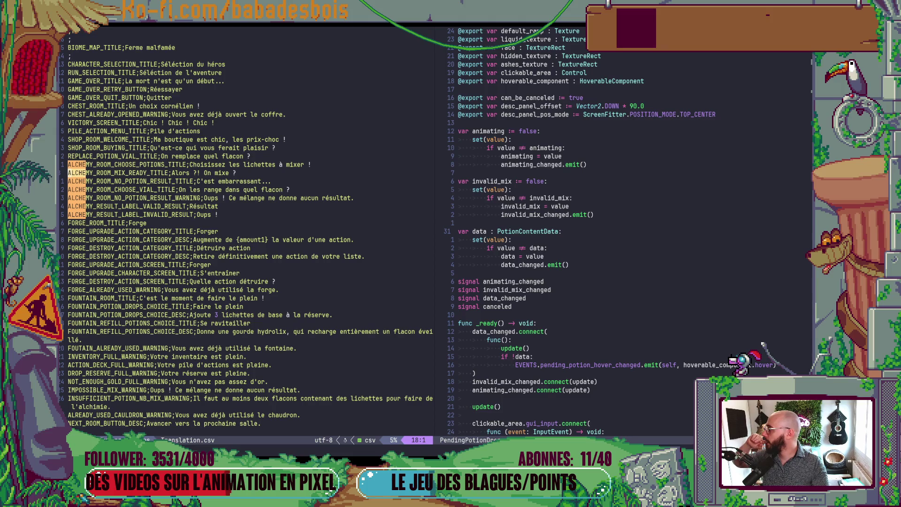
pyautogui.hotkey('alt', 'Tab')
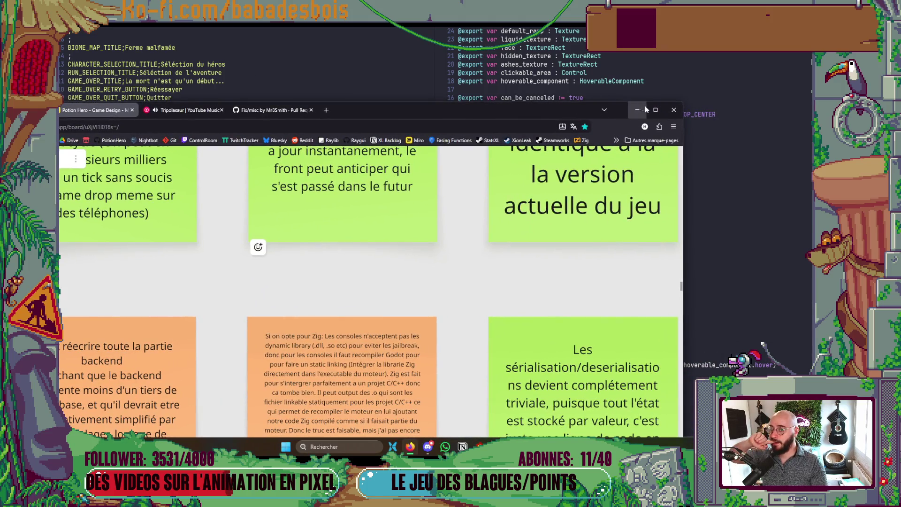
pyautogui.click(655, 109)
# Open the Potion Hero - UI & Prototype board from the Miro dashboard in a new tab
pyautogui.hotkey('ctrl', 't')
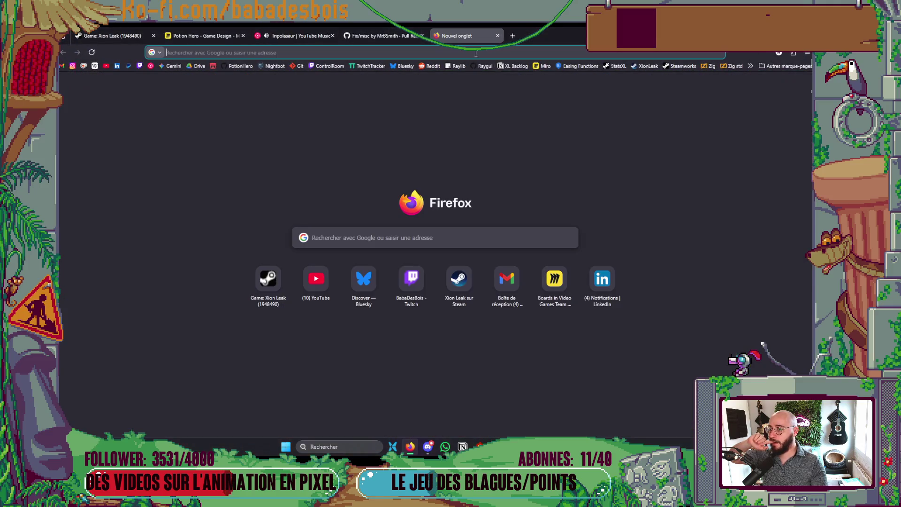
pyautogui.click(550, 70)
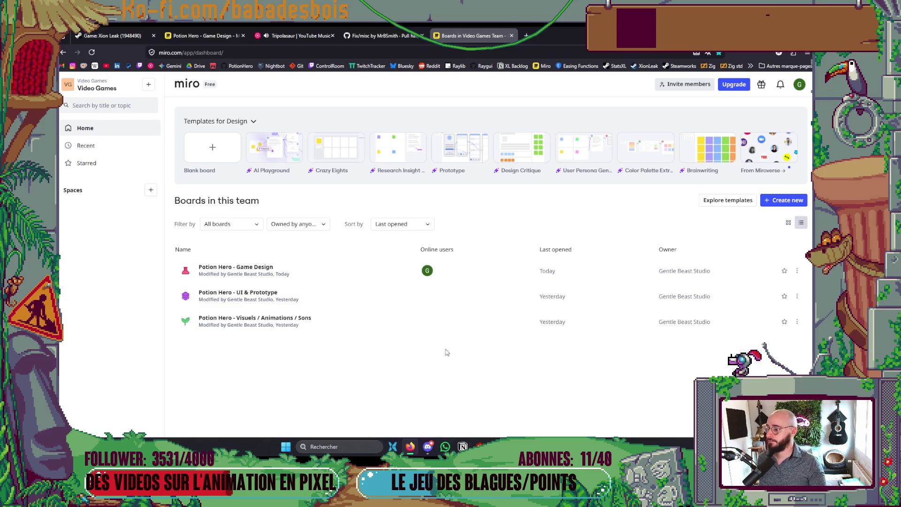
pyautogui.click(311, 298)
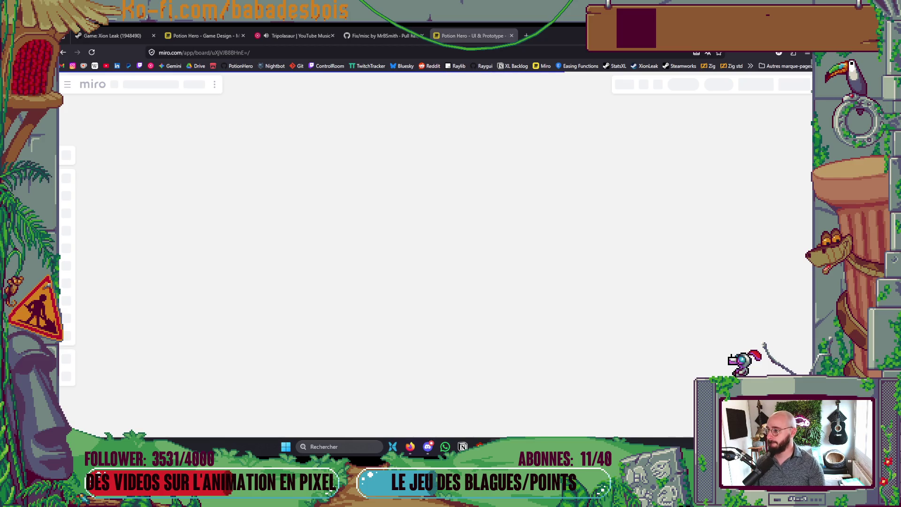
pyautogui.click(296, 28)
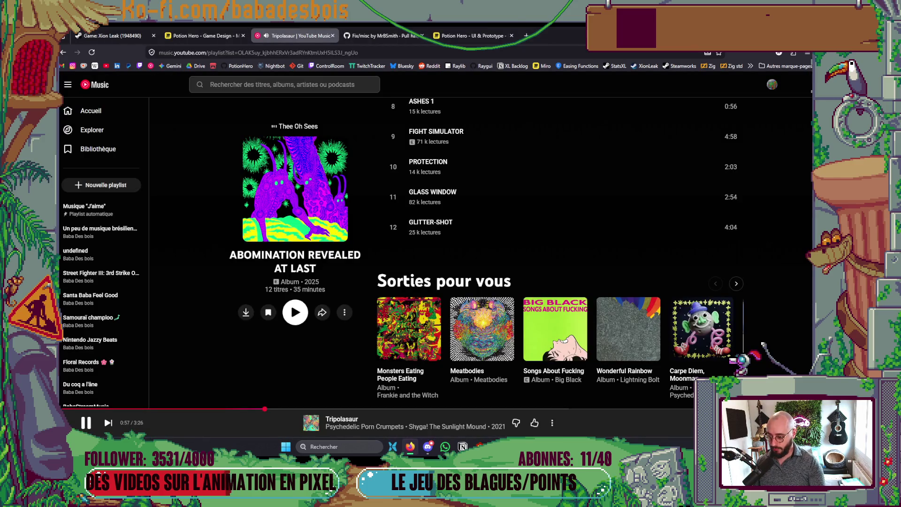
# Expand the now-playing view for Tripolasaur and scroll its À suivre queue
pyautogui.click(610, 422)
pyautogui.scroll(-5, 718, 329)
pyautogui.scroll(-3, 693, 297)
pyautogui.scroll(7, 693, 297)
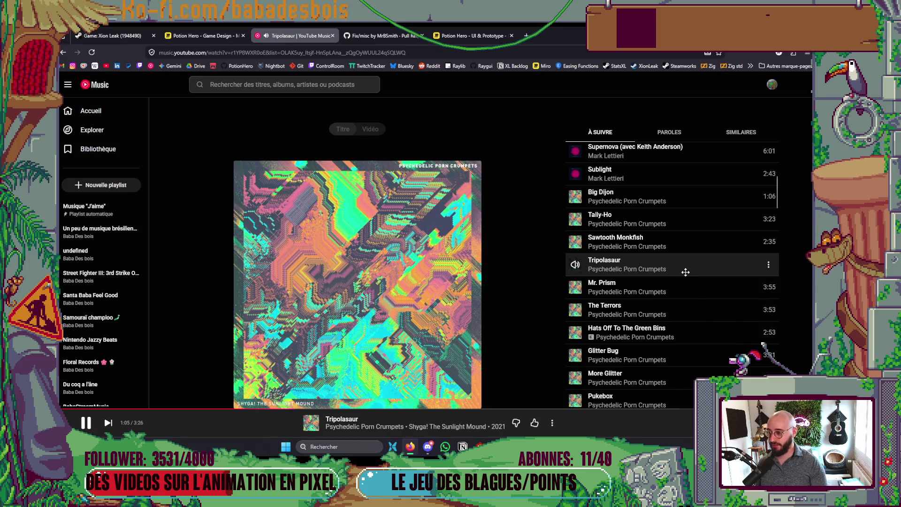
pyautogui.scroll(-10, 685, 272)
pyautogui.scroll(-2, 747, 285)
pyautogui.scroll(6, 742, 284)
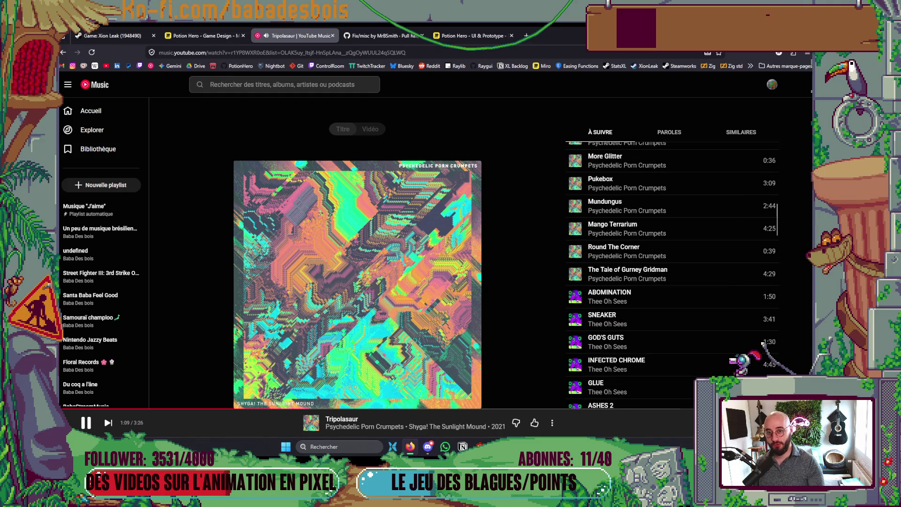
pyautogui.hotkey('alt', 'Tab')
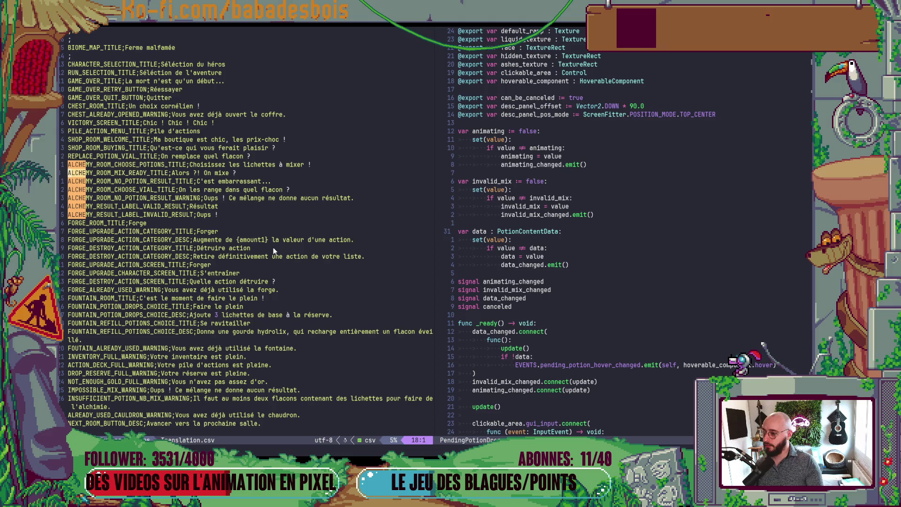
pyautogui.hotkey('alt', 'Tab')
pyautogui.hotkey('alt', 'Tab')
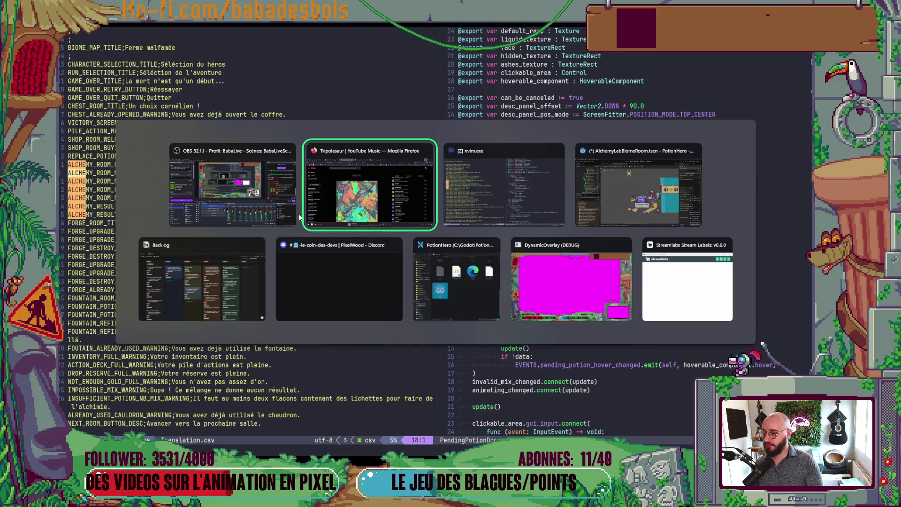
pyautogui.click(376, 167)
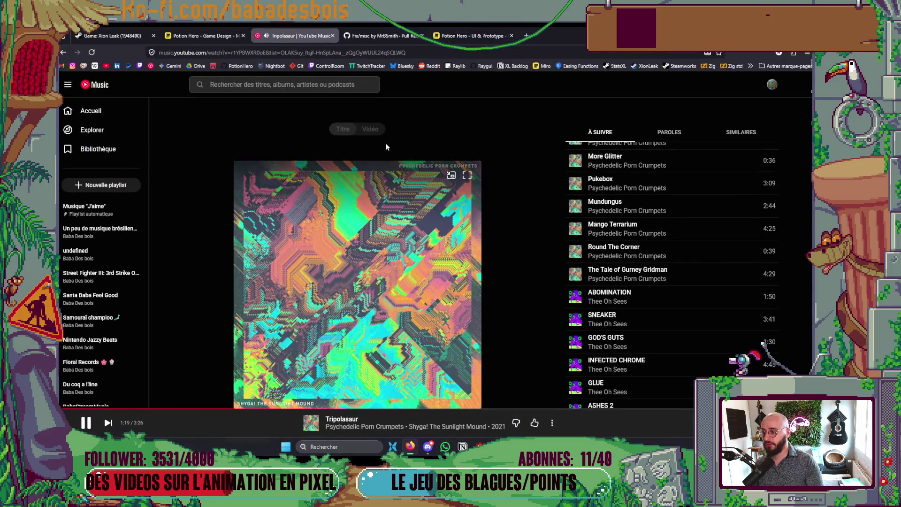
# Return to the Miro board and zoom in on the cauldron mockup card
pyautogui.click(474, 36)
pyautogui.scroll(-2, 477, 303)
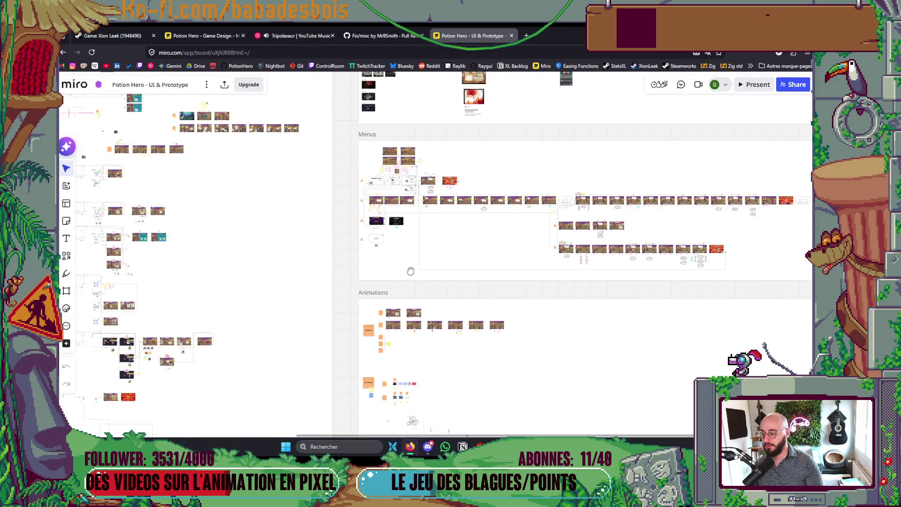
pyautogui.hscroll(-5, 598, 233)
pyautogui.scroll(5, 255, 351)
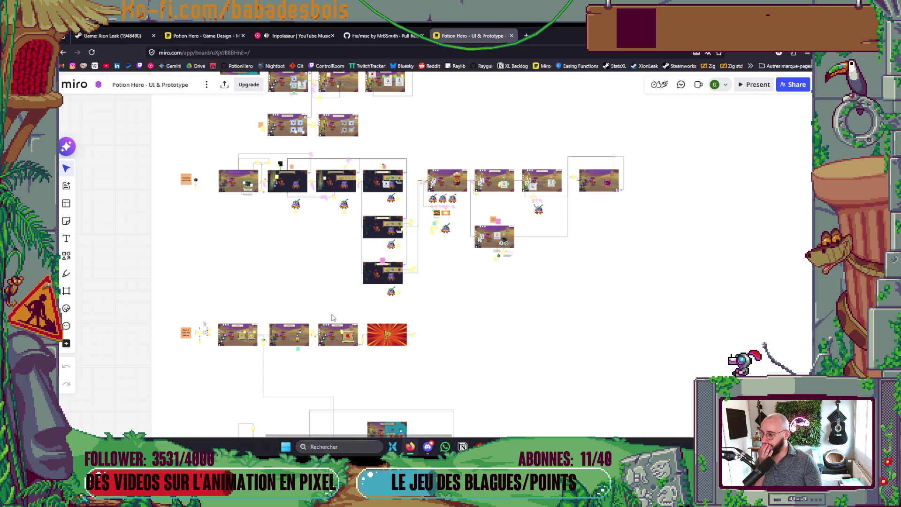
pyautogui.scroll(5, 242, 186)
pyautogui.scroll(5, 254, 193)
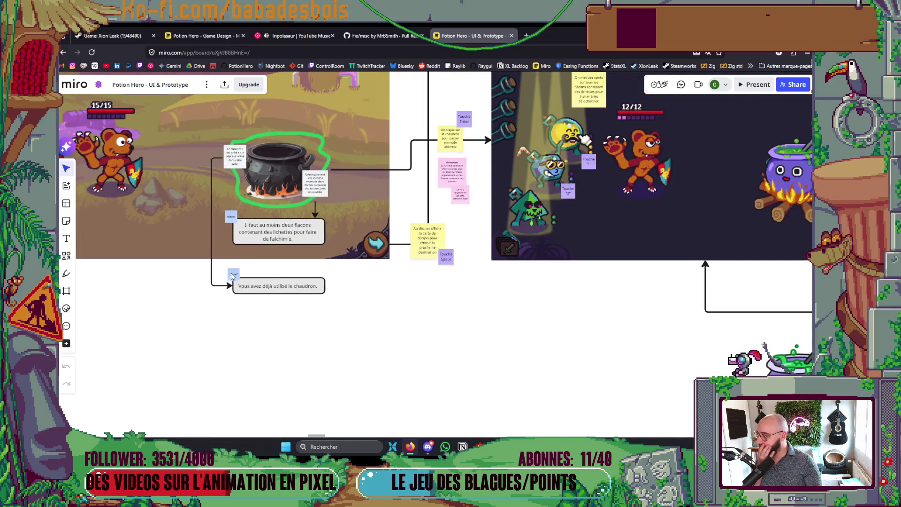
pyautogui.scroll(3, 259, 237)
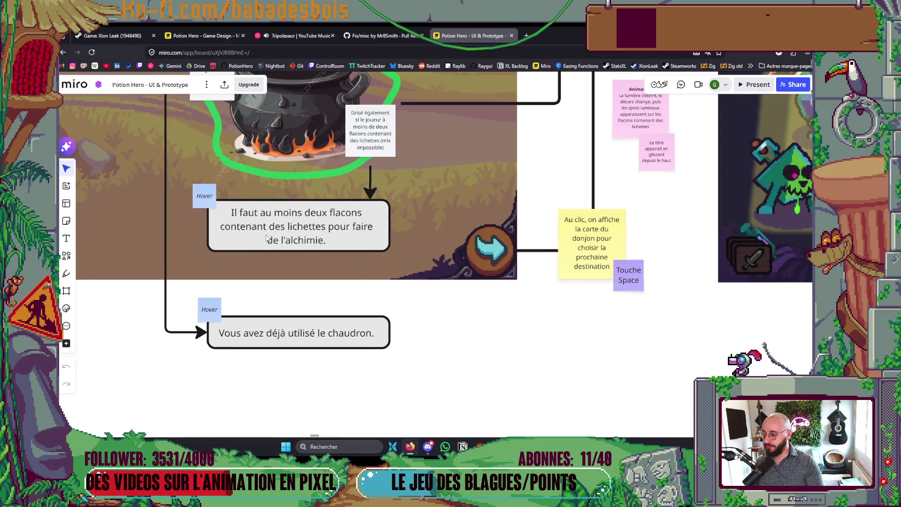
# Select the whole 'Il faut au moins deux flacons…' hover message text for copying
pyautogui.doubleClick(305, 232)
pyautogui.moveTo(326, 240); pyautogui.dragTo(229, 210)
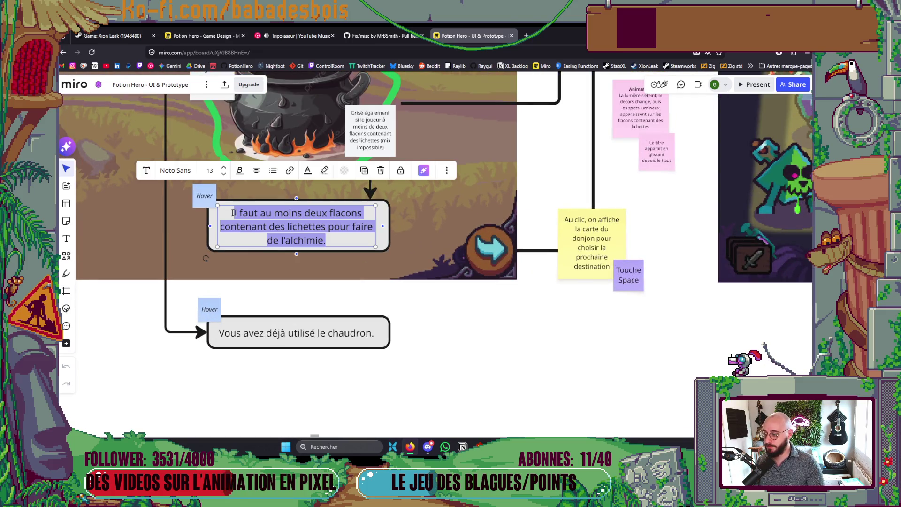
pyautogui.click(396, 321)
pyautogui.scroll(-2, 403, 318)
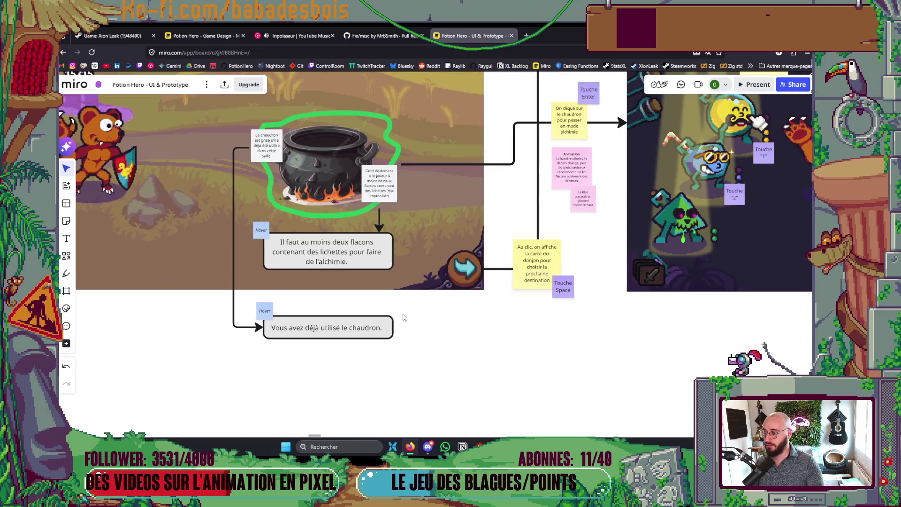
pyautogui.hotkey('alt', 'Tab')
pyautogui.hotkey('alt', 'Tab')
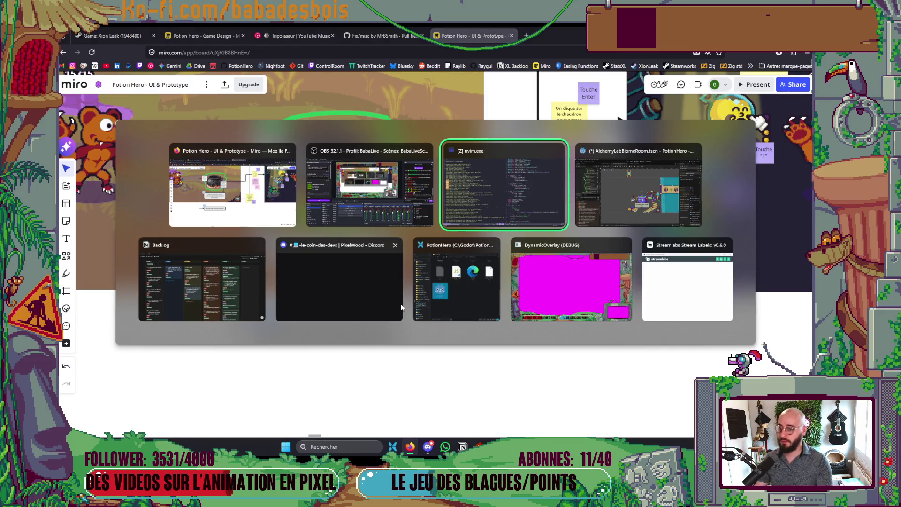
# Select DescLabel's IMPOSSIBLE_MIX_WARNING text value, then return to Neovim
pyautogui.scroll(-3, 160, 205)
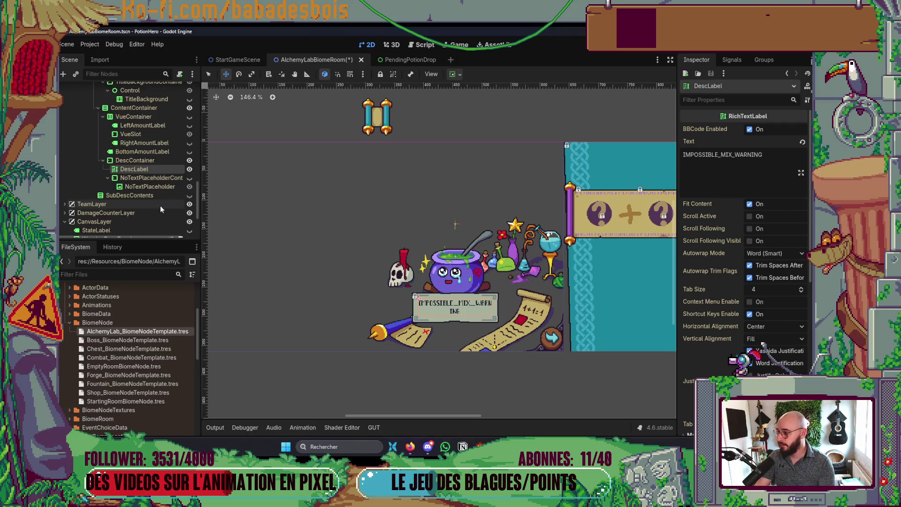
pyautogui.scroll(-1, 159, 204)
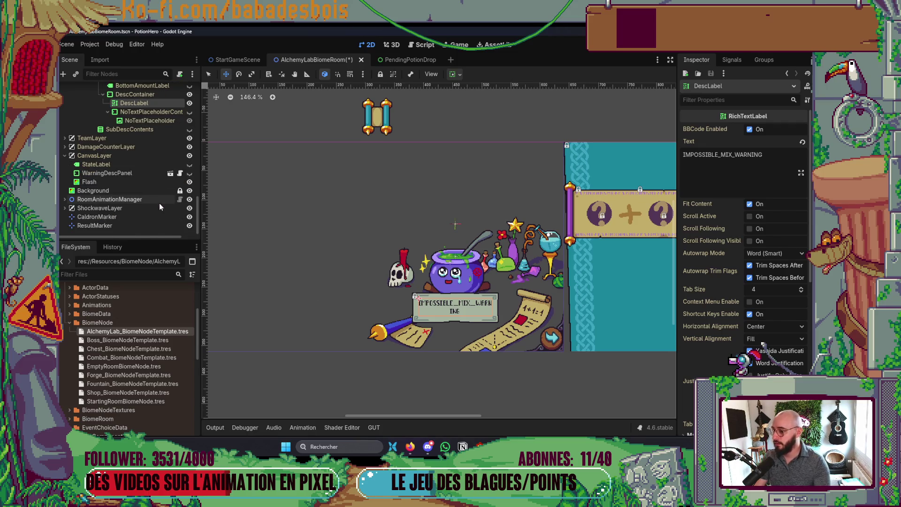
pyautogui.moveTo(765, 157); pyautogui.dragTo(663, 158)
pyautogui.hotkey('alt', 'Tab')
pyautogui.press('Tab')
pyautogui.press('Tab')
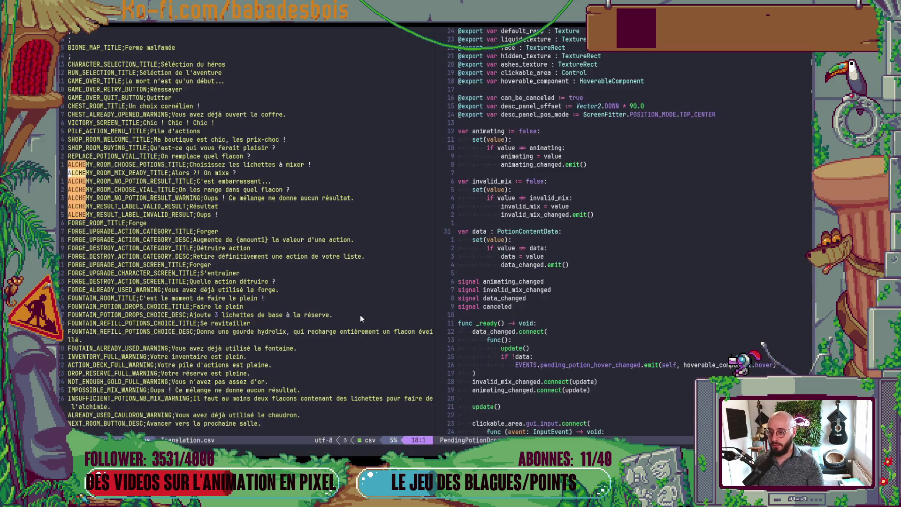
# Duplicate the warning line and rename its key to ALCHEMY_ROOM_NOT_ENOUGH_POTIONS_WARNING
pyautogui.press('j')
pyautogui.press('j')
pyautogui.press('j')
pyautogui.press('w')
pyautogui.press('w')
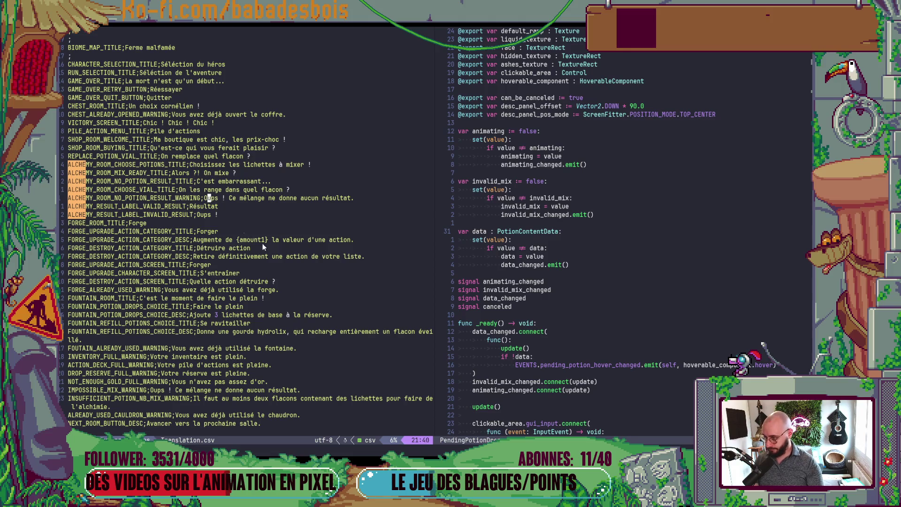
pyautogui.press('y')
pyautogui.press('y')
pyautogui.press('p')
pyautogui.press('0')
pyautogui.press('f')
pyautogui.press('_')
pyautogui.press(';')
pyautogui.press('l')
pyautogui.press('l')
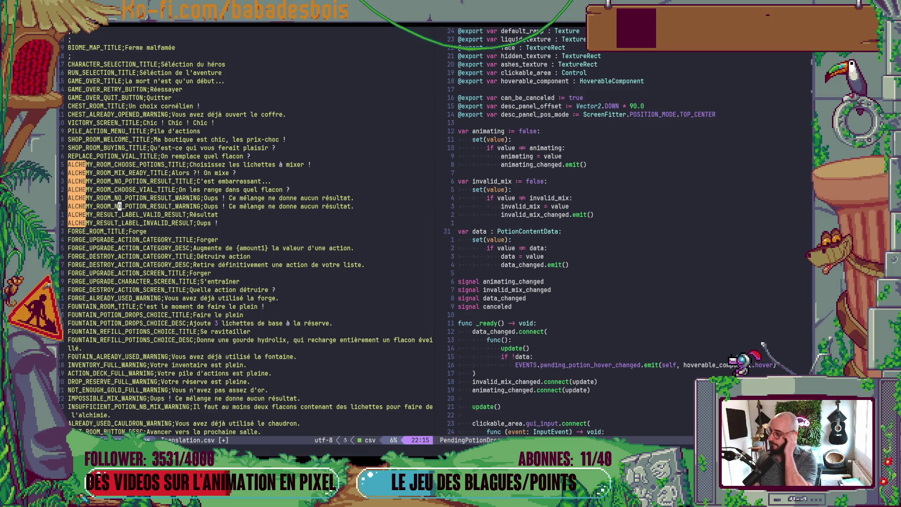
pyautogui.write('hdf;')
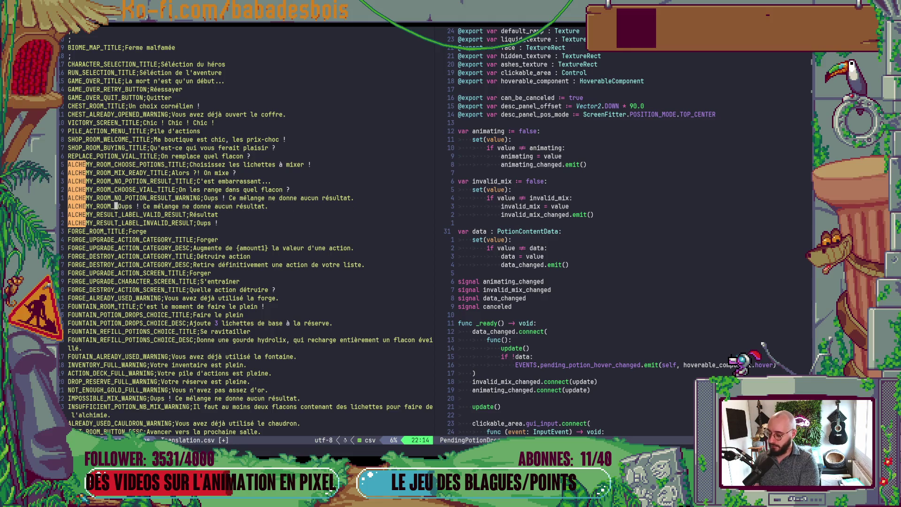
pyautogui.write('NO')
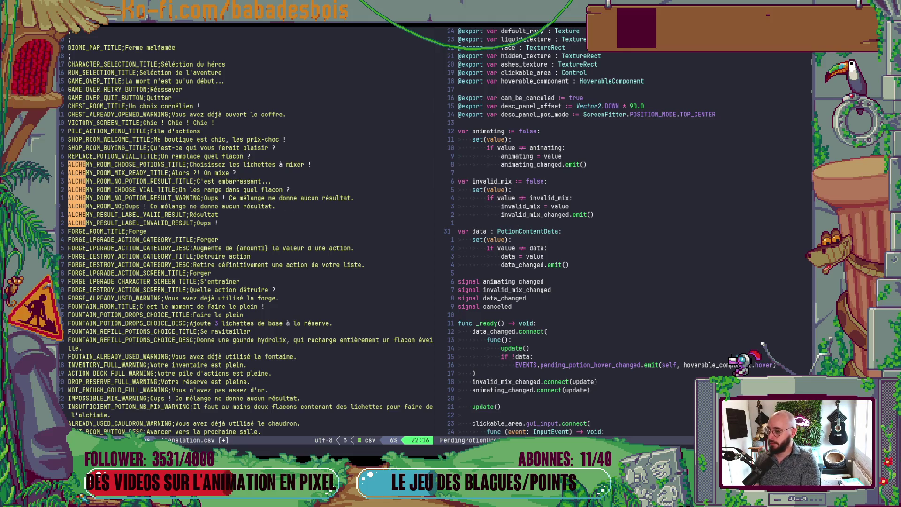
pyautogui.write('T_ENO')
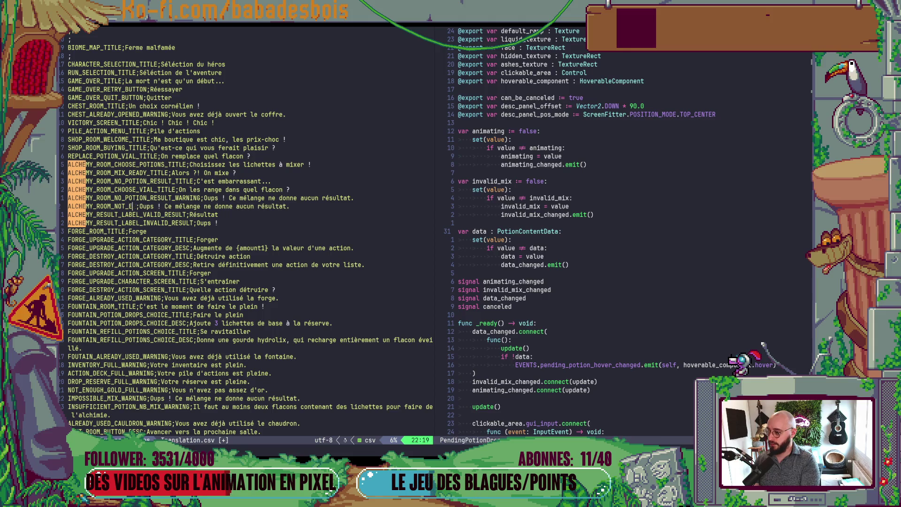
pyautogui.write('UGH_POTI')
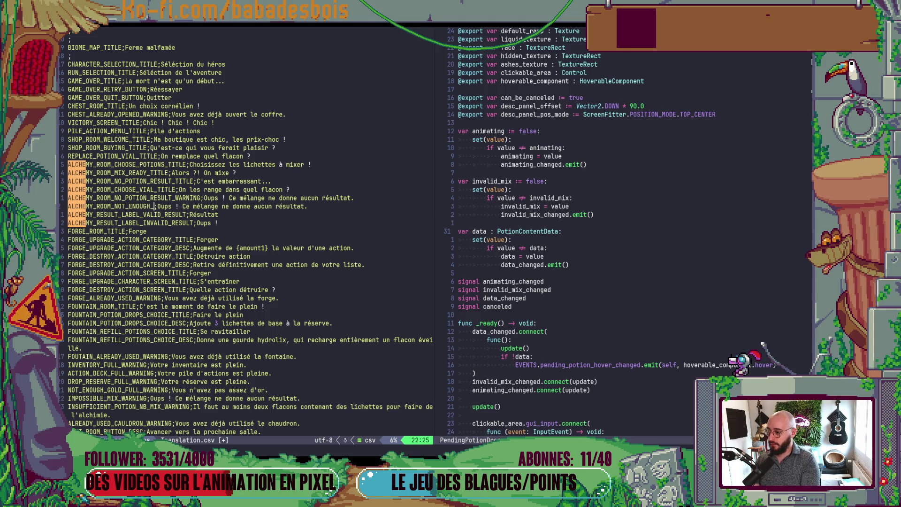
pyautogui.write('ONS_')
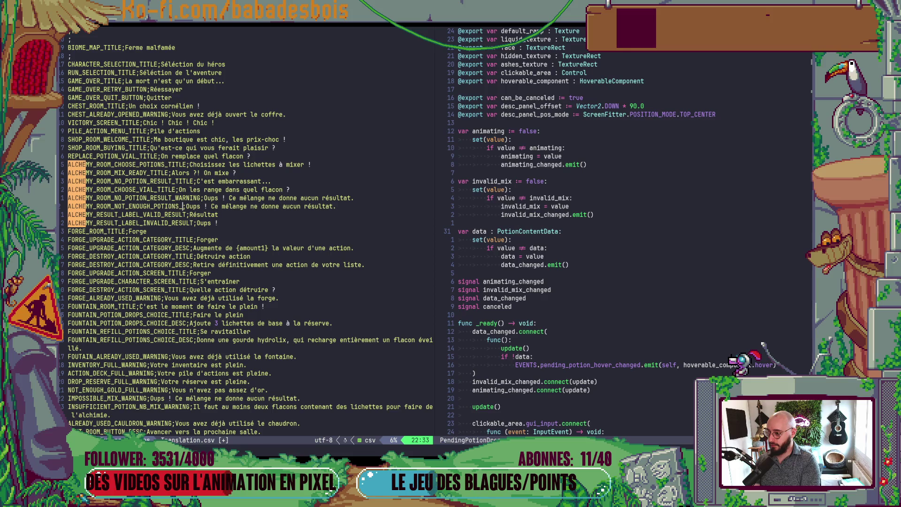
pyautogui.write('WAR')
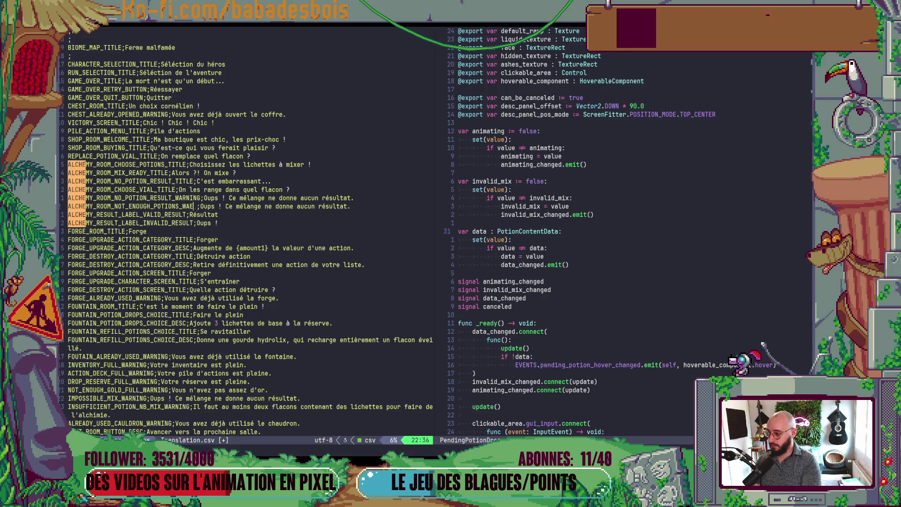
pyautogui.write('NING')
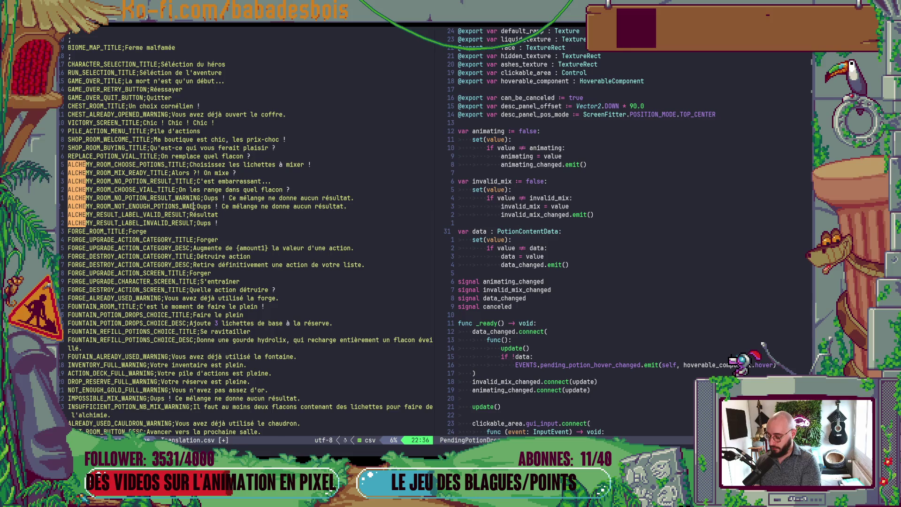
pyautogui.press('Escape')
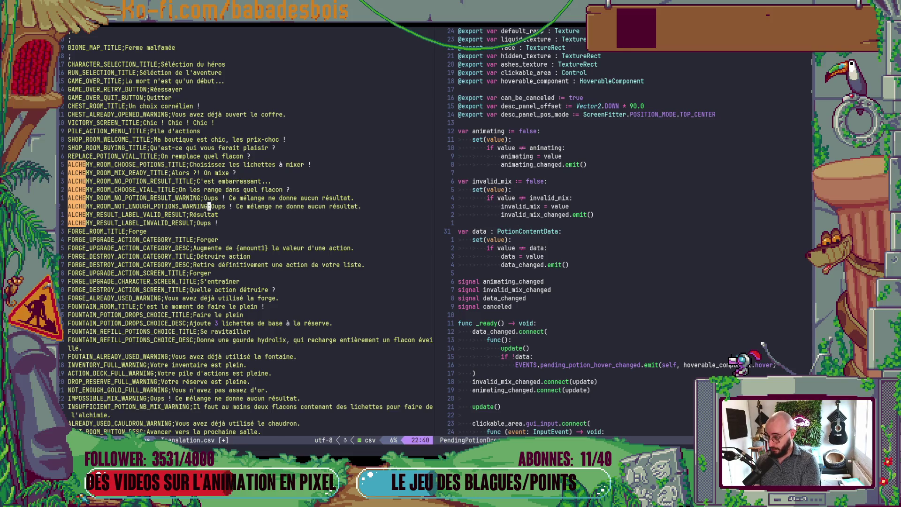
# Replace the new line's message with the copied two-flasks text and save with :w
pyautogui.press('v')
pyautogui.press('$')
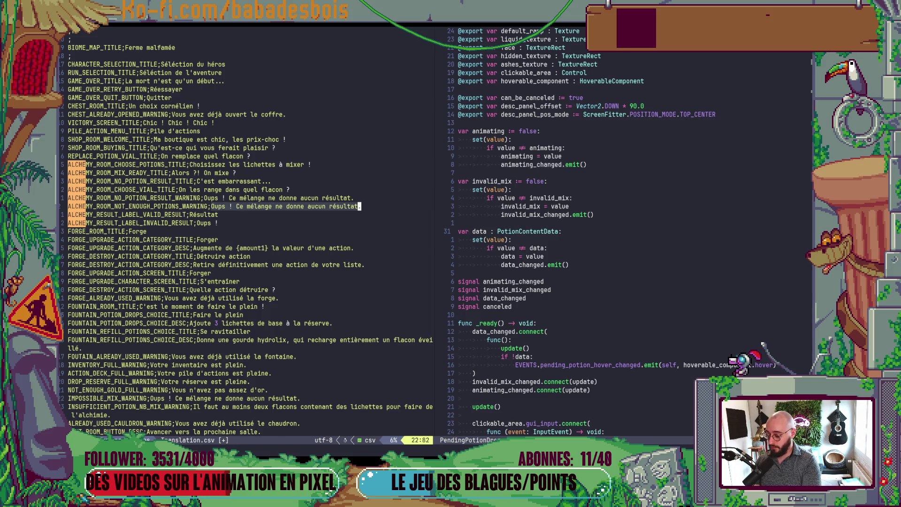
pyautogui.write('pour fair')
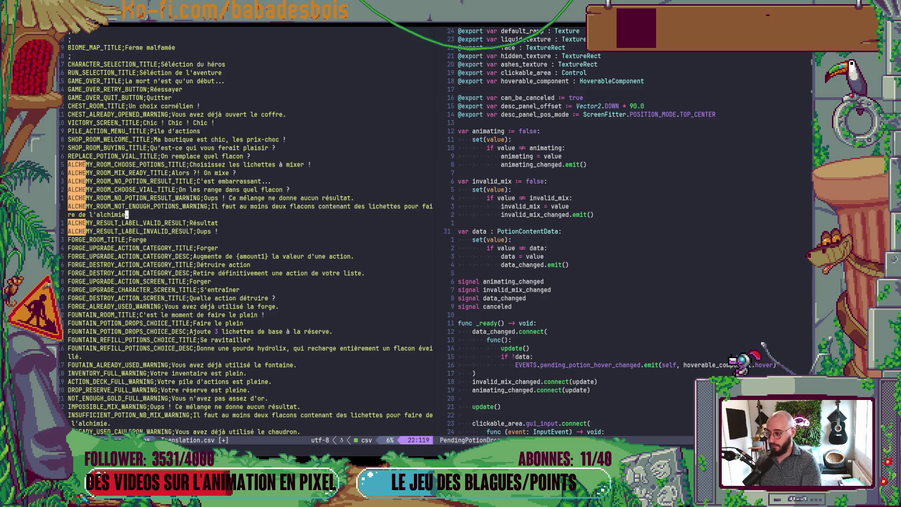
pyautogui.write(':w')
pyautogui.press('Return')
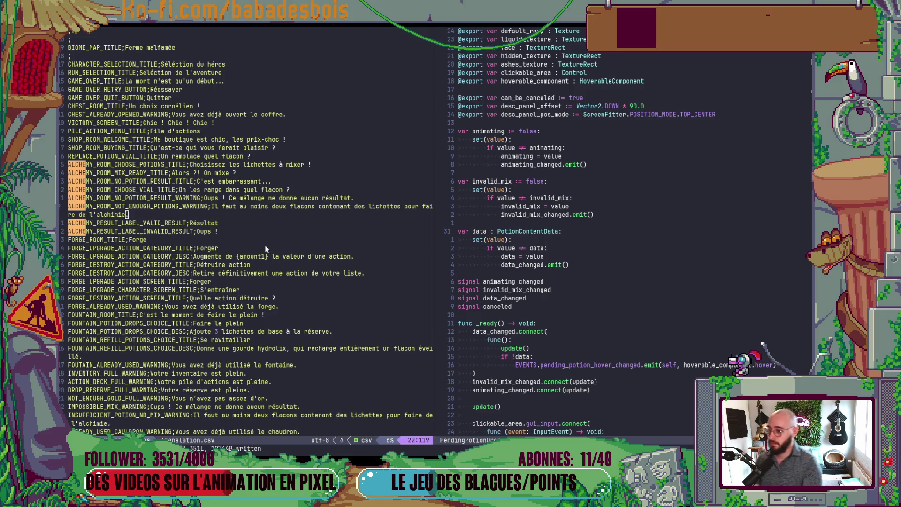
pyautogui.hotkey('alt', 'Tab')
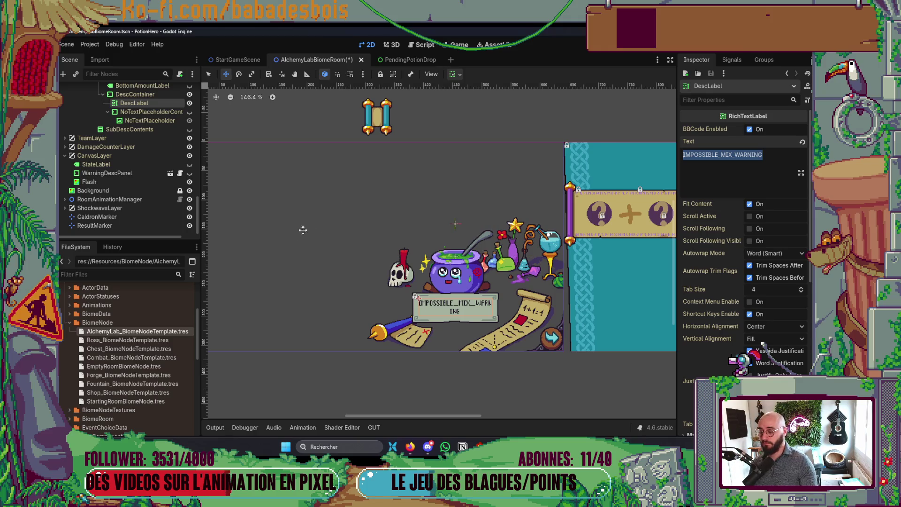
pyautogui.hotkey('alt', 'Tab')
pyautogui.click(159, 207)
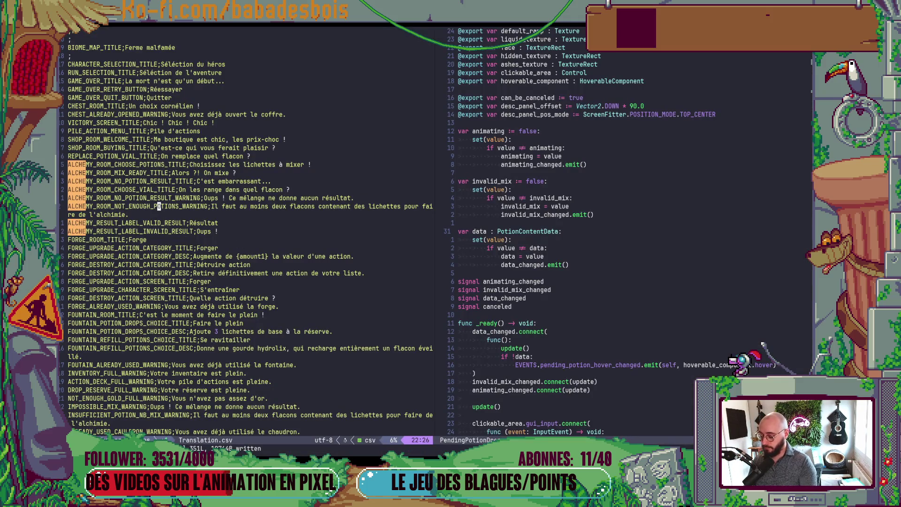
pyautogui.hotkey('alt', 'Tab')
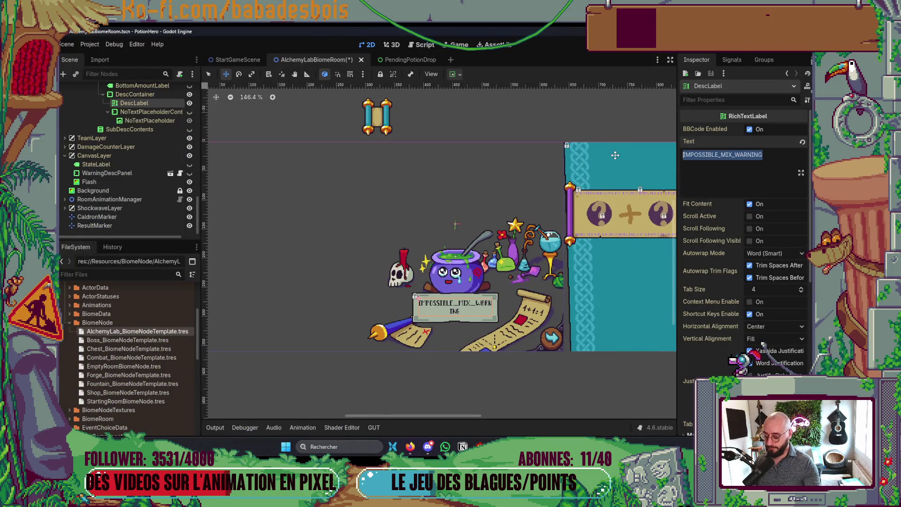
# Set DescLabel's Text to ALCHEMY_ROOM_NOT_ENOUGH_POTIONS_WARNING and save the scene
pyautogui.write('ALCHEMY_ROOM_NOT_ENOUGH_POTIONS_WARNING')
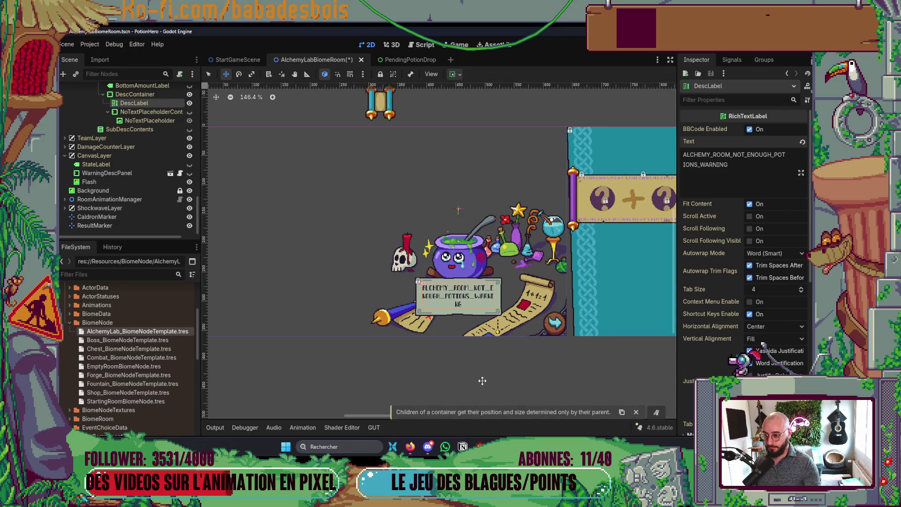
pyautogui.click(251, 97)
pyautogui.hotkey('ctrl', 's')
pyautogui.click(383, 149)
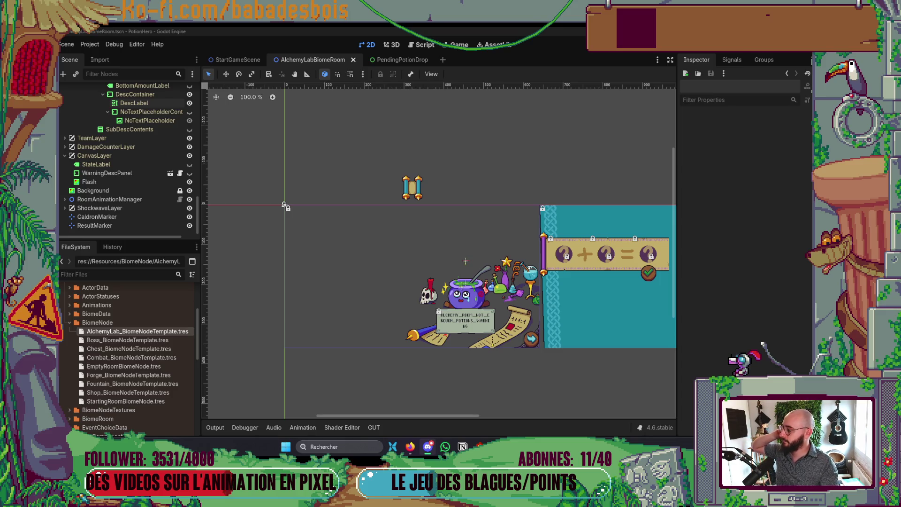
# Collapse the Content node and select HoverDescPanel in the Scene tree
pyautogui.scroll(-3, 362, 283)
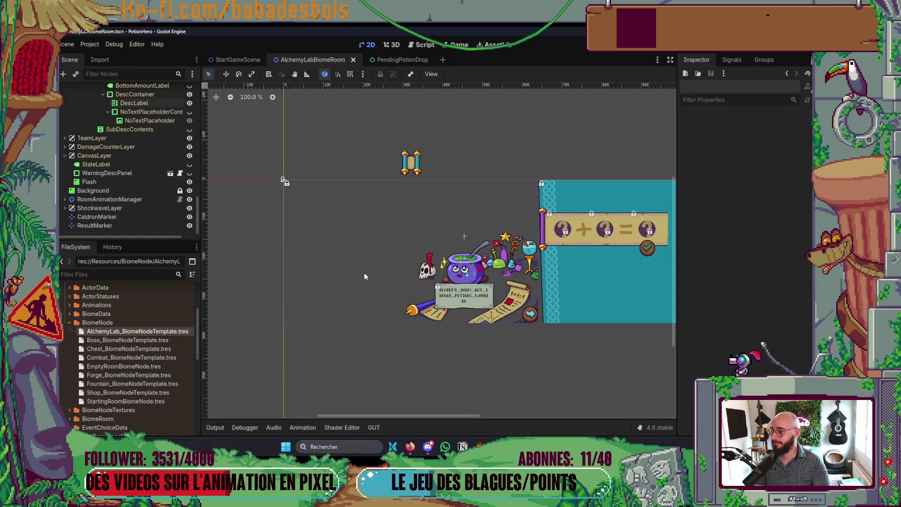
pyautogui.scroll(-3, 401, 266)
pyautogui.hotkey('alt', 'Tab')
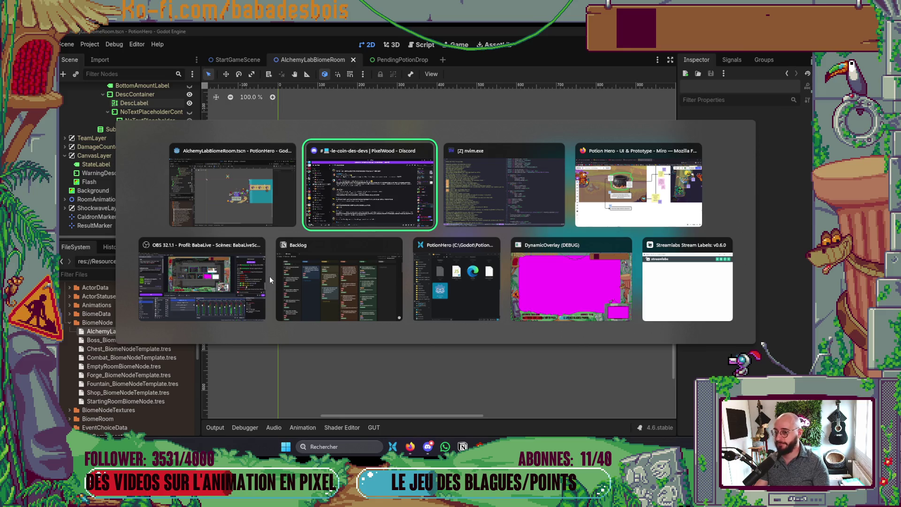
pyautogui.click(225, 206)
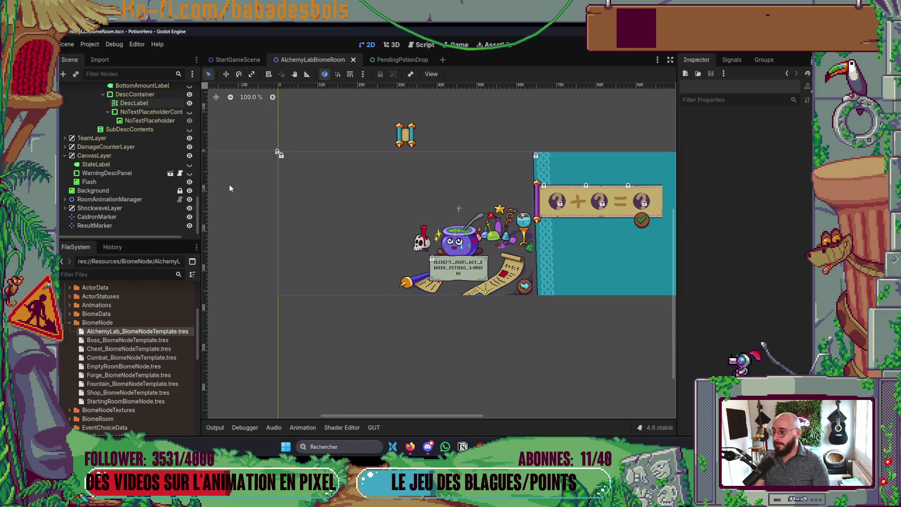
pyautogui.scroll(10, 145, 170)
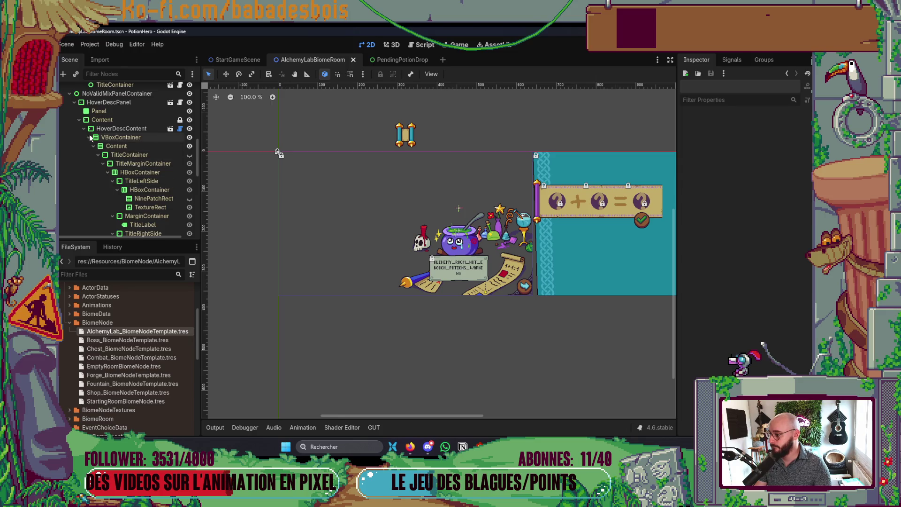
pyautogui.click(79, 120)
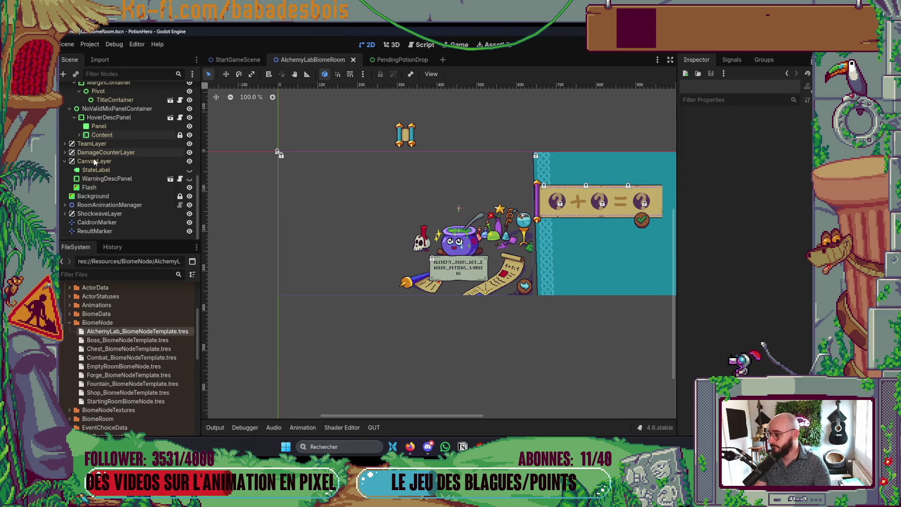
pyautogui.scroll(2, 99, 155)
pyautogui.click(189, 155)
pyautogui.click(188, 156)
pyautogui.click(130, 157)
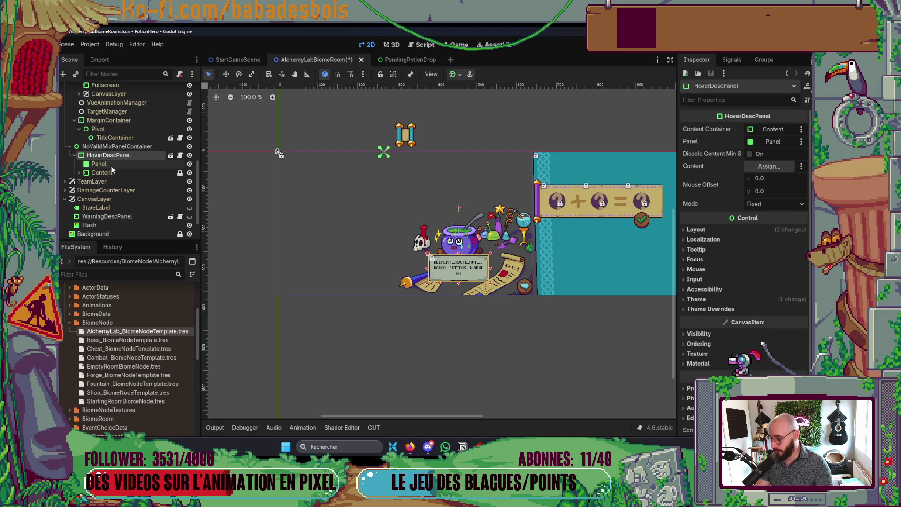
pyautogui.hotkey('alt', 'Tab')
pyautogui.hotkey('alt', 'Tab')
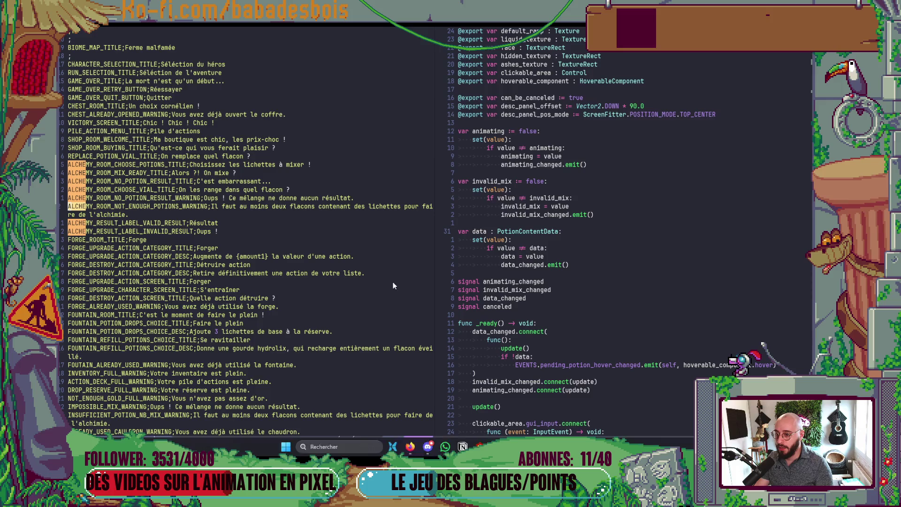
# Open AlchemyRoom.gd via the file finder and search for /WA
pyautogui.press('space')
pyautogui.press('f')
pyautogui.press('f')
pyautogui.write('Alchemy')
pyautogui.press('Return')
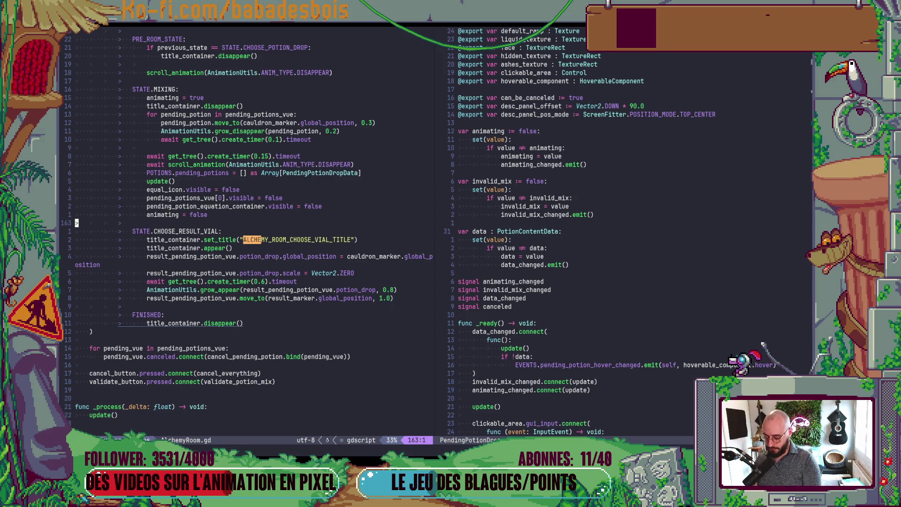
pyautogui.write('/WA')
pyautogui.press('Return')
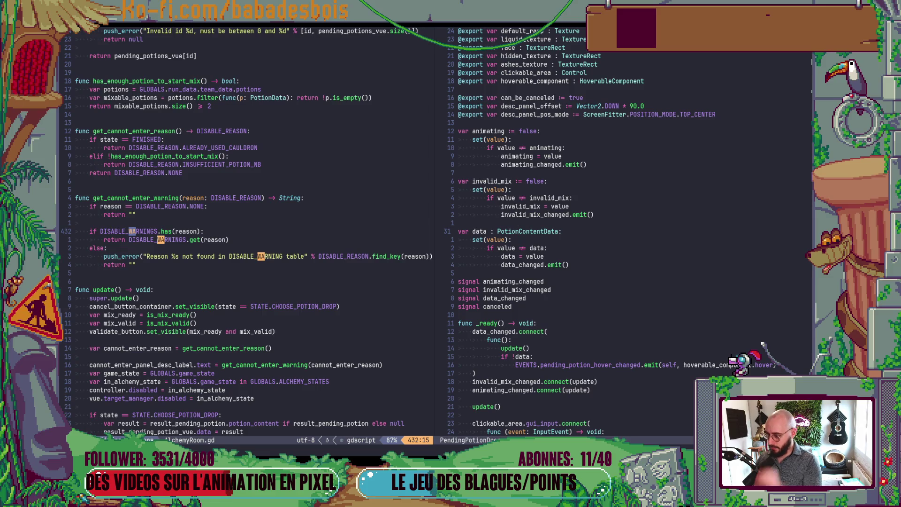
# Jump to the DISABLE_WARNINGS dictionary and its insufficient-potions warning string
pyautogui.press('v')
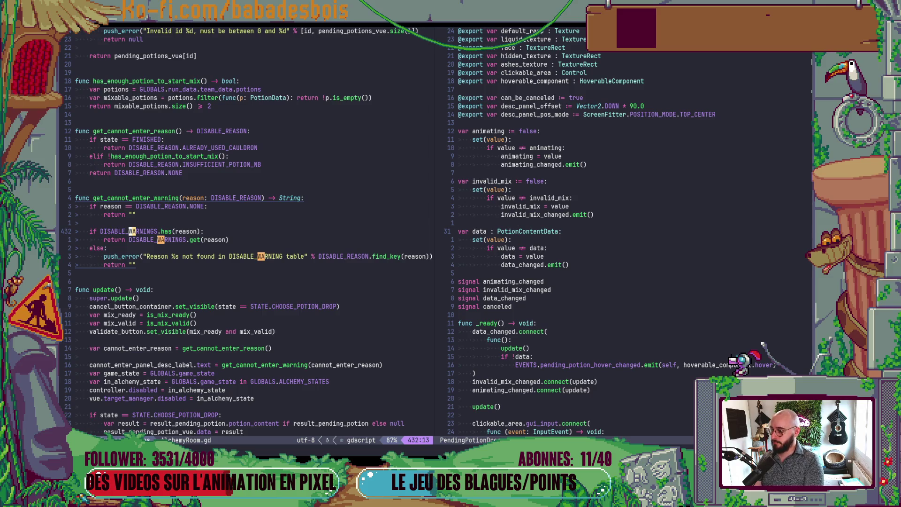
pyautogui.press('n')
pyautogui.press('n')
pyautogui.press('n')
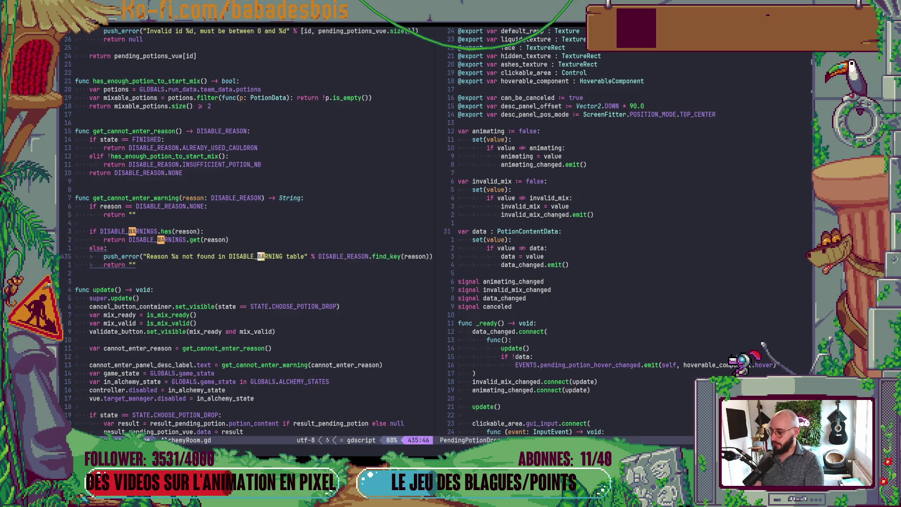
pyautogui.press('n')
pyautogui.press('n')
pyautogui.press('n')
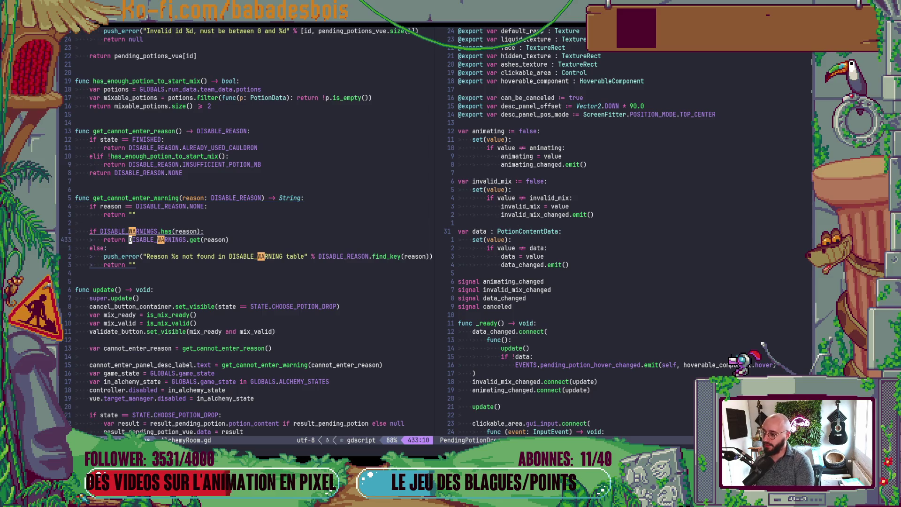
pyautogui.press('g')
pyautogui.press('d')
pyautogui.press('j')
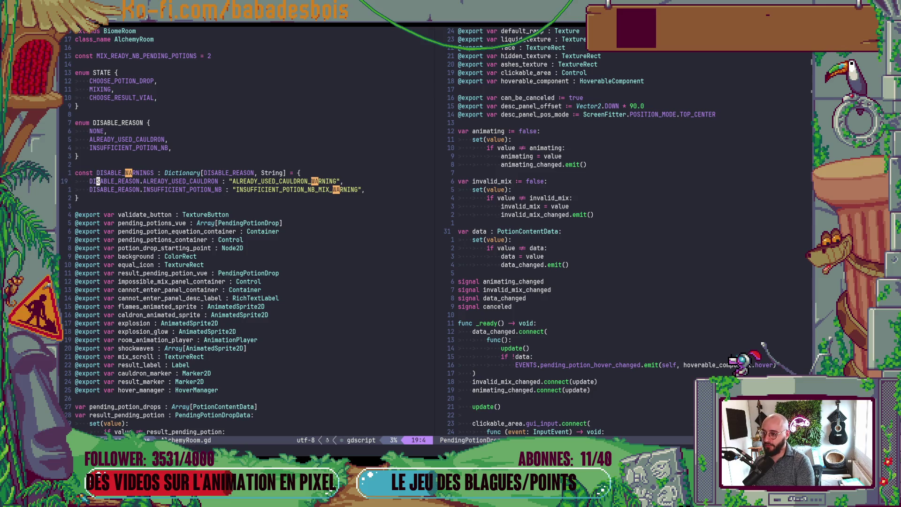
pyautogui.press('j')
pyautogui.press('$')
pyautogui.press('h')
pyautogui.press('h')
pyautogui.press('h')
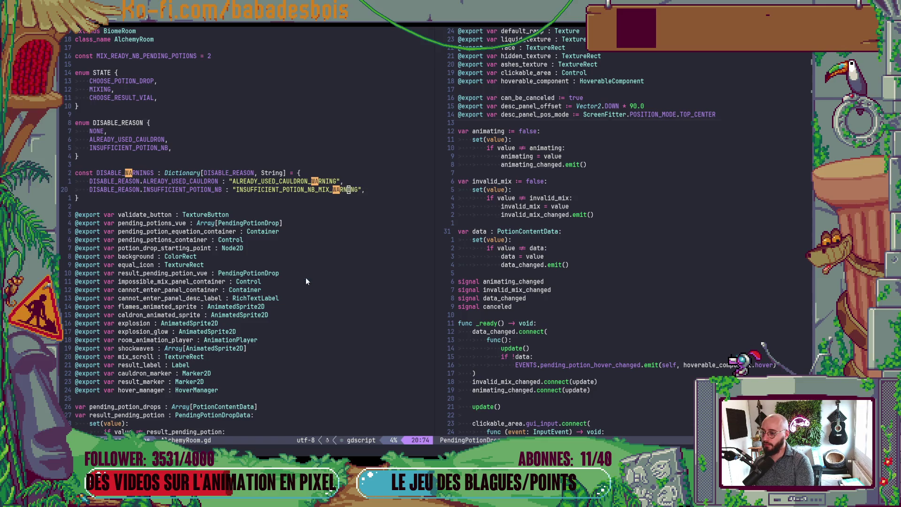
# Move focus to the right-hand split and start a project file search
pyautogui.hotkey('alt', 'Tab')
pyautogui.hotkey('alt', 'Tab')
pyautogui.press('Escape')
pyautogui.hotkey('alt', 'Tab')
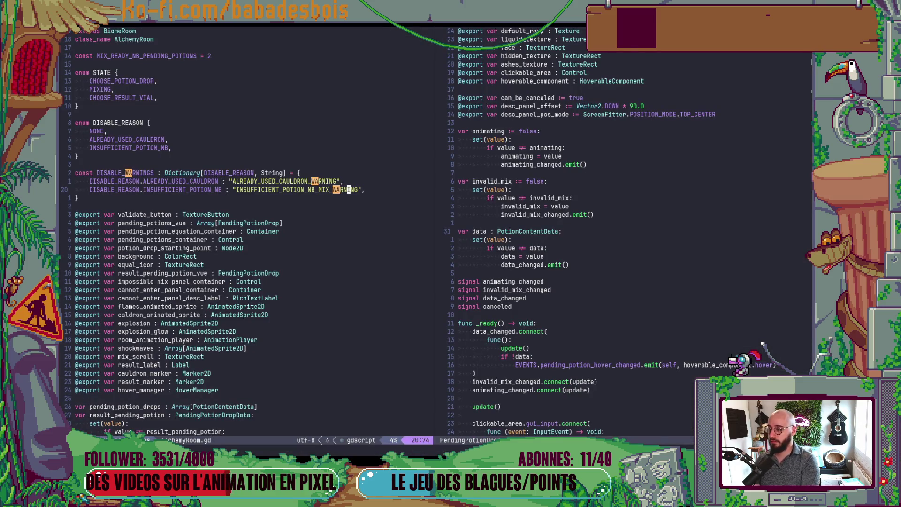
pyautogui.hotkey('ctrl', 'w')
pyautogui.press('l')
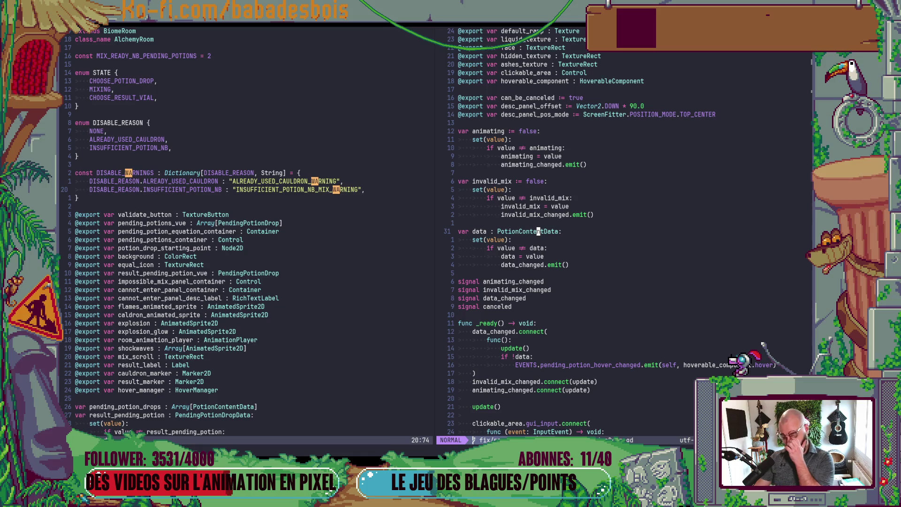
pyautogui.press('space')
# Open Translation.csv next to the script and jump to the INSUFFICIENT warning key
pyautogui.press('f')
pyautogui.press('f')
pyautogui.write('TR')
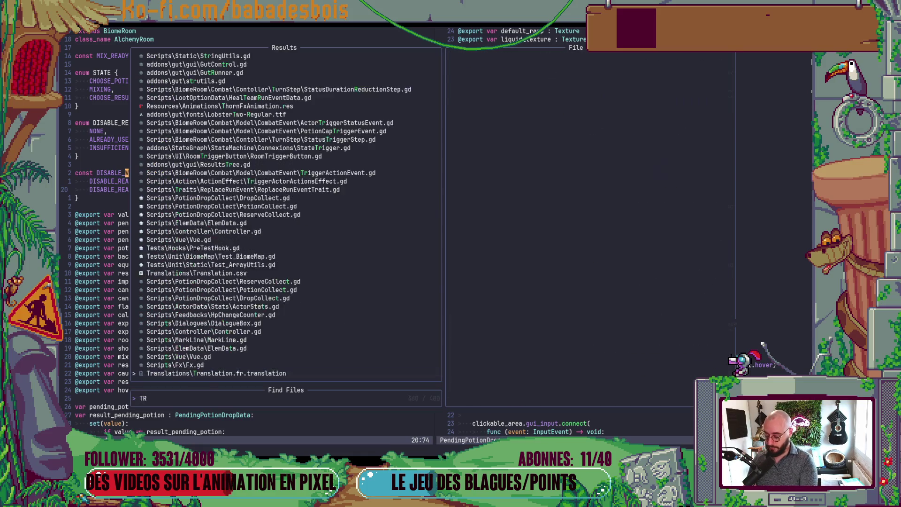
pyautogui.press('Return')
pyautogui.write('/INSU')
pyautogui.press('Return')
# Delete the old ALCHEMY_ROOM_NOT_ENOUGH_POTIONS_WARNING line
pyautogui.press('k')
pyautogui.press('k')
pyautogui.press('k')
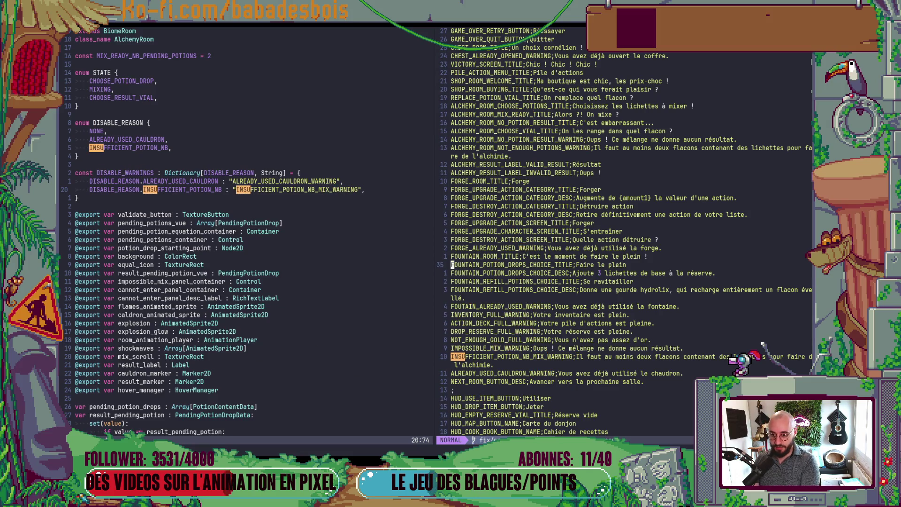
pyautogui.press('j')
pyautogui.press('j')
pyautogui.press('j')
pyautogui.press('k')
pyautogui.press('k')
pyautogui.press('k')
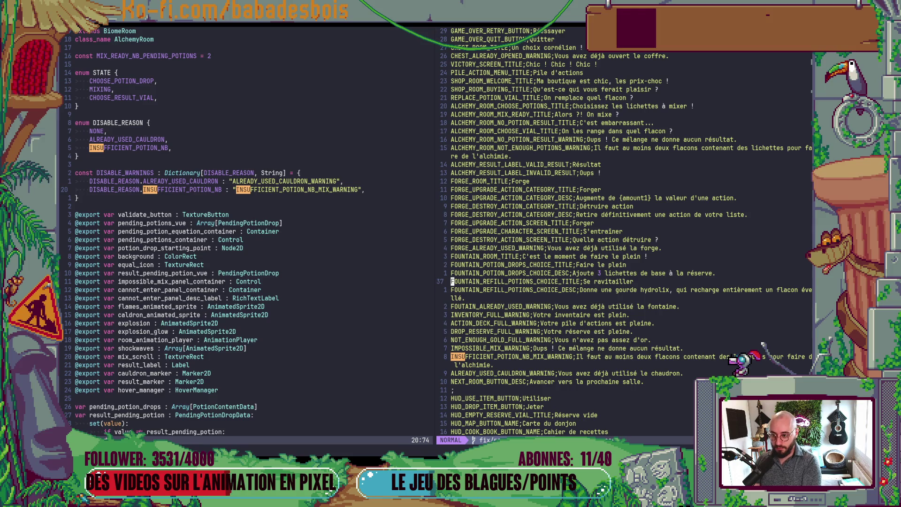
pyautogui.press('j')
pyautogui.press('j')
pyautogui.press('j')
pyautogui.press('k')
pyautogui.press('k')
pyautogui.press('k')
pyautogui.press('k')
pyautogui.press('k')
pyautogui.press('k')
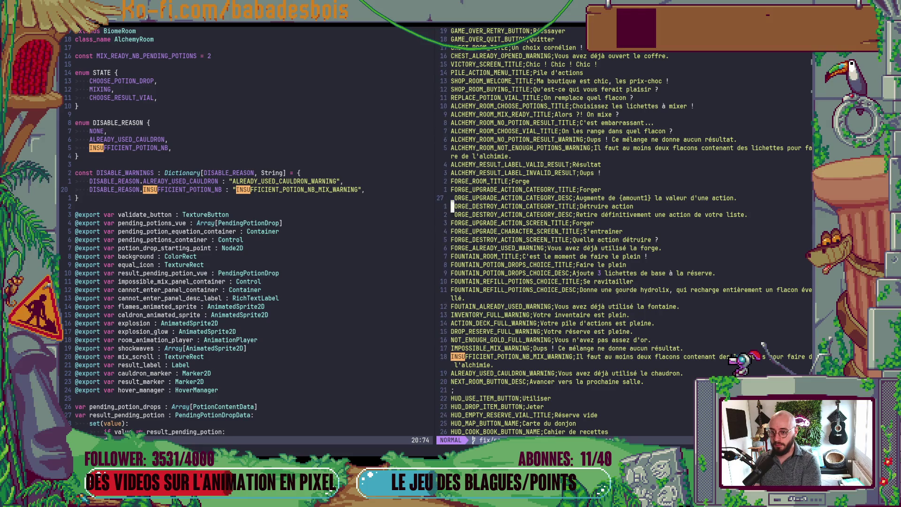
pyautogui.press('k')
pyautogui.press('d')
pyautogui.press('d')
# Prefix the insufficient-potions and cauldron warning keys with ALCHEMY_ and save the file
pyautogui.press('j')
pyautogui.press('j')
pyautogui.press('j')
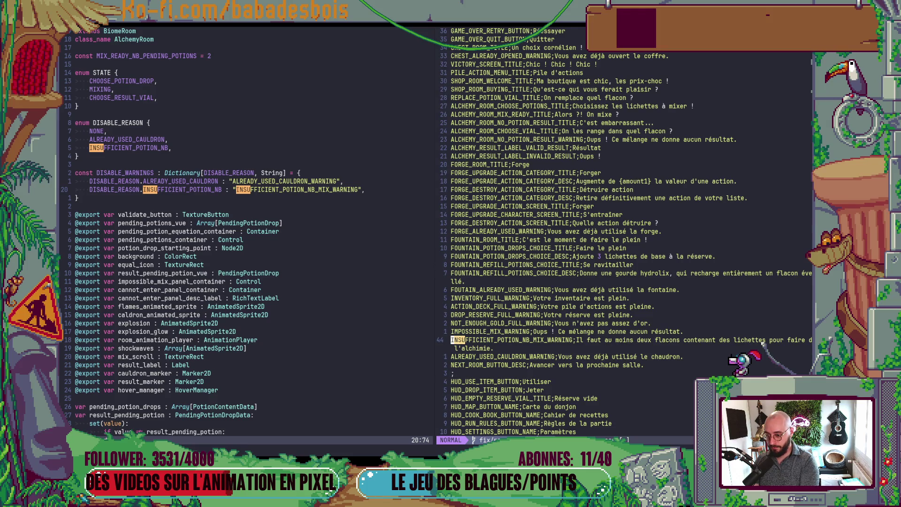
pyautogui.press('j')
pyautogui.press('k')
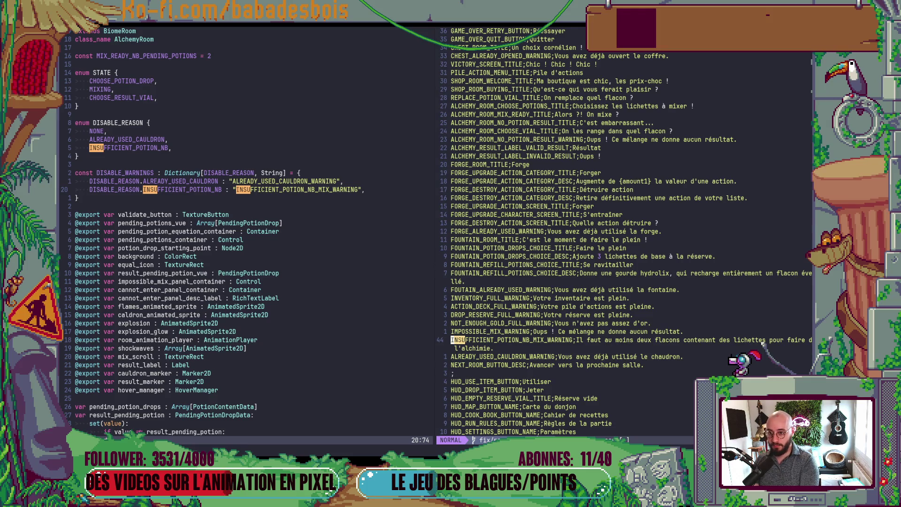
pyautogui.write('iALCHEM')
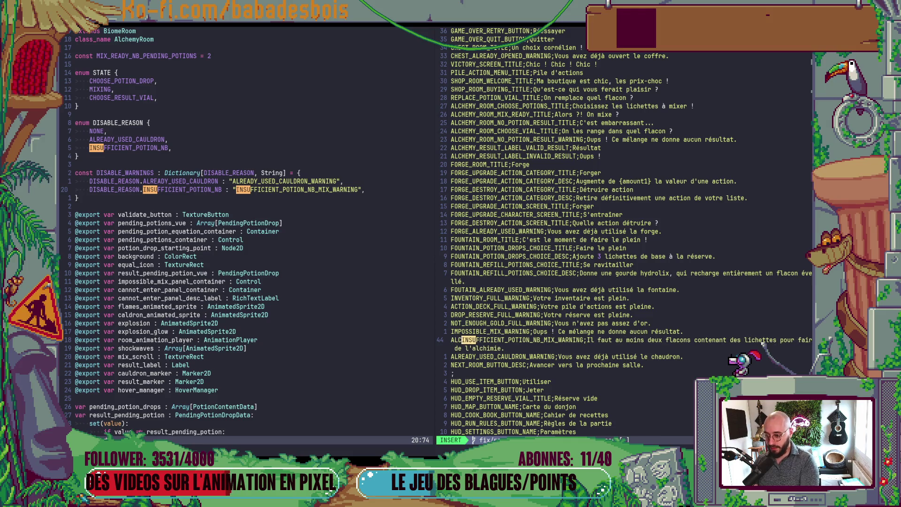
pyautogui.write('Y_')
pyautogui.press('Escape')
pyautogui.press('j')
pyautogui.press('j')
pyautogui.write('k0iALCHEMY')
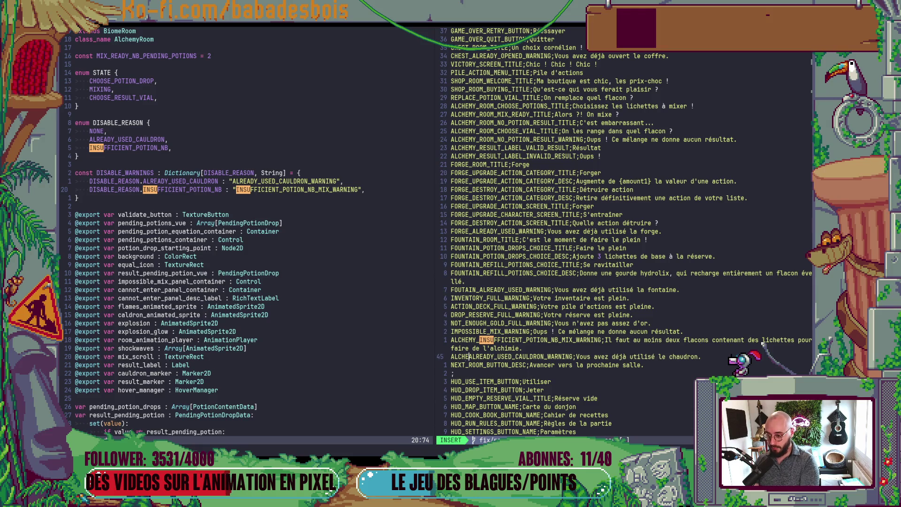
pyautogui.write('_')
pyautogui.press('Escape')
pyautogui.write(':w')
pyautogui.press('Return')
# Move both ALCHEMY_ warning lines above FORGE_ROOM_TITLE and remove the leftover blank line
pyautogui.press('k')
pyautogui.press('V')
pyautogui.press('j')
pyautogui.press('K')
pyautogui.press('K')
pyautogui.press('K')
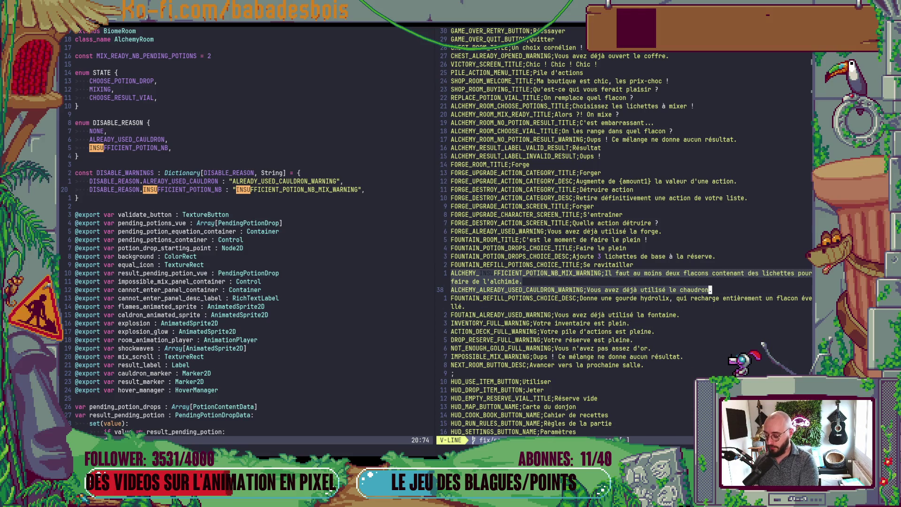
pyautogui.press('d')
pyautogui.press('k')
pyautogui.press('k')
pyautogui.press('k')
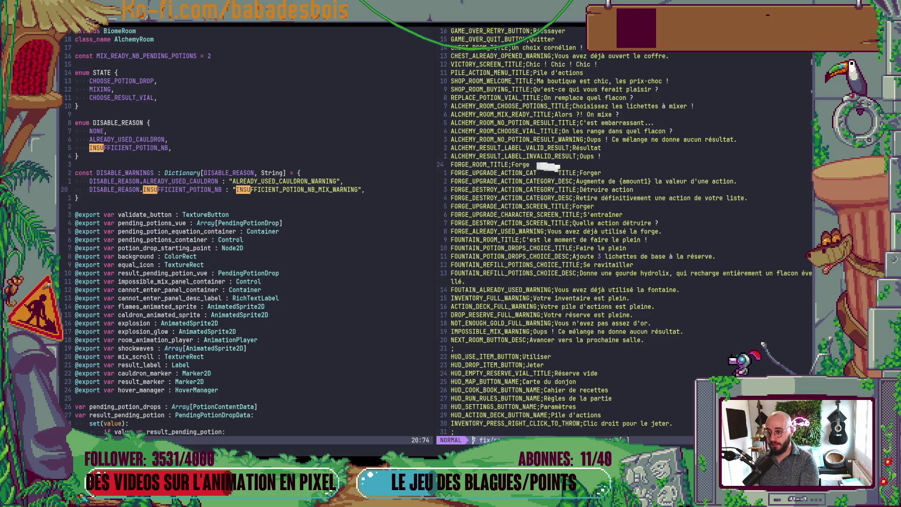
pyautogui.press('O')
pyautogui.press('Escape')
pyautogui.press('p')
pyautogui.press('k')
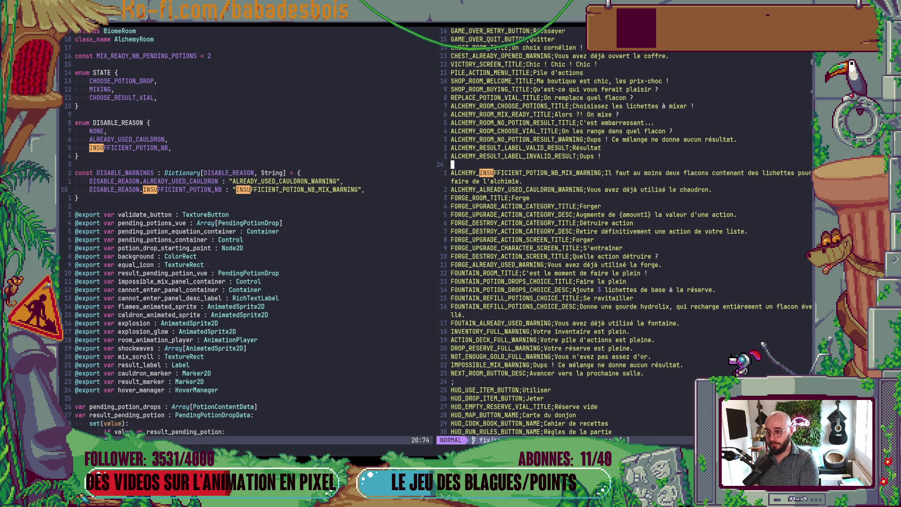
pyautogui.press('d')
pyautogui.press('d')
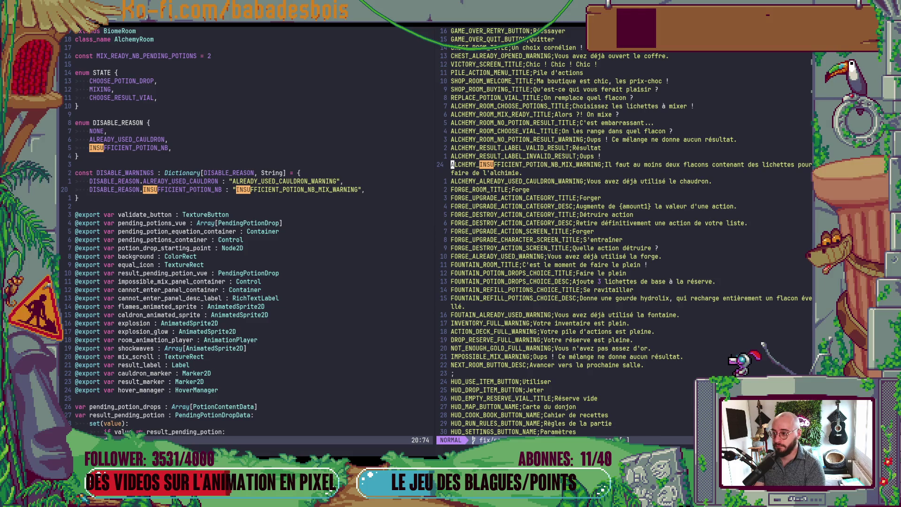
# Paste the ALCHEMY_-prefixed insufficient-potions key over the old one in AlchemyRoom.gd
pyautogui.press('y')
pyautogui.press('i')
pyautogui.press('w')
pyautogui.hotkey('ctrl', 'w')
pyautogui.press('h')
pyautogui.press('v')
pyautogui.press('i')
pyautogui.press('w')
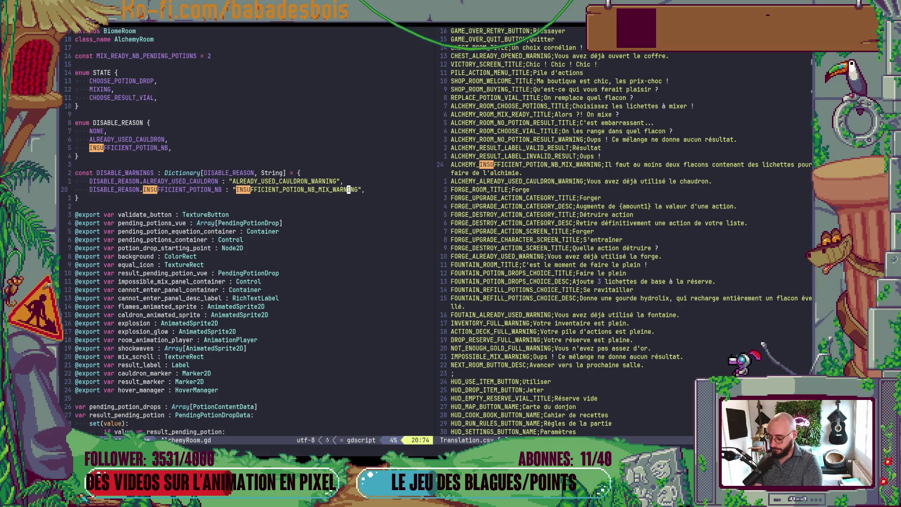
pyautogui.press('p')
# Rename the cauldron warning string to ALCHEMY_ALREADY_USED_CAULDRON_WARNING, matching Translation.csv
pyautogui.press('k')
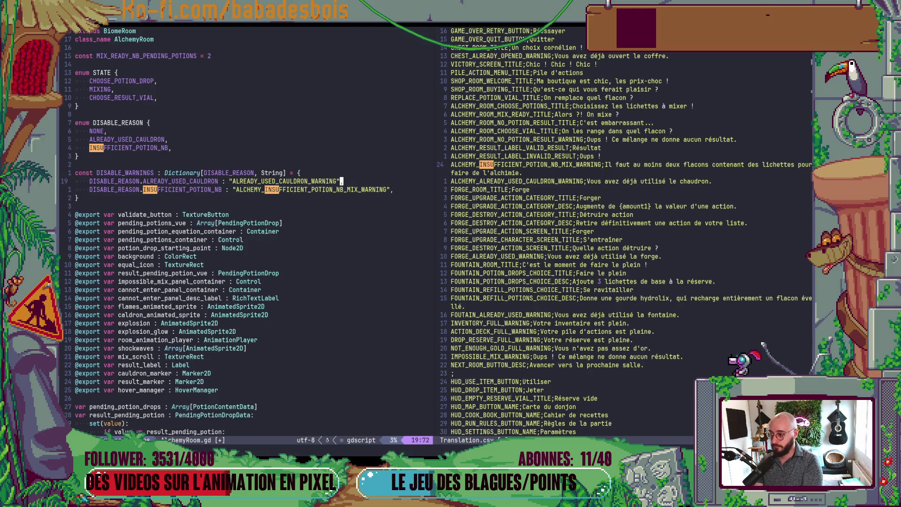
pyautogui.hotkey('ctrl', 'w')
pyautogui.press('l')
pyautogui.press('j')
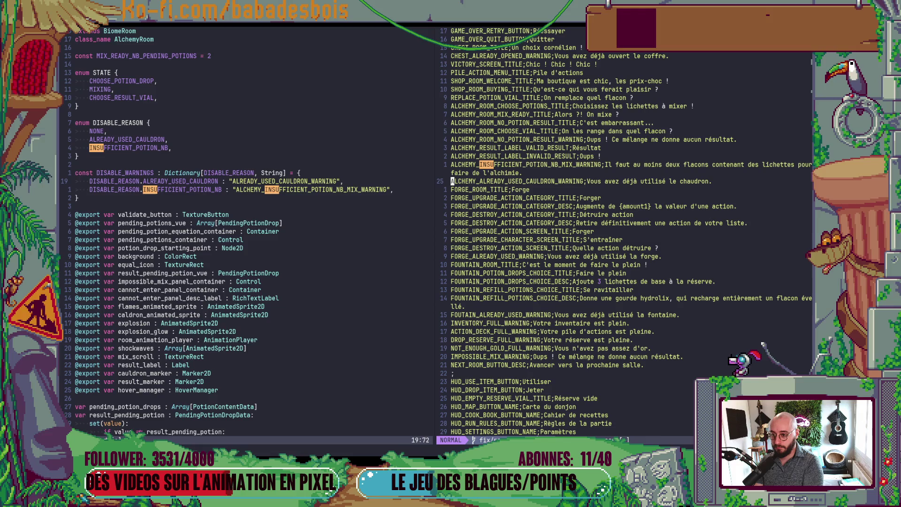
pyautogui.hotkey('ctrl', 'w')
pyautogui.press('h')
pyautogui.press('h')
pyautogui.press('h')
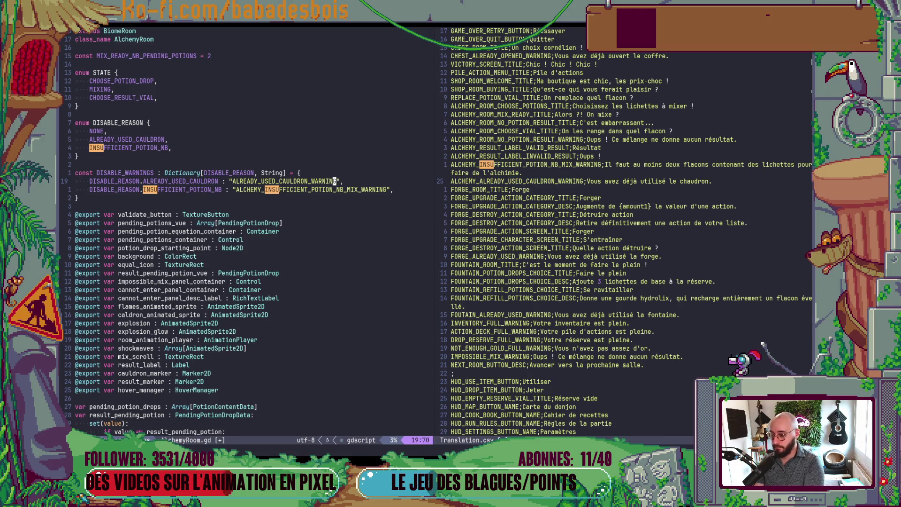
pyautogui.write('ALCHEMY_')
pyautogui.press('Return')
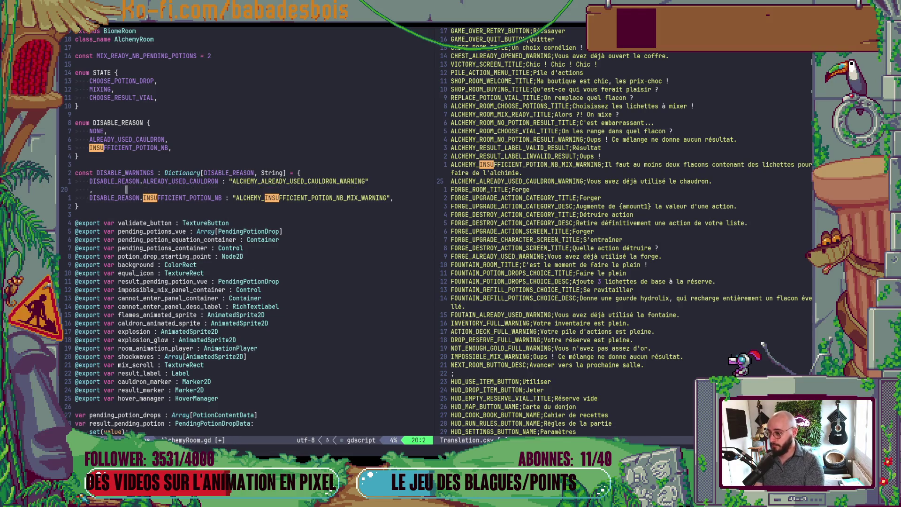
pyautogui.press('Escape')
# Rejoin the split comma line and save AlchemyRoom.gd
pyautogui.press('d')
pyautogui.press('d')
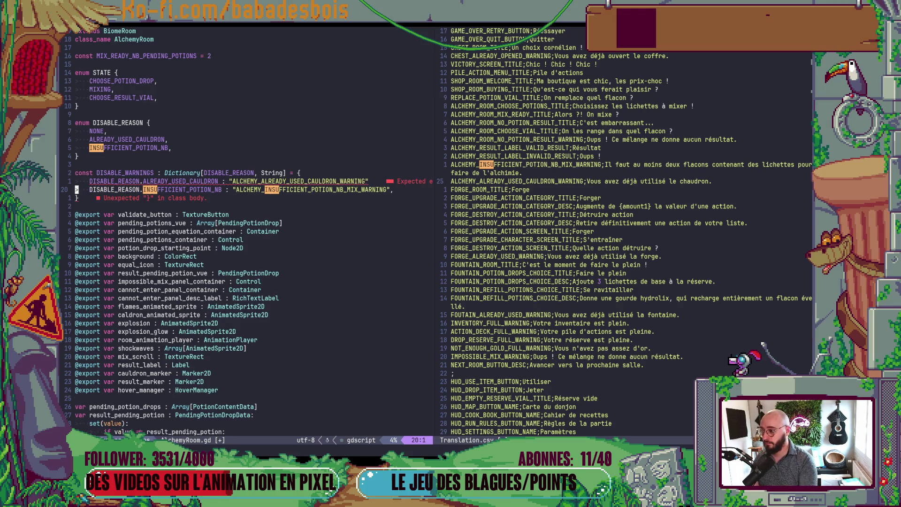
pyautogui.write('ukgJ')
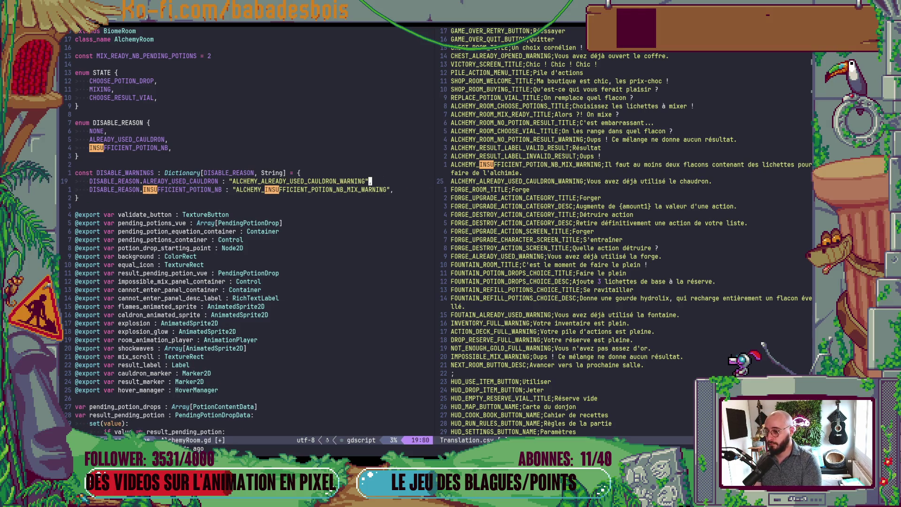
pyautogui.write(':w')
pyautogui.press('Return')
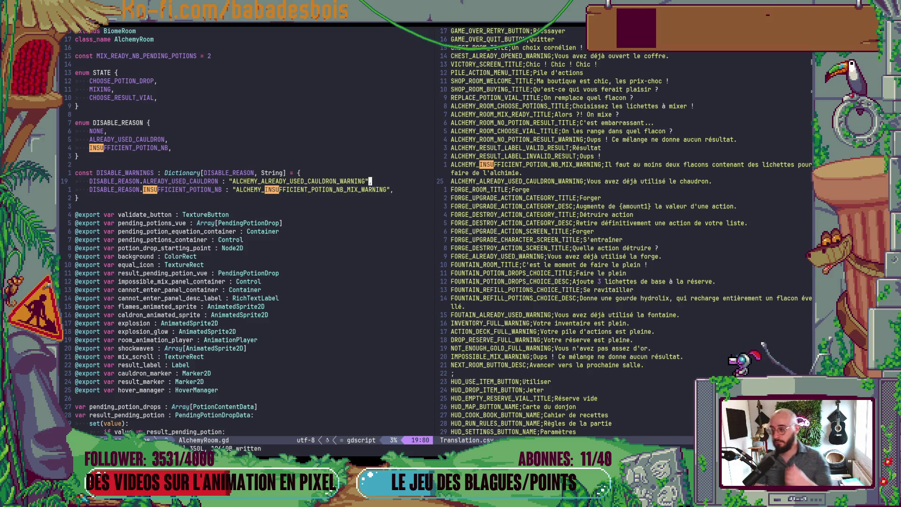
pyautogui.press('Escape')
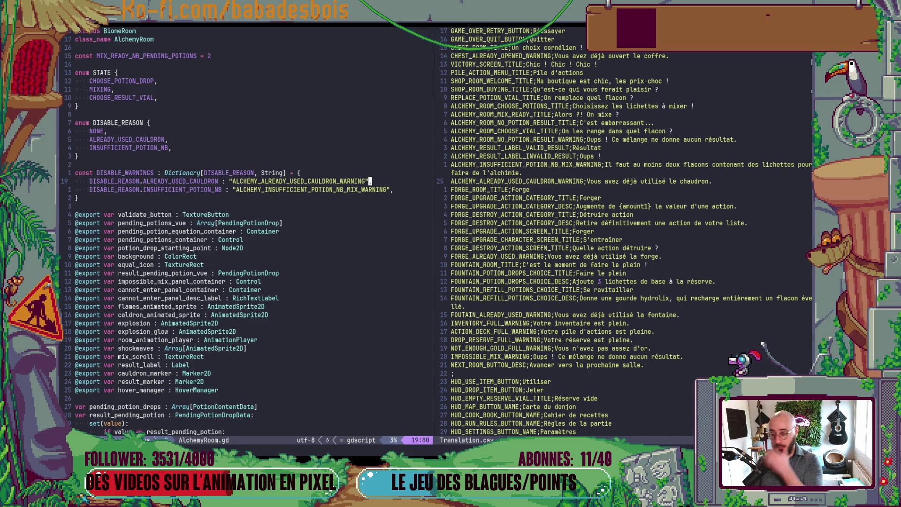
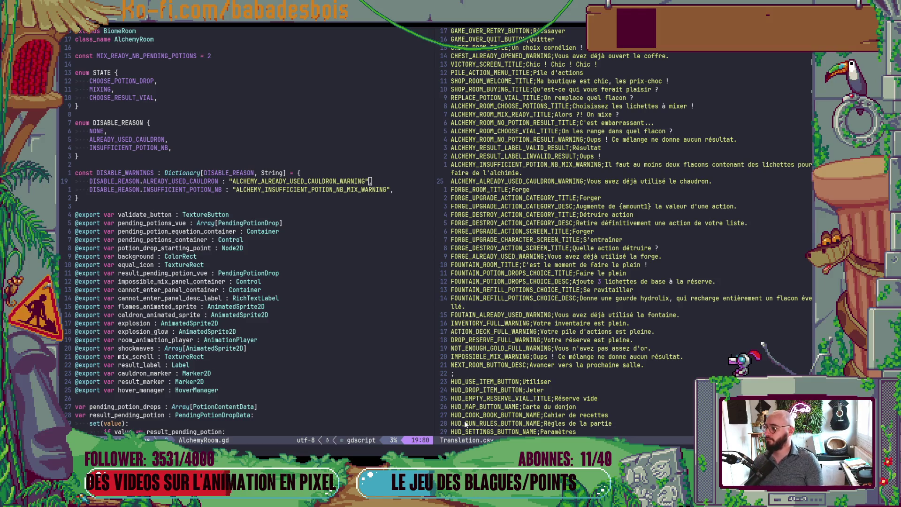
# Leave the AlchemyRoom.gd buffer and switch to the Godot editor showing AlchemyLabBiomeRoom
pyautogui.click(346, 235)
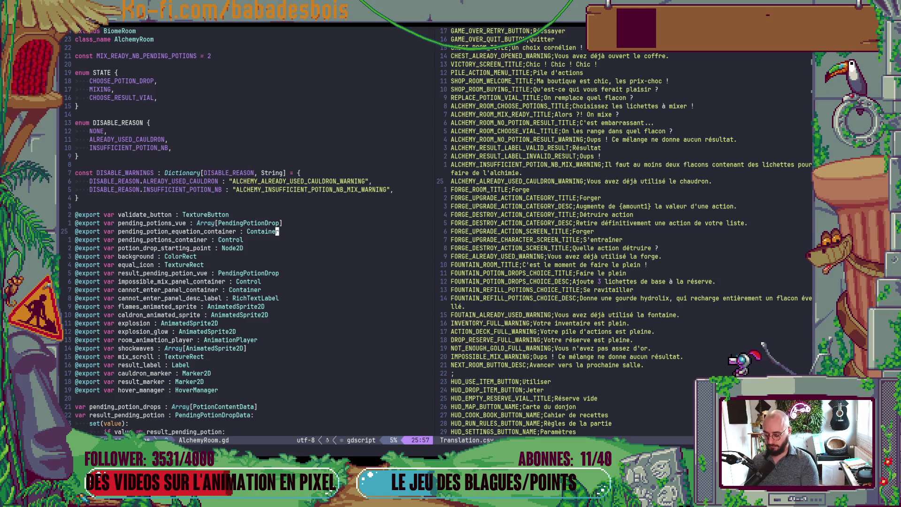
pyautogui.hotkey('alt', 'Tab')
pyautogui.hotkey('alt', 'Tab')
pyautogui.hotkey('alt', 'Tab')
pyautogui.hotkey('alt', 'shift', 'Tab')
pyautogui.hotkey('alt', 'Tab')
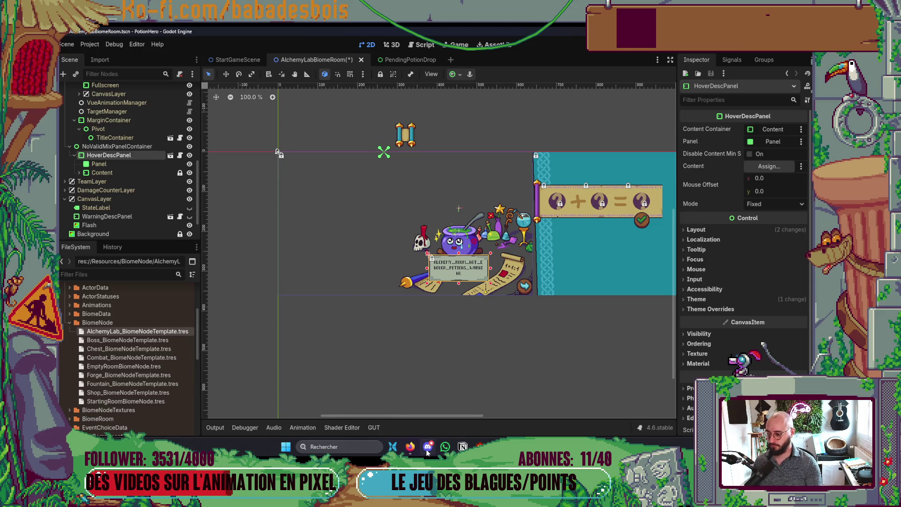
# Run PotionHero with F5, confirm the bear hero and an adventure, then return to Godot
pyautogui.press('F5')
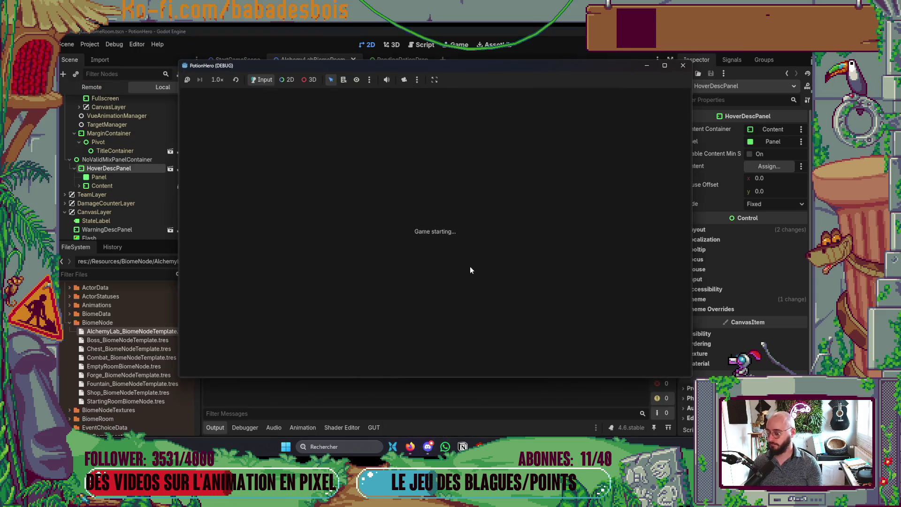
pyautogui.hotkey('alt', 'Tab')
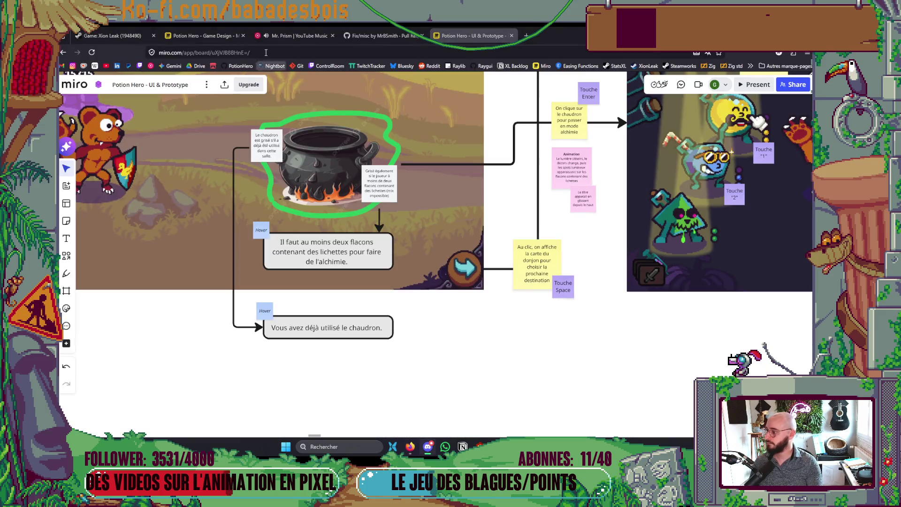
pyautogui.hotkey('alt', 'Tab')
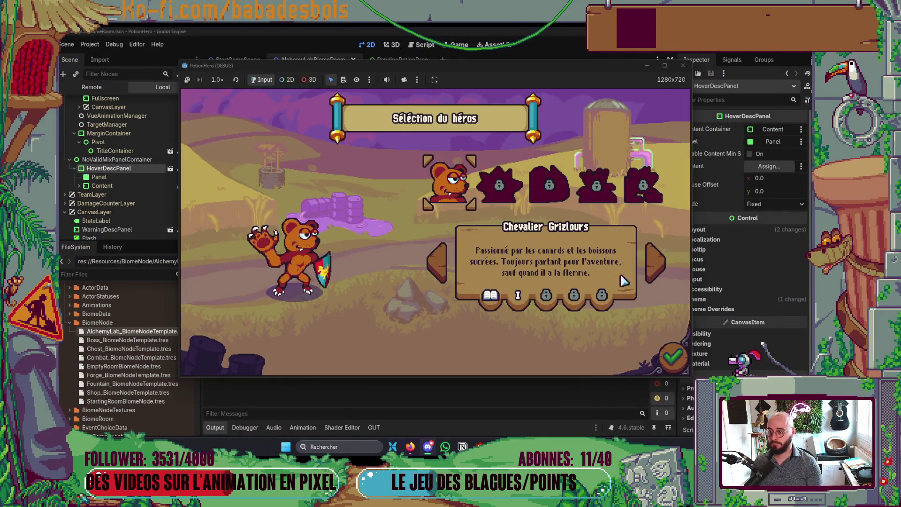
pyautogui.click(673, 358)
pyautogui.click(513, 188)
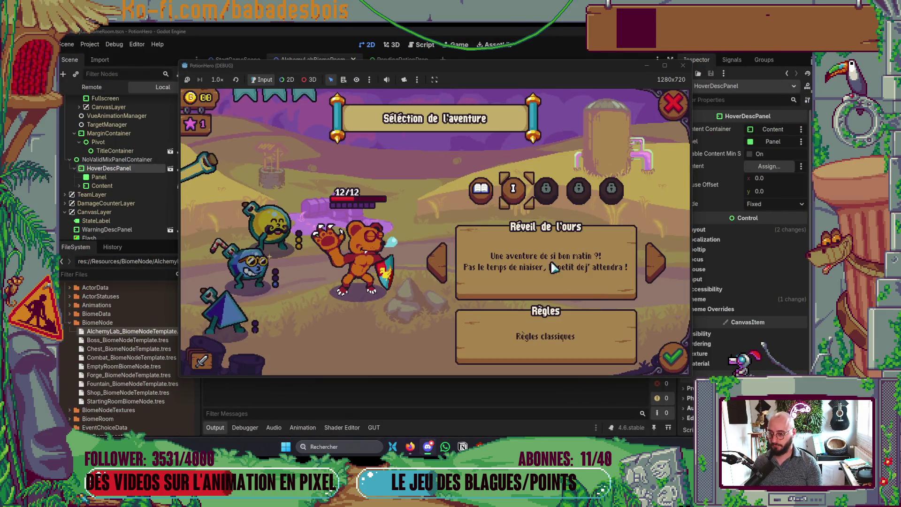
pyautogui.click(679, 359)
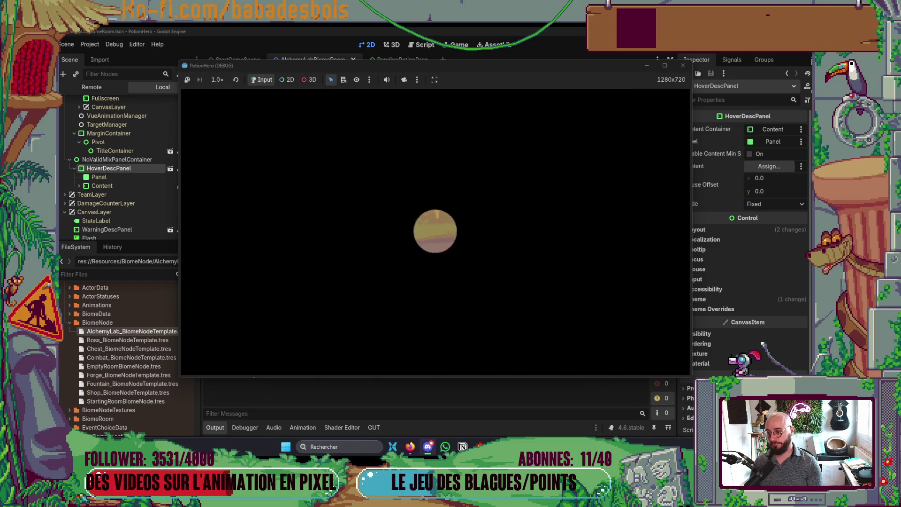
pyautogui.hotkey('alt', 'Tab')
pyautogui.hotkey('alt', 'Tab')
pyautogui.hotkey('alt', 'Tab')
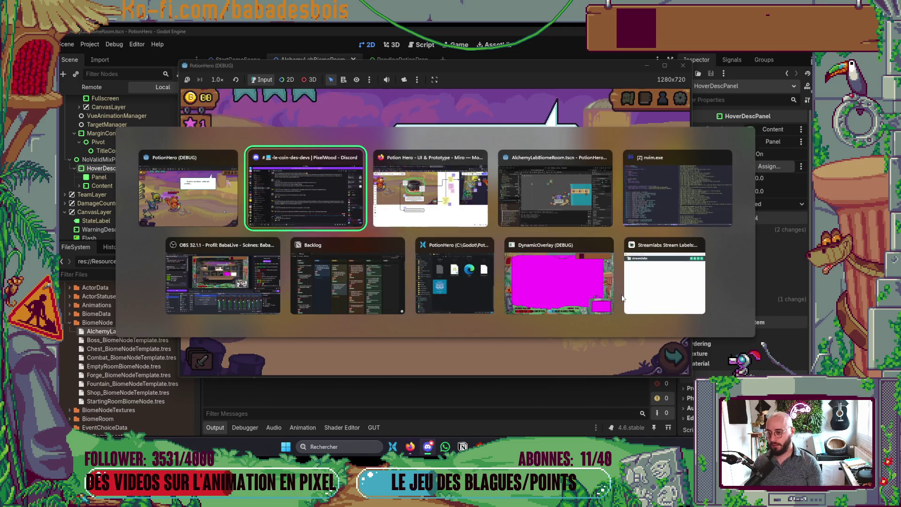
pyautogui.scroll(5, 141, 136)
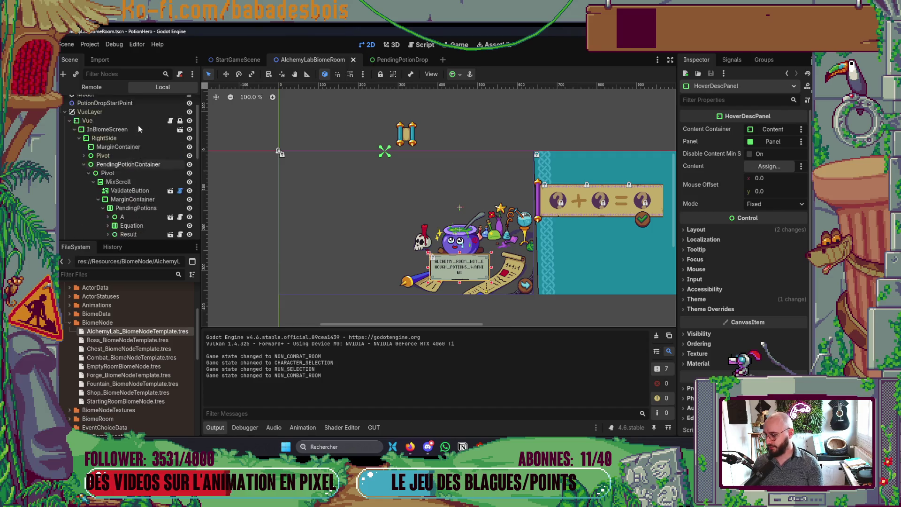
# Check which node the root AlchemyLabBiomeRoom's Disabled Hover Panel property points to
pyautogui.click(104, 102)
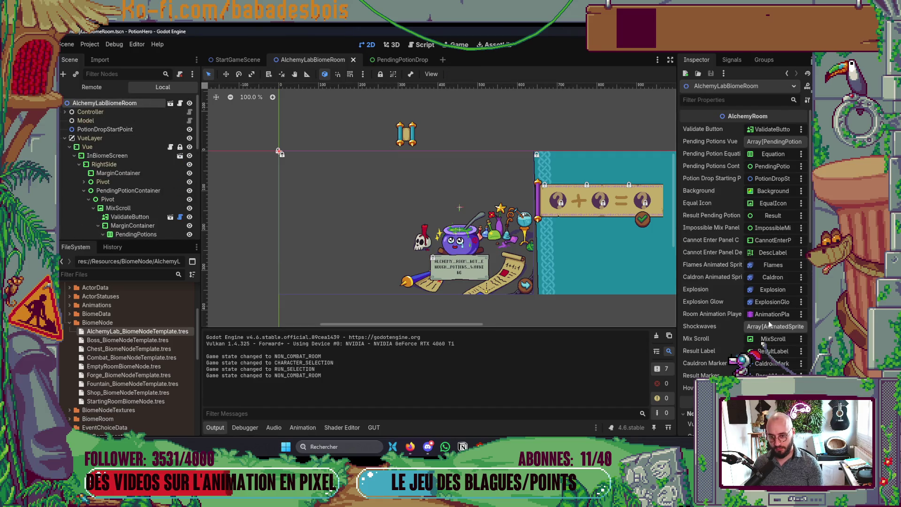
pyautogui.scroll(-5, 763, 346)
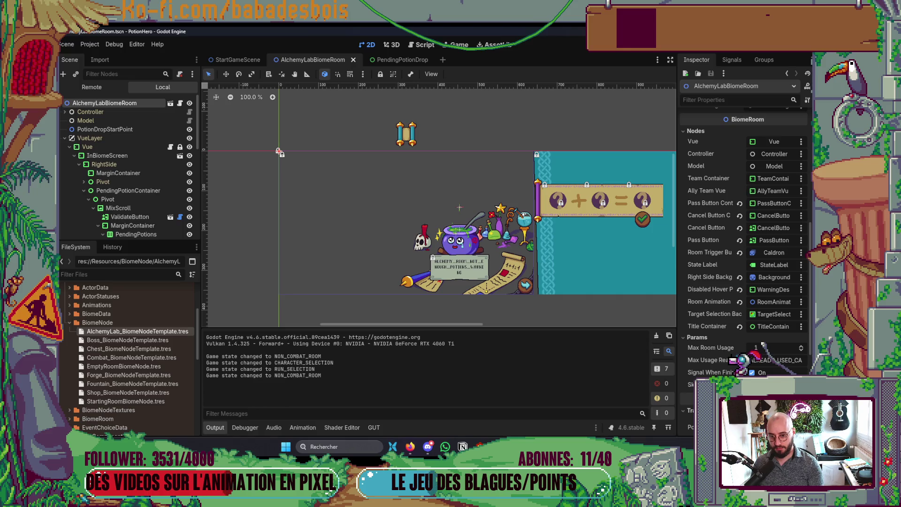
pyautogui.moveTo(676, 316); pyautogui.dragTo(635, 316)
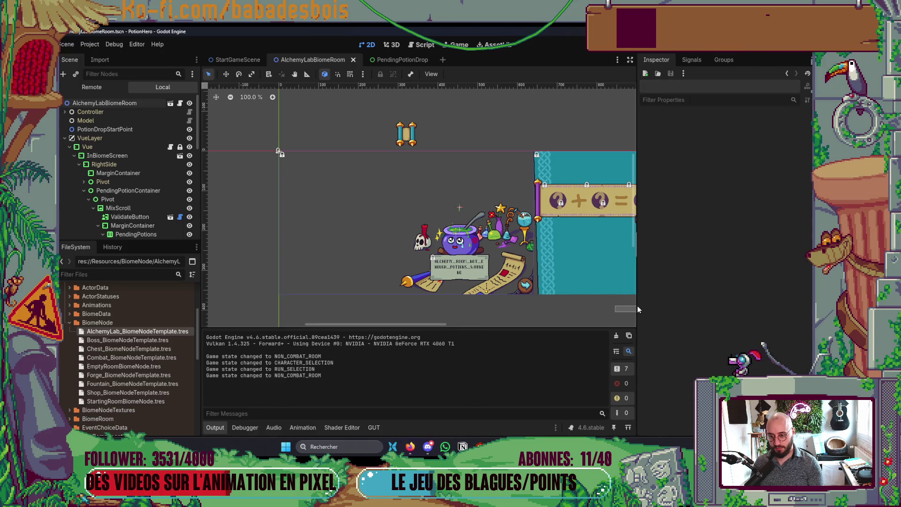
pyautogui.click(99, 104)
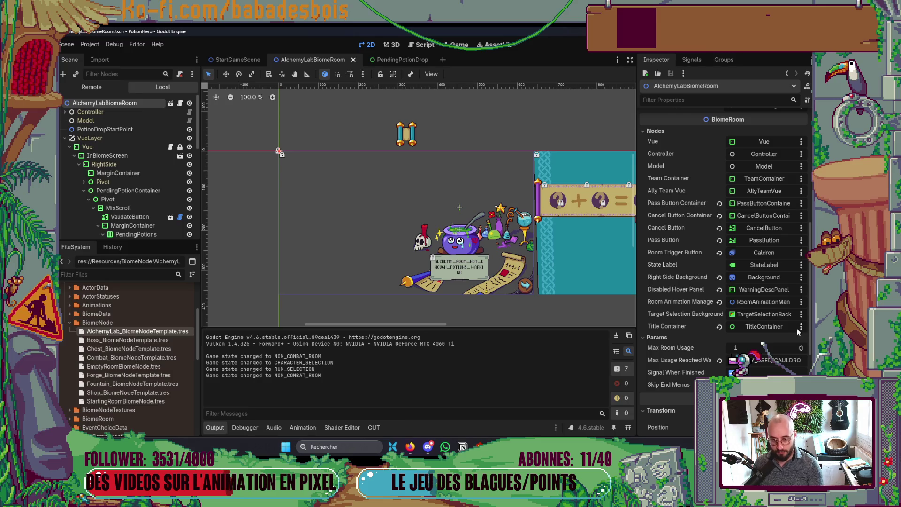
pyautogui.click(770, 288)
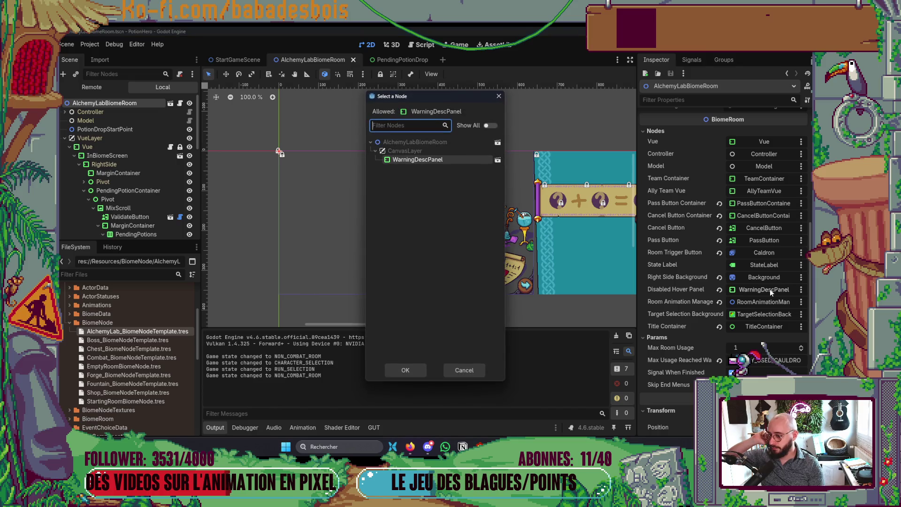
pyautogui.click(497, 96)
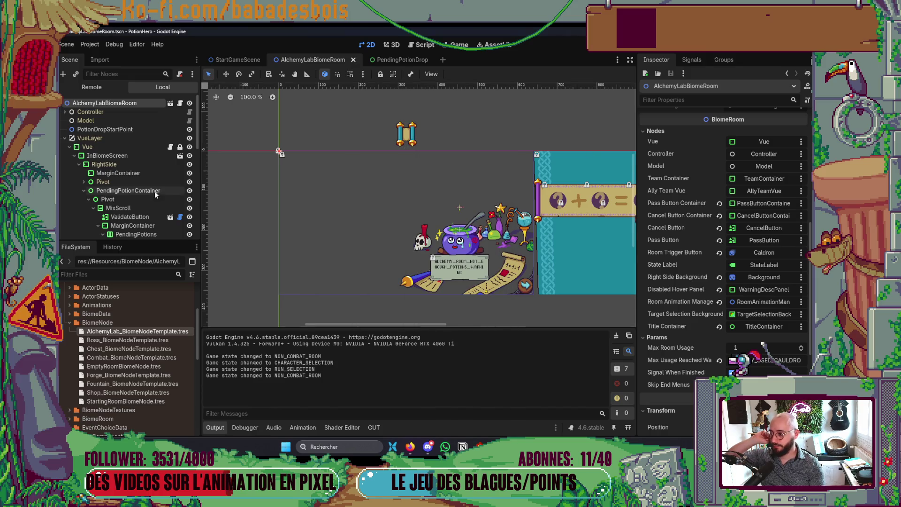
pyautogui.scroll(-10, 154, 185)
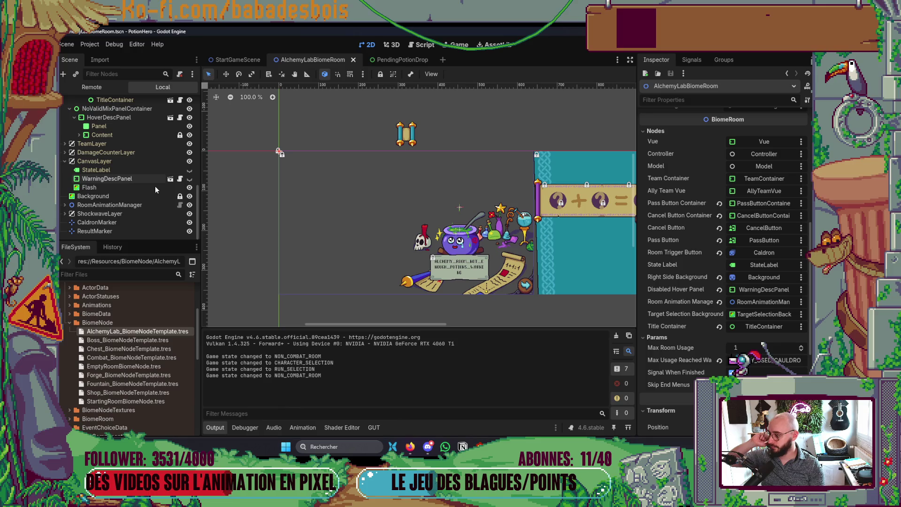
pyautogui.scroll(3, 155, 186)
# Delete NoValidMixPanelContainer, toggle WarningDescPanel's visibility on and off, and save the scene
pyautogui.click(148, 143)
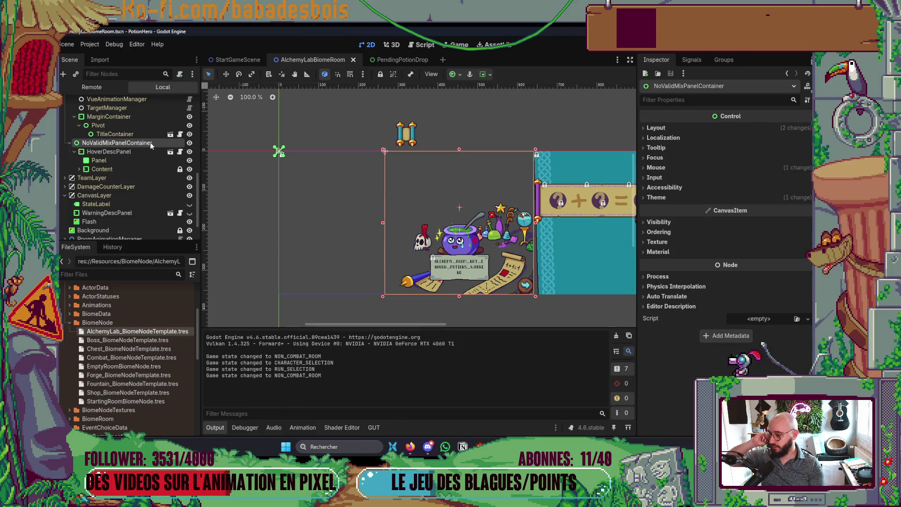
pyautogui.press('Delete')
pyautogui.click(390, 251)
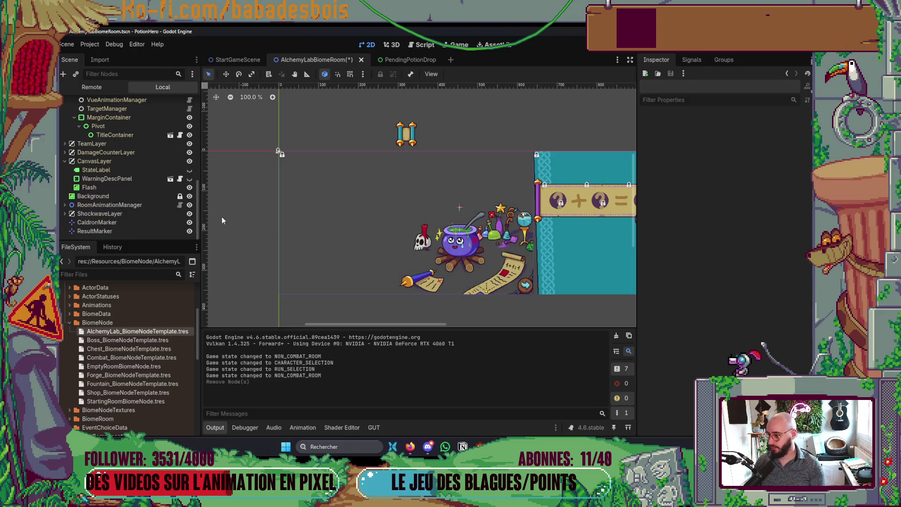
pyautogui.click(122, 178)
pyautogui.click(191, 178)
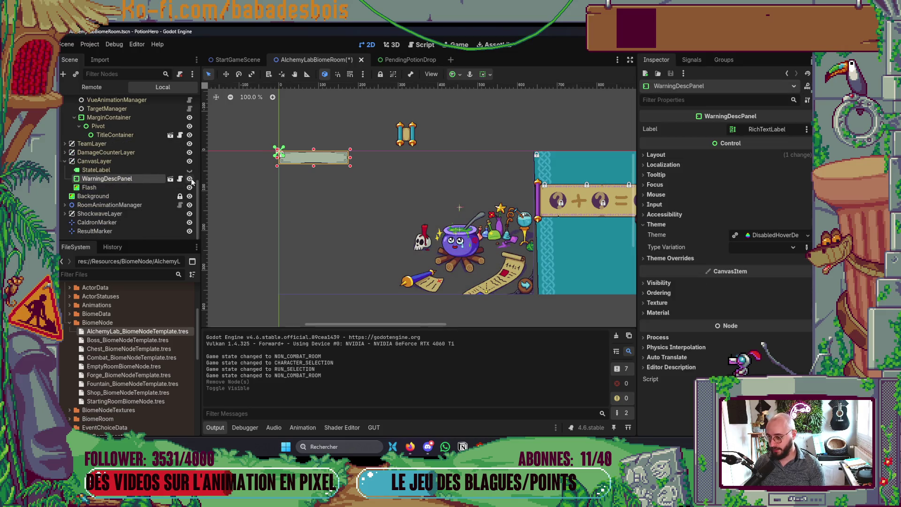
pyautogui.click(191, 178)
pyautogui.hotkey('ctrl', 's')
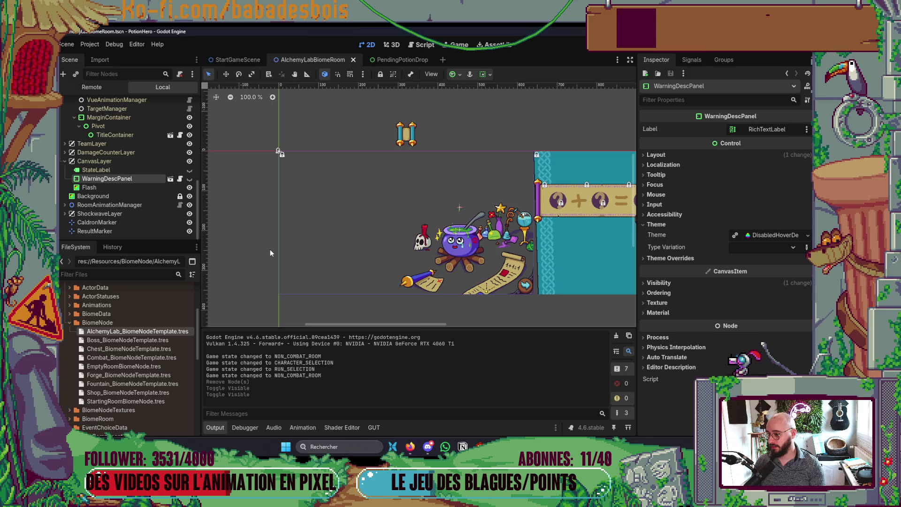
pyautogui.hotkey('alt', 'Tab')
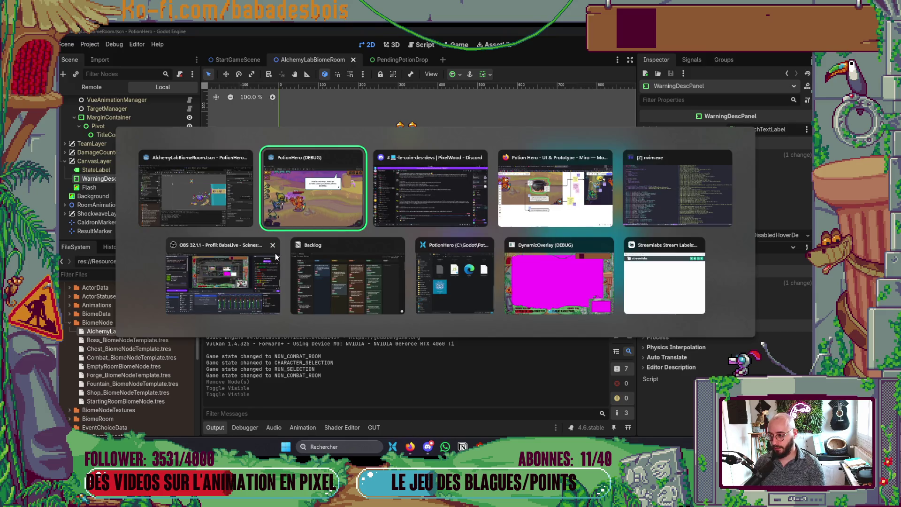
pyautogui.hotkey('alt', 'Tab')
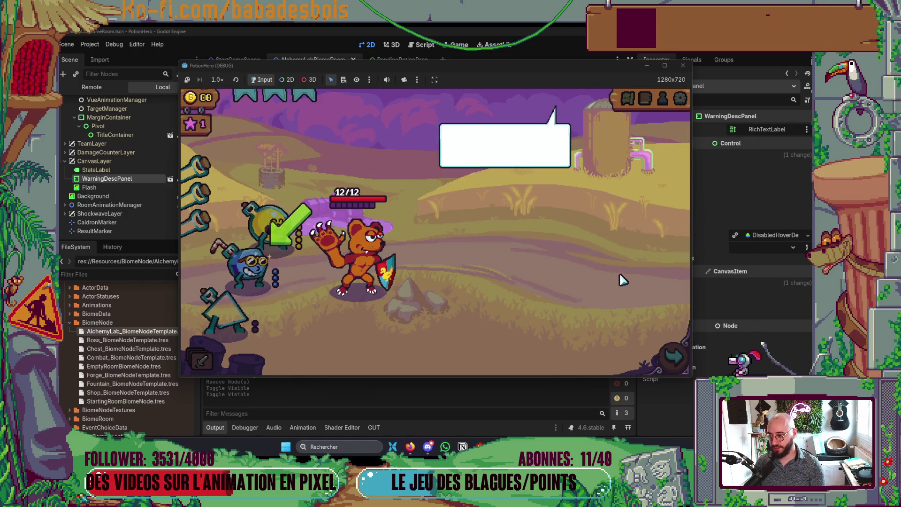
# Dismiss the dialogue, enter the cauldron room to see ALCHEMY_ROOM_NOT_ENOUGH_POTIONS_WARNING, then stop the game
pyautogui.click(544, 322)
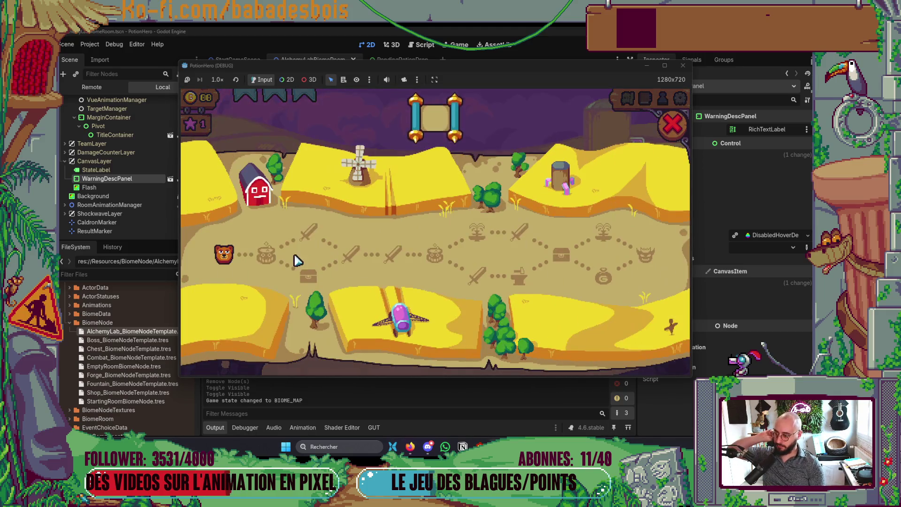
pyautogui.click(280, 263)
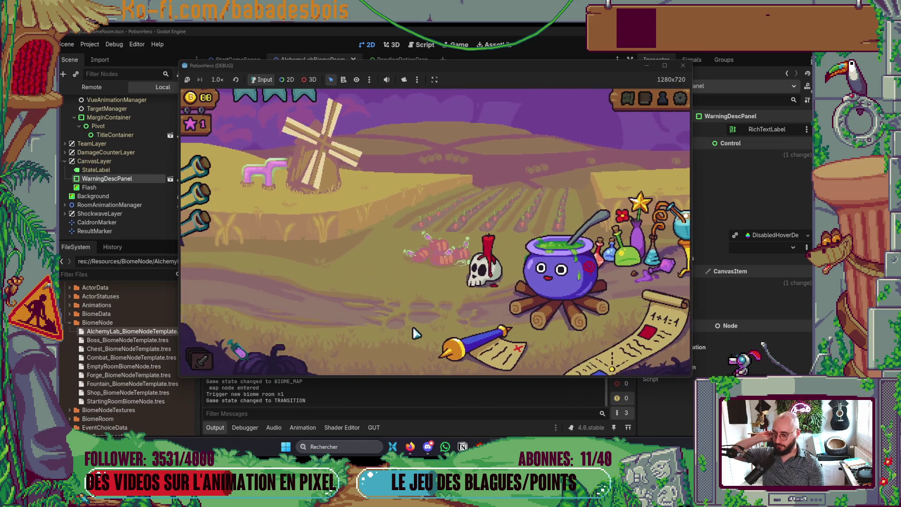
pyautogui.click(682, 65)
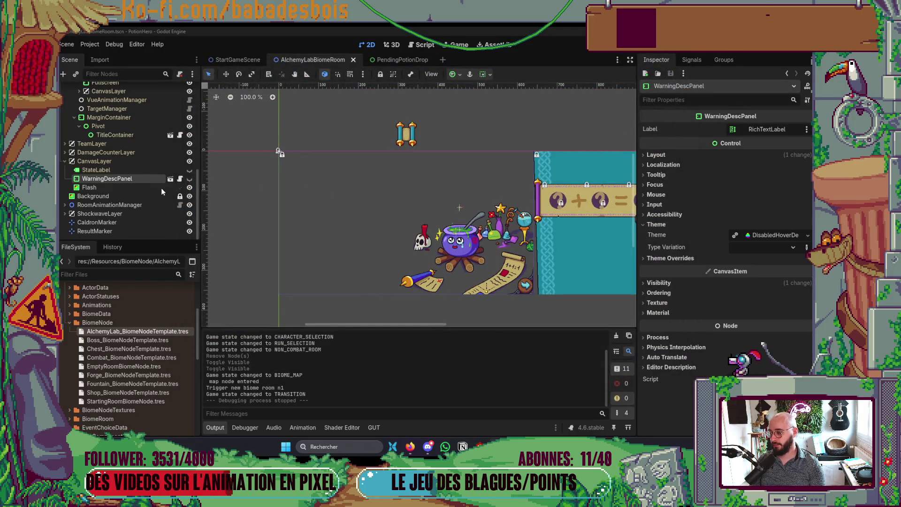
# Inspect CannotEnterPanelContainer and ImpossibleMixPanelContainer, collapse RightSide, and relaunch the game
pyautogui.scroll(5, 160, 187)
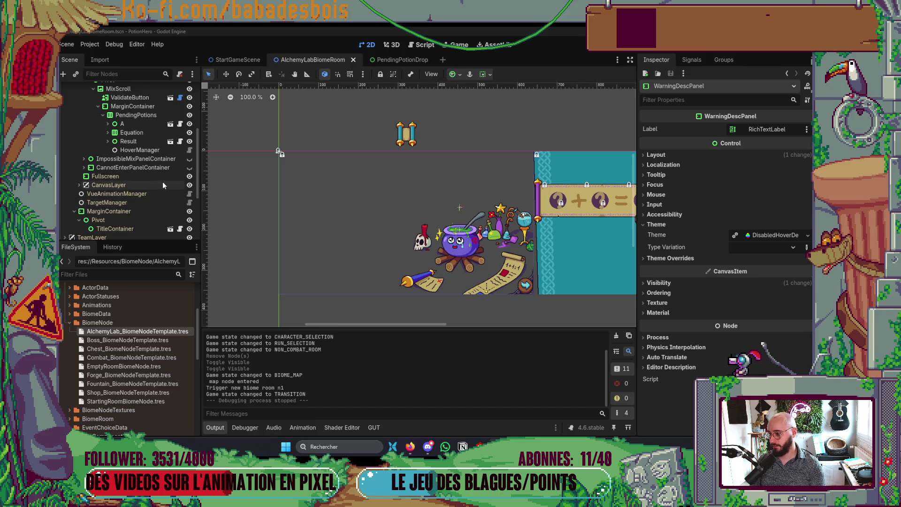
pyautogui.scroll(2, 163, 183)
pyautogui.scroll(2, 159, 193)
pyautogui.scroll(-10, 160, 192)
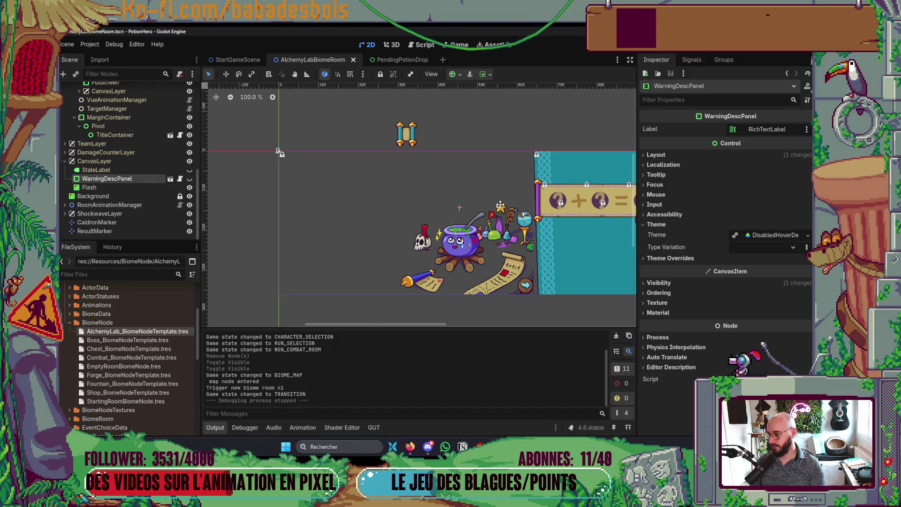
pyautogui.hscroll(-1, 420, 207)
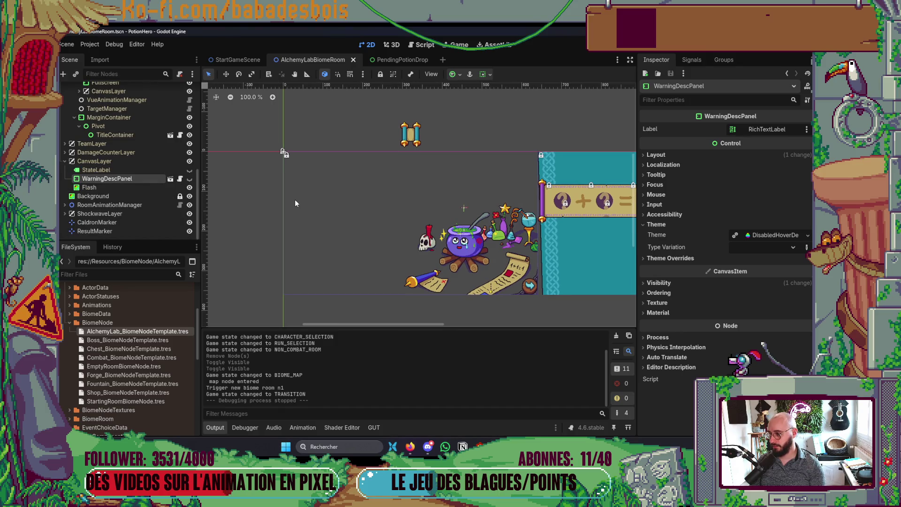
pyautogui.scroll(5, 92, 146)
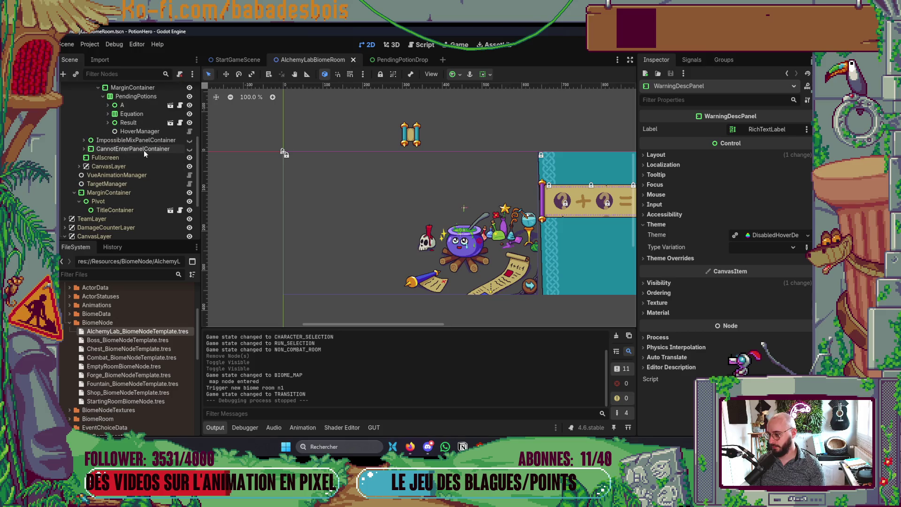
pyautogui.click(143, 150)
pyautogui.click(164, 138)
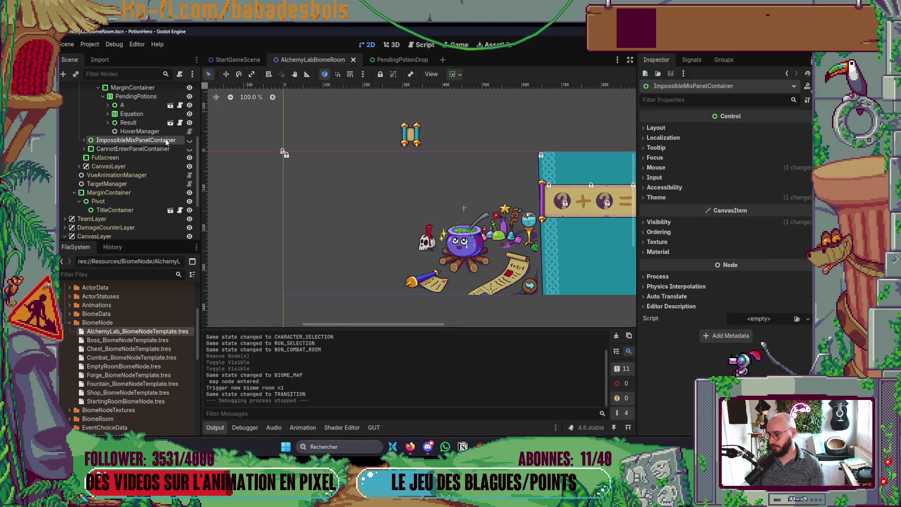
pyautogui.scroll(8, 164, 141)
pyautogui.click(79, 151)
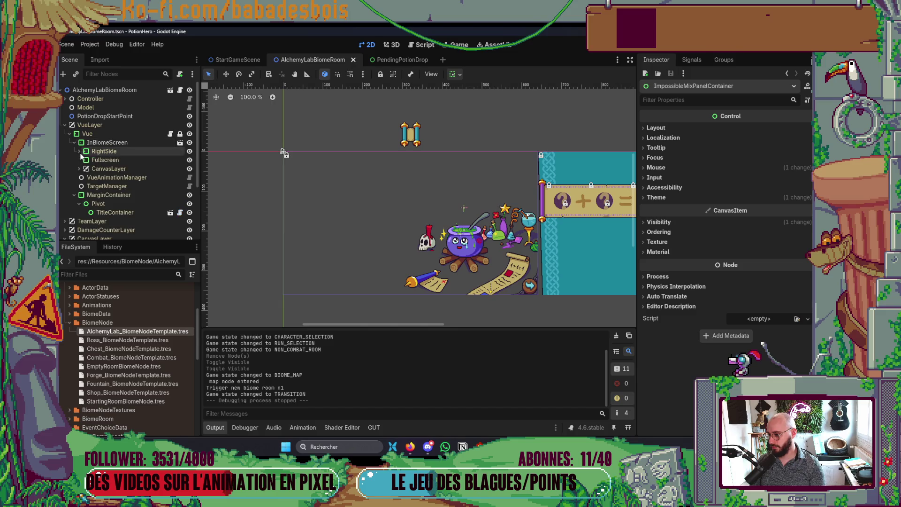
pyautogui.press('F5')
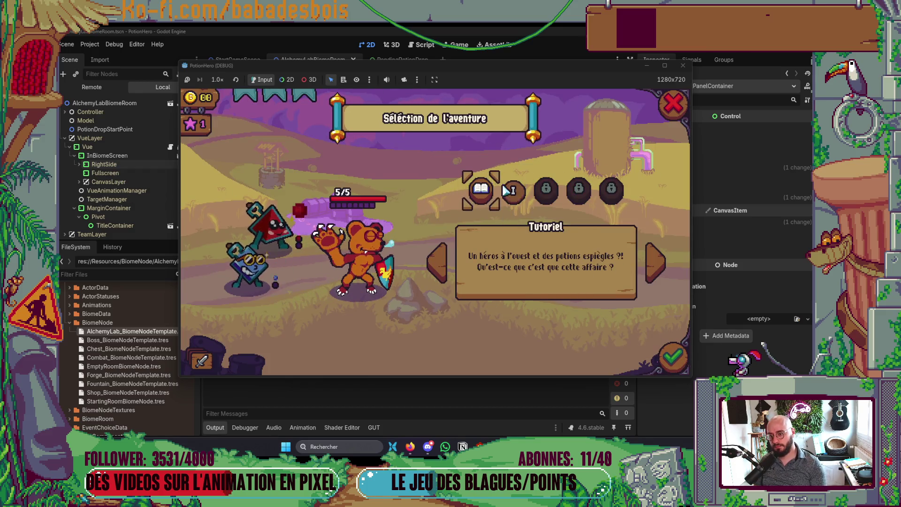
# Start the adventure, enter the cauldron room, and mix the yellow mustache and blue companion ingredients
pyautogui.click(667, 345)
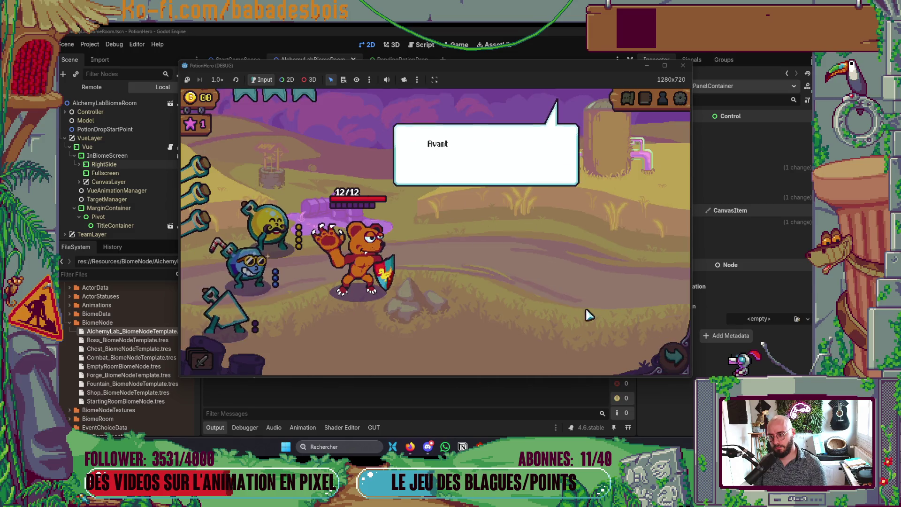
pyautogui.click(586, 310)
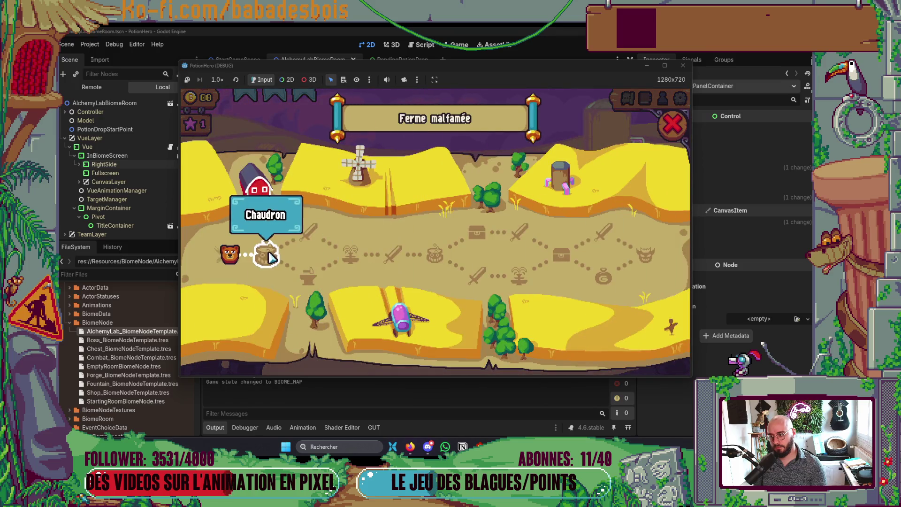
pyautogui.click(270, 257)
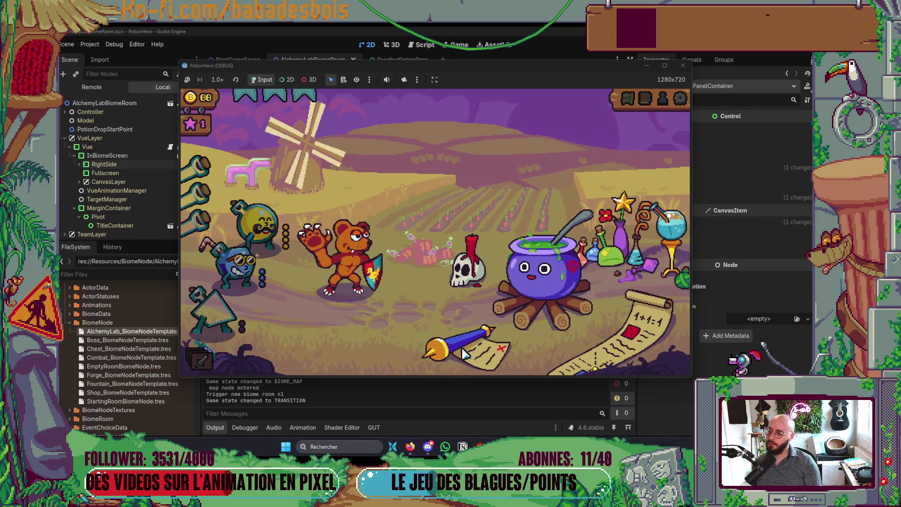
pyautogui.click(556, 281)
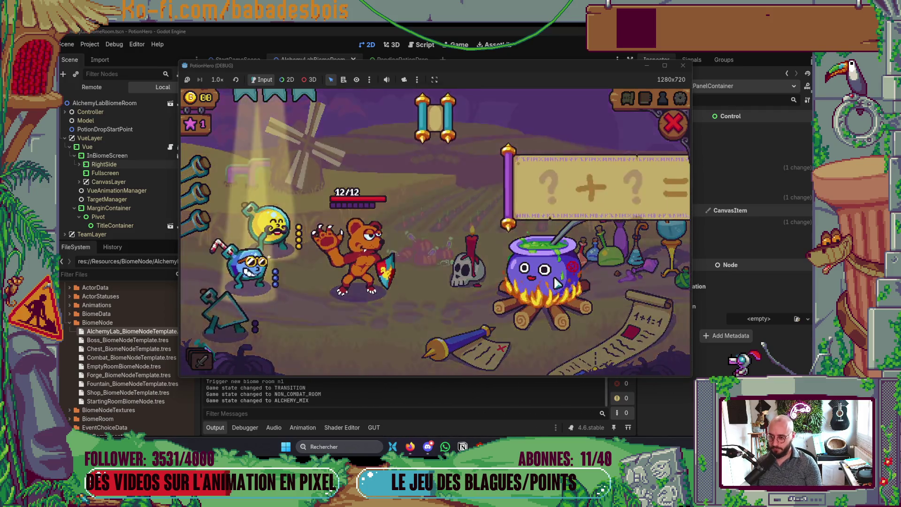
pyautogui.click(267, 225)
pyautogui.click(269, 261)
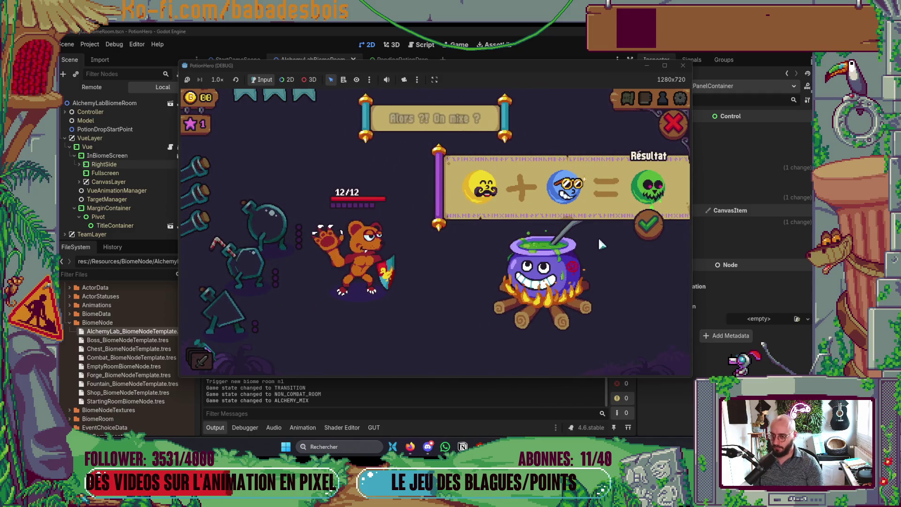
pyautogui.click(649, 223)
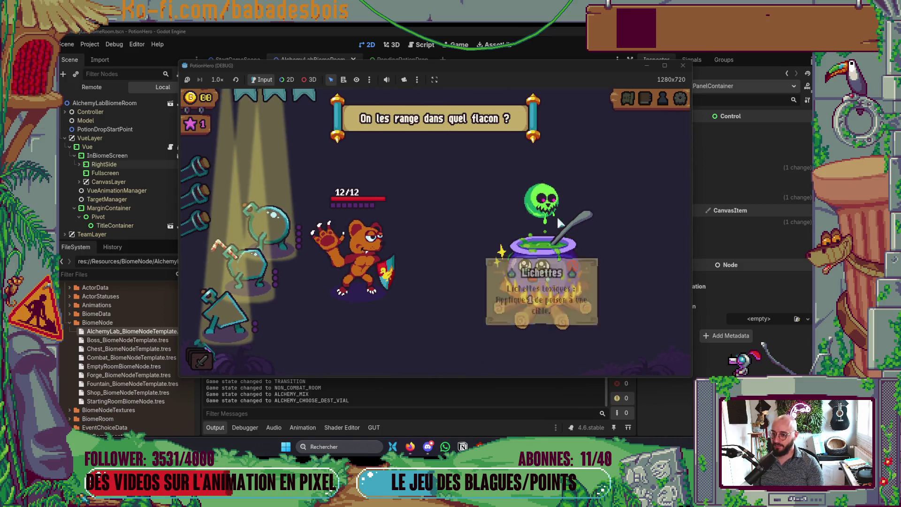
# Store the green potion, reuse the cauldron to show ALREADY_USED_CAULDRON_WARNING, and return to Godot
pyautogui.click(281, 234)
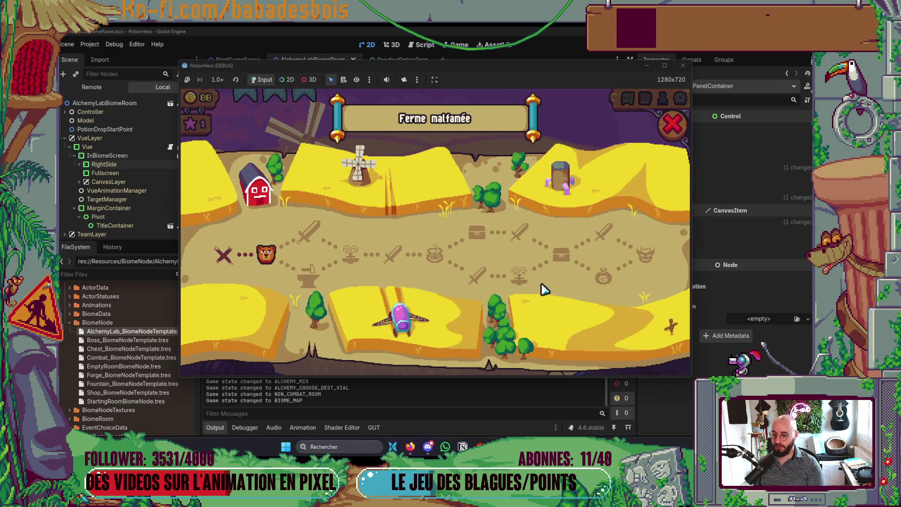
pyautogui.click(672, 125)
pyautogui.click(544, 287)
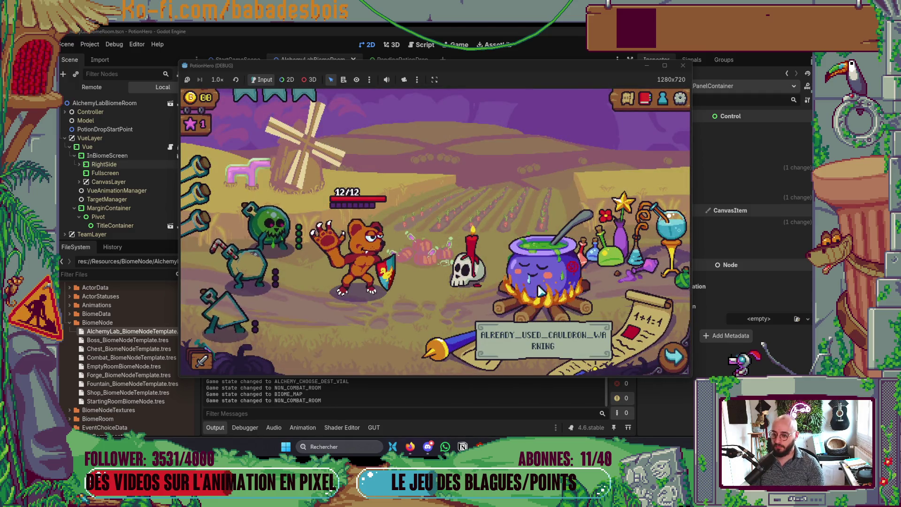
pyautogui.hotkey('alt', 'Tab')
pyautogui.hotkey('alt', 'Tab')
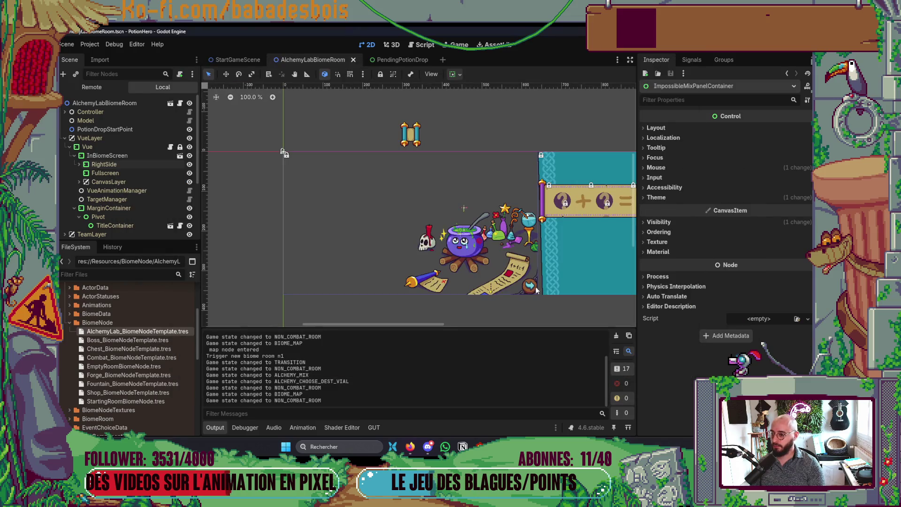
pyautogui.scroll(-5, 134, 188)
pyautogui.scroll(3, 135, 182)
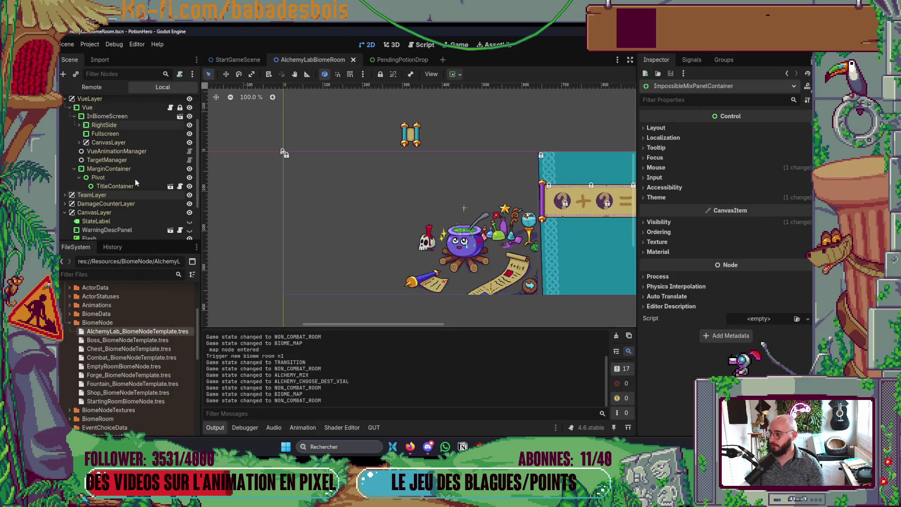
# Select WarningDescPanel in the Scene dock, then switch to AlchemyRoom.gd in Neovim
pyautogui.scroll(-3, 135, 182)
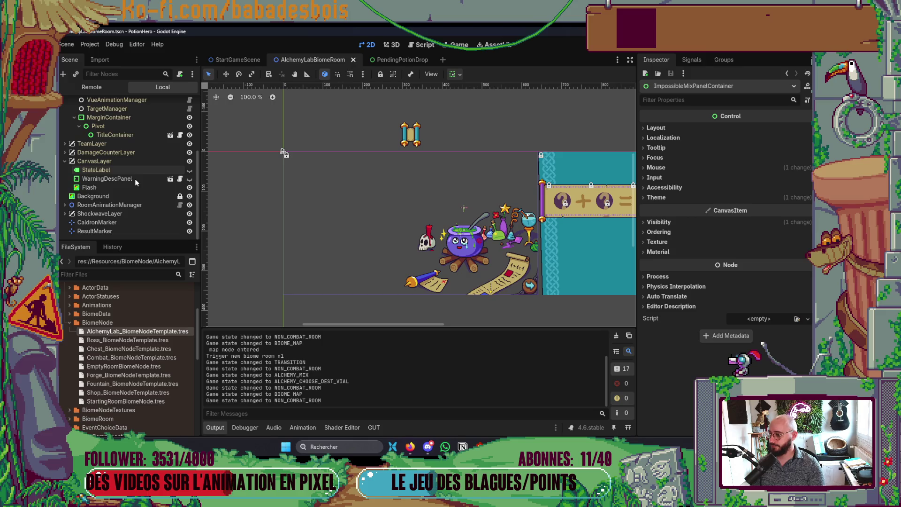
pyautogui.click(135, 180)
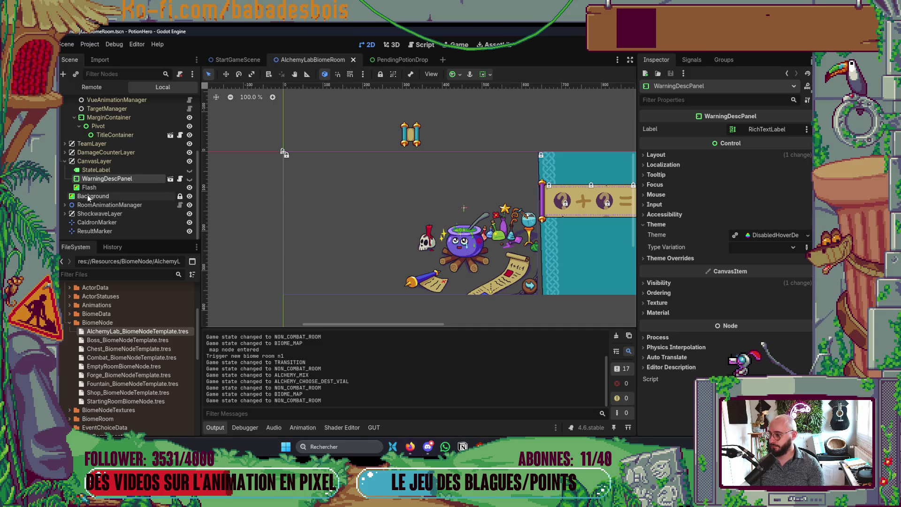
pyautogui.hotkey('alt', 'Tab')
pyautogui.hotkey('alt', 'Tab')
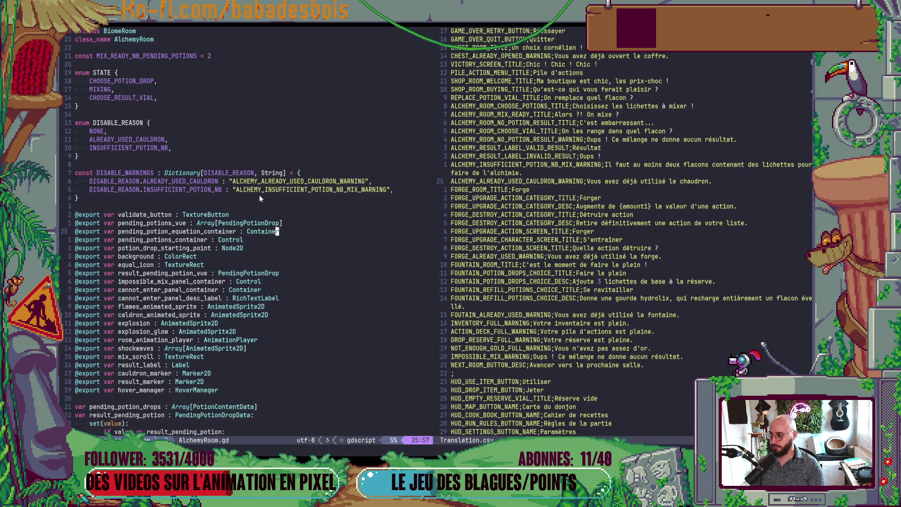
# Move to the cauldron warning key on line 19 of DISABLE_WARNINGS, then return to Godot
pyautogui.press('6')
pyautogui.press('k')
pyautogui.press('Escape')
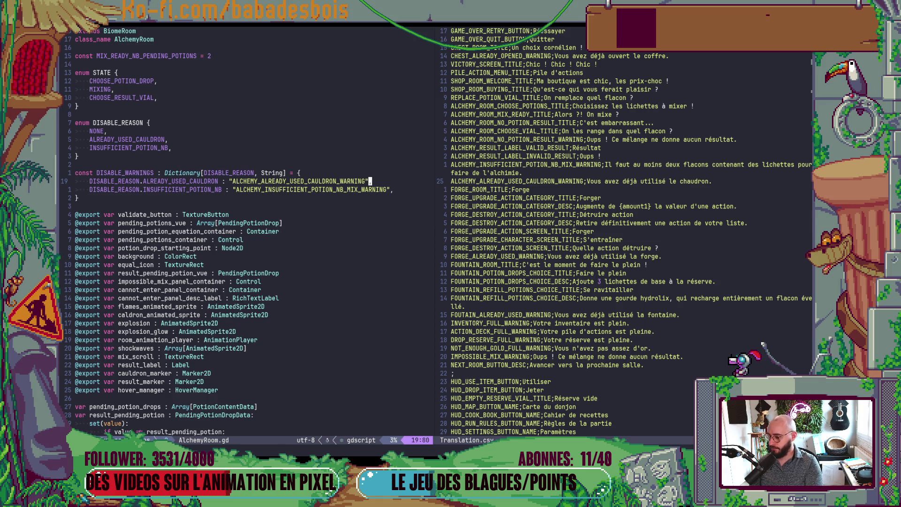
pyautogui.press('B')
pyautogui.press('B')
pyautogui.press('b')
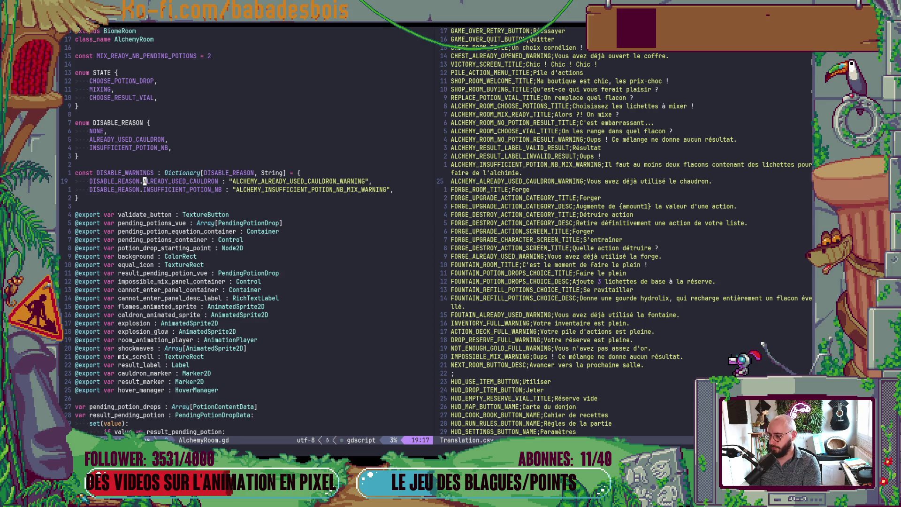
pyautogui.hotkey('alt', 'Tab')
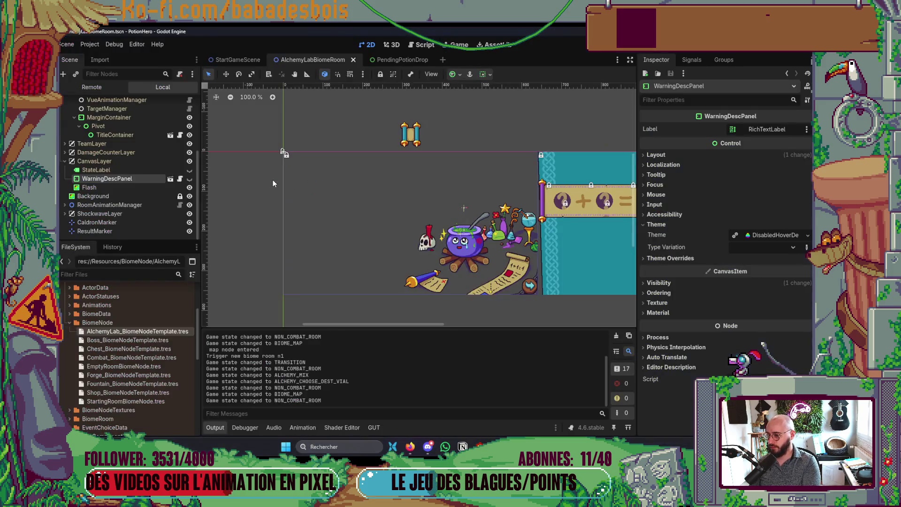
# Toggle WarningDescPanel's visibility on and off and glance at the running game's warning
pyautogui.scroll(-3, 316, 161)
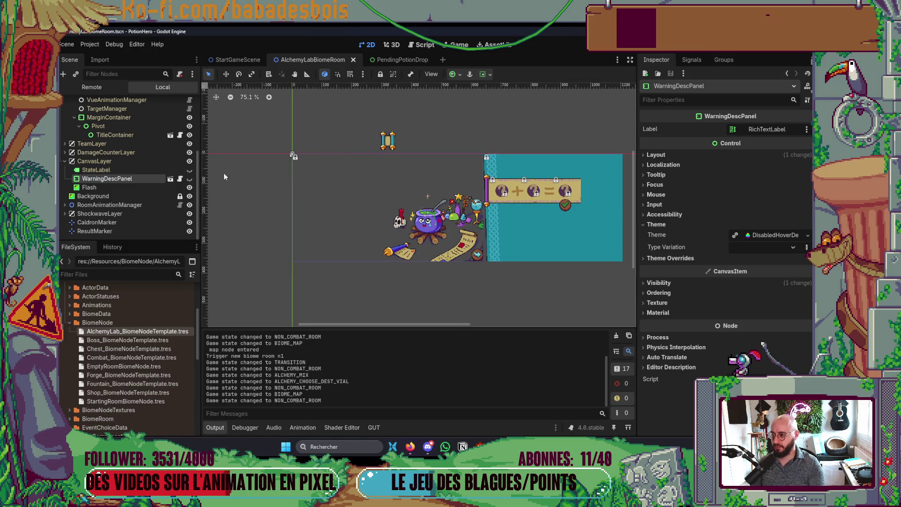
pyautogui.click(189, 179)
pyautogui.click(189, 179)
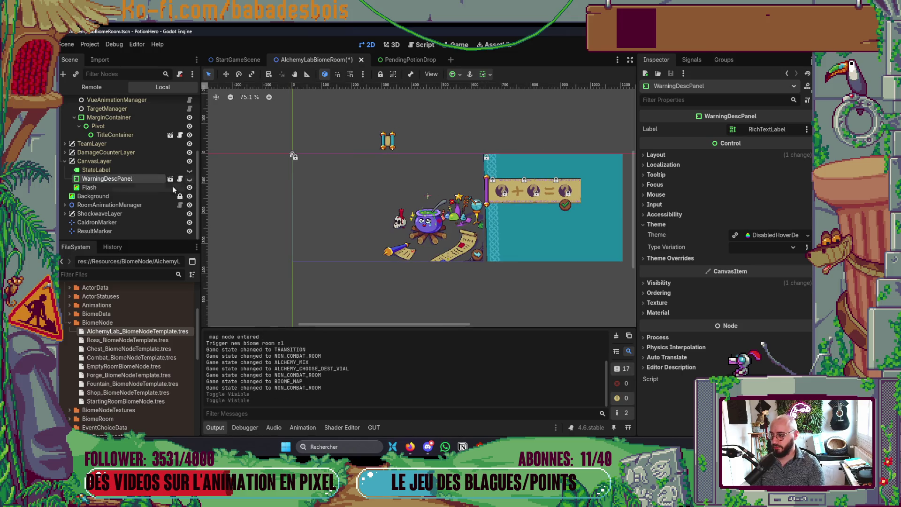
pyautogui.scroll(4, 164, 187)
pyautogui.scroll(-3, 164, 189)
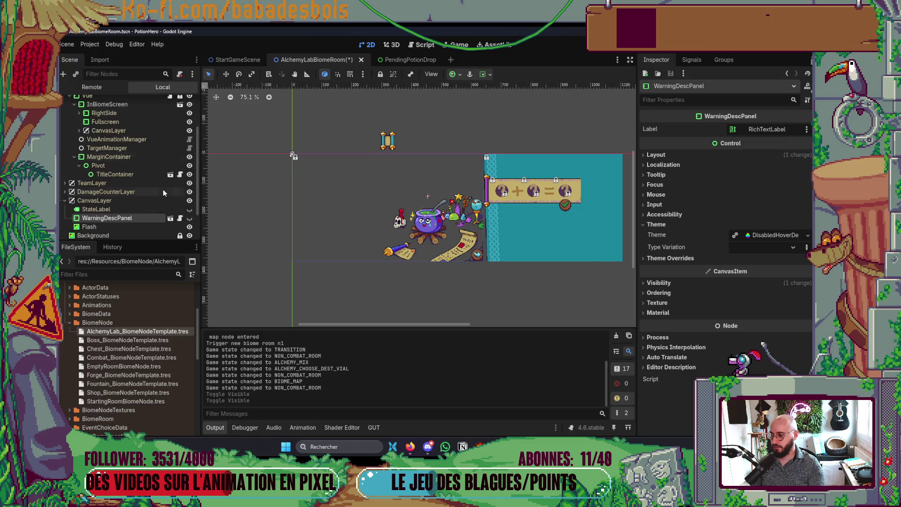
pyautogui.hotkey('alt', 'Tab')
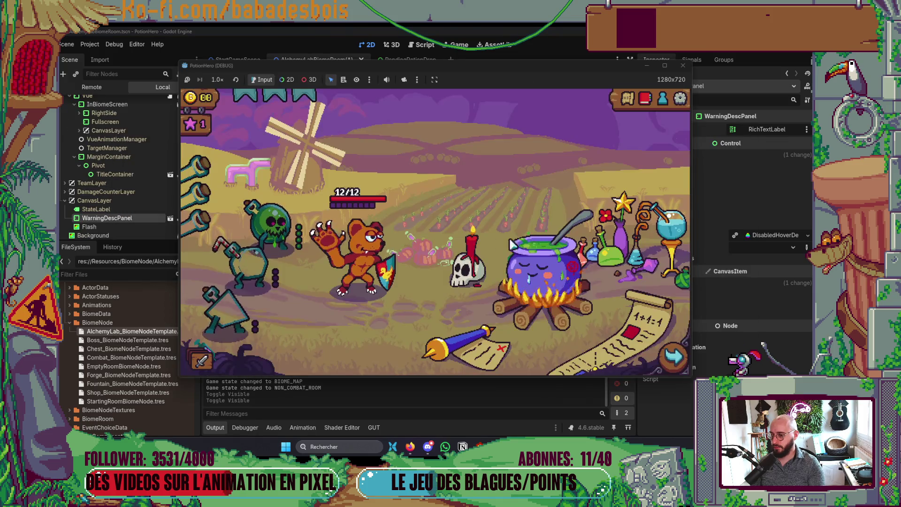
pyautogui.moveTo(559, 275)
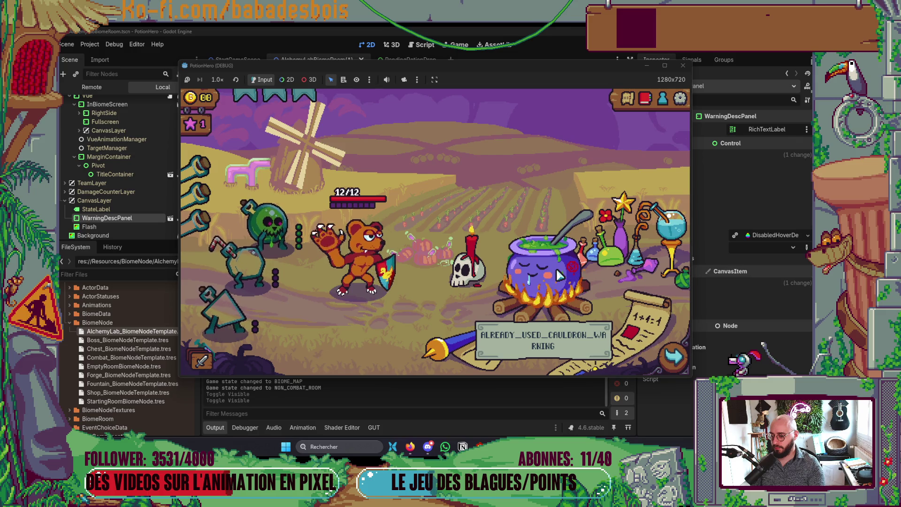
pyautogui.hotkey('alt', 'Tab')
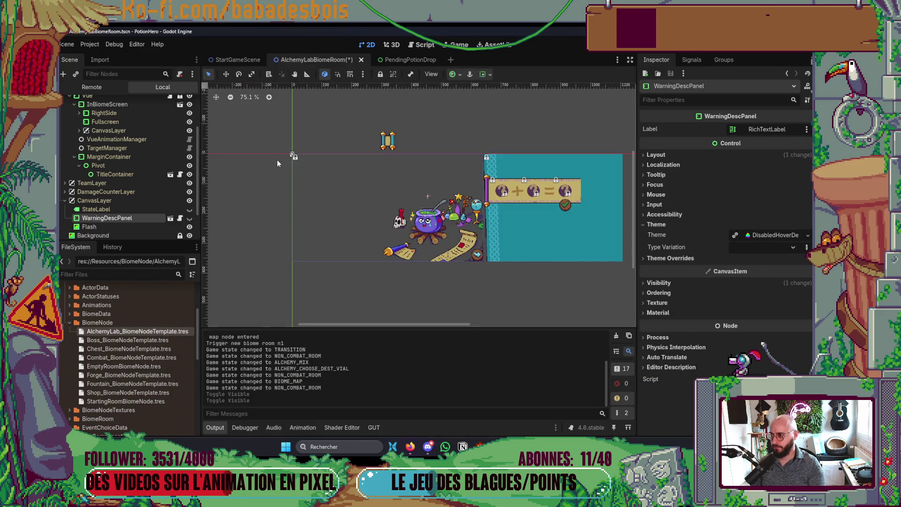
# Browse the Remote scene tree with UI and HUD expanded, then cycle between game and code
pyautogui.click(105, 89)
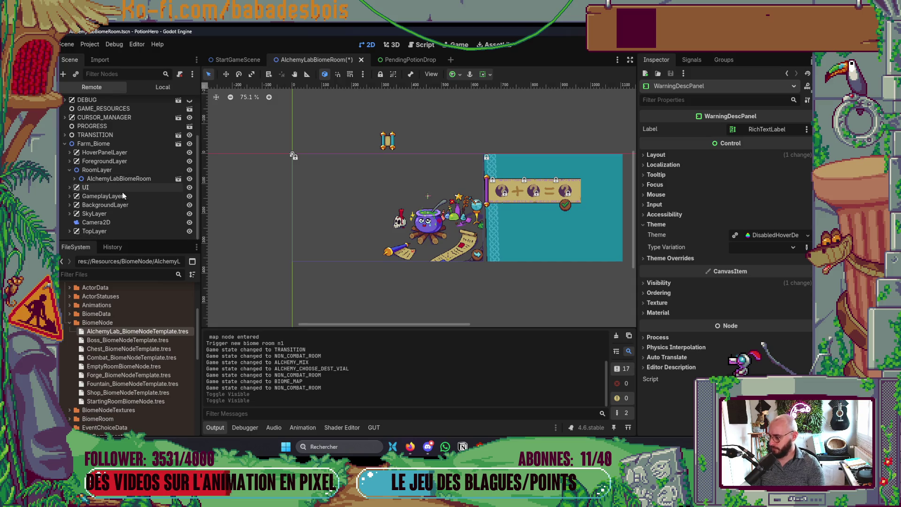
pyautogui.click(70, 187)
pyautogui.click(74, 170)
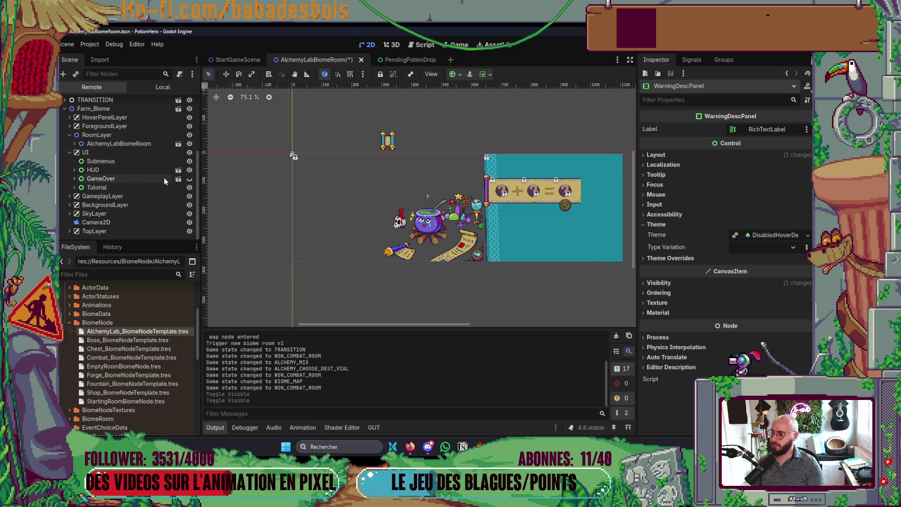
pyautogui.hotkey('alt', 'Tab')
pyautogui.press('Tab')
pyautogui.hotkey('alt', 'Tab')
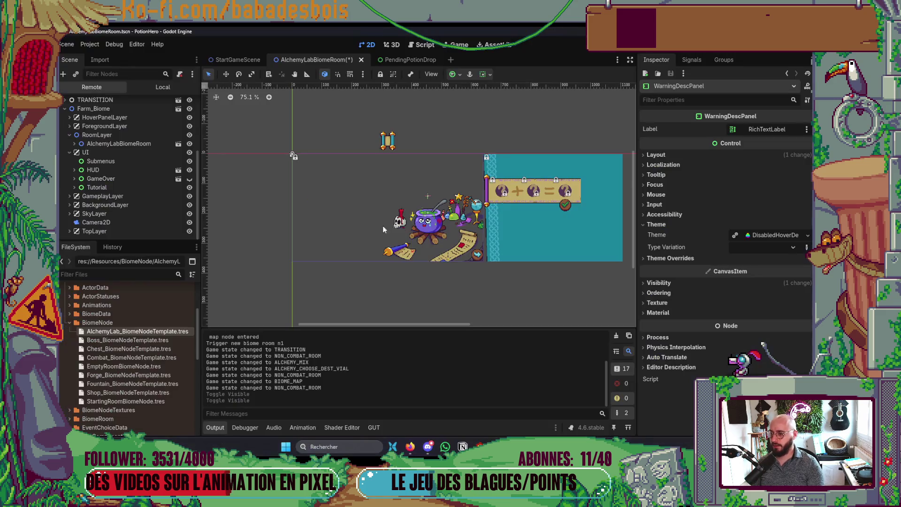
pyautogui.hotkey('alt', 'Tab')
pyautogui.press('Tab')
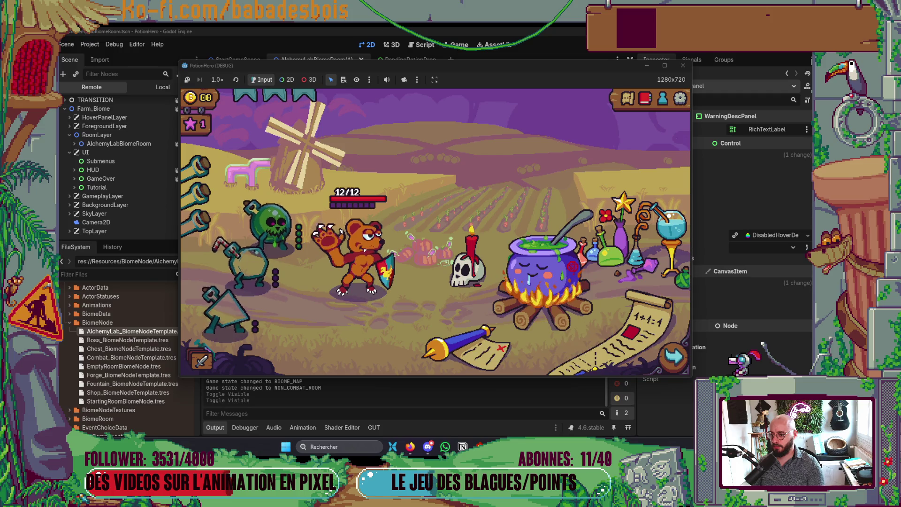
pyautogui.hotkey('alt', 'Tab')
pyautogui.hotkey('alt', 'Tab')
pyautogui.press('Tab')
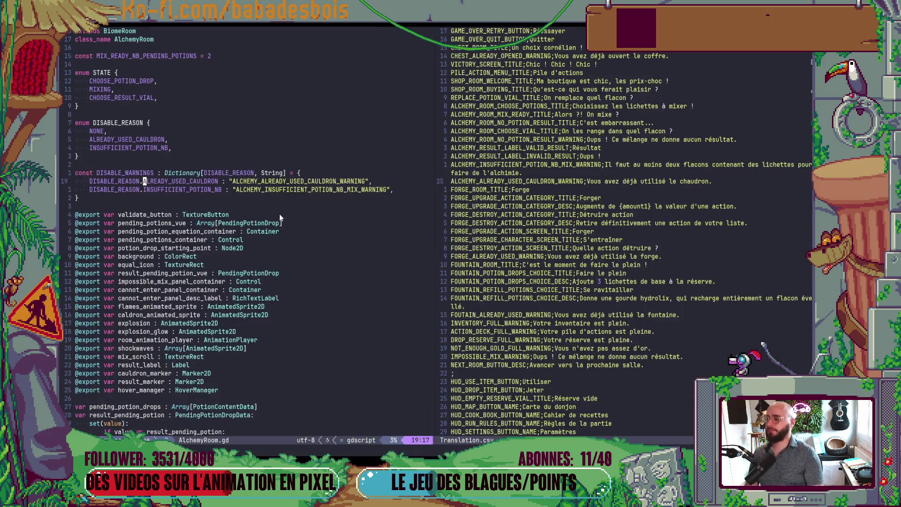
# Jump to get_cannot_enter_warning and move onto its return DISABLE_WARNINGS.get(reason) line
pyautogui.scroll(-4, 239, 260)
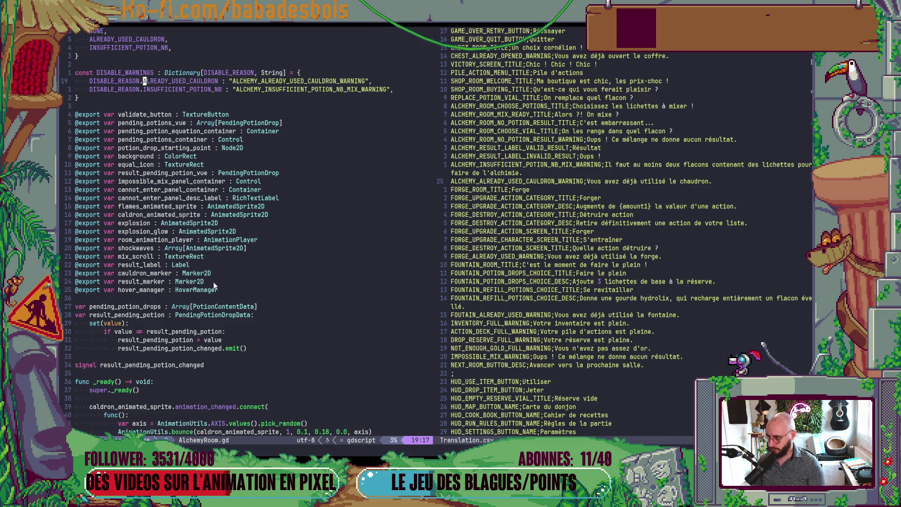
pyautogui.scroll(-7, 222, 276)
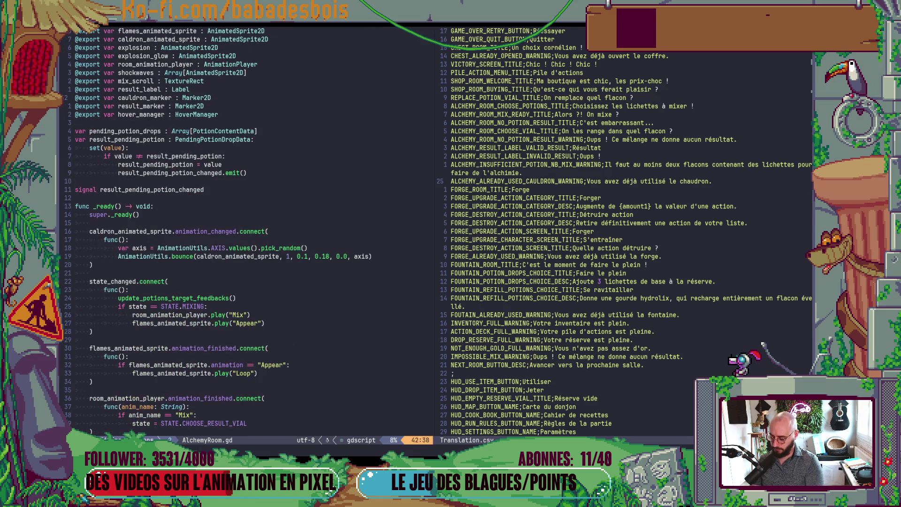
pyautogui.scroll(-3, 239, 230)
pyautogui.press('n')
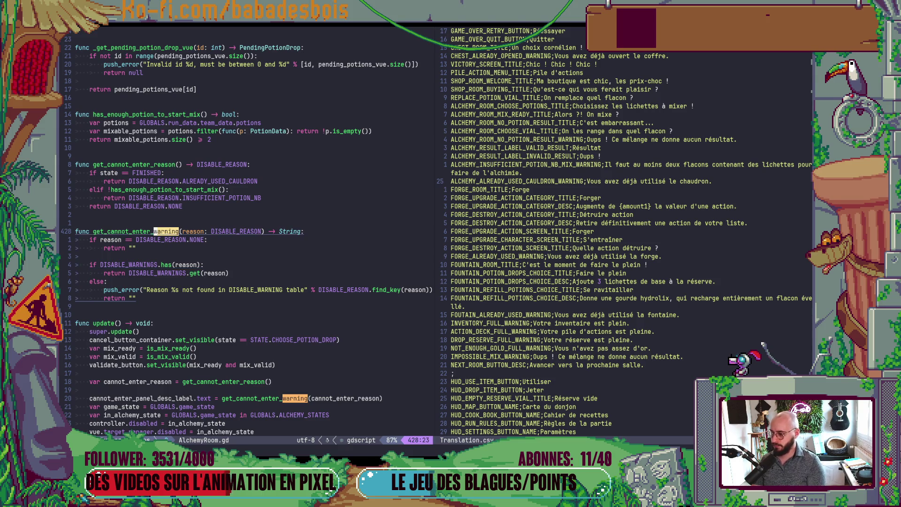
pyautogui.press('j')
pyautogui.press('j')
pyautogui.press('j')
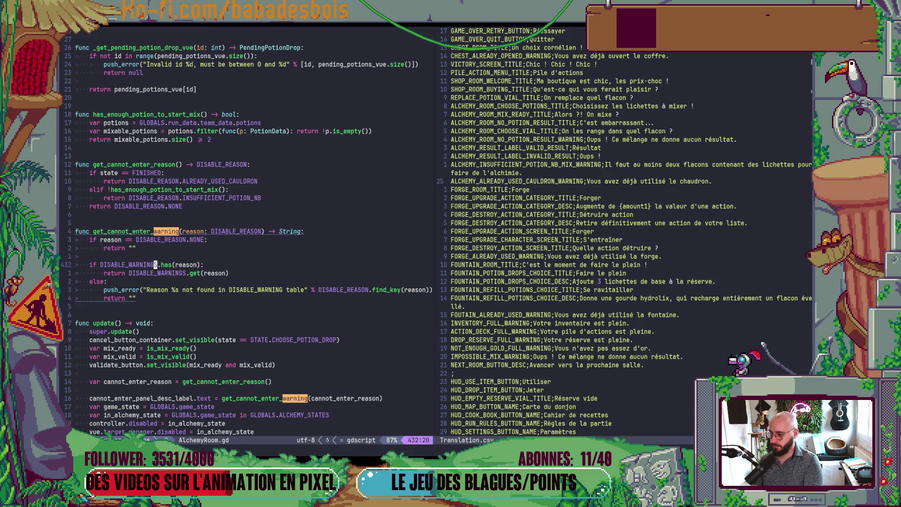
pyautogui.press('j')
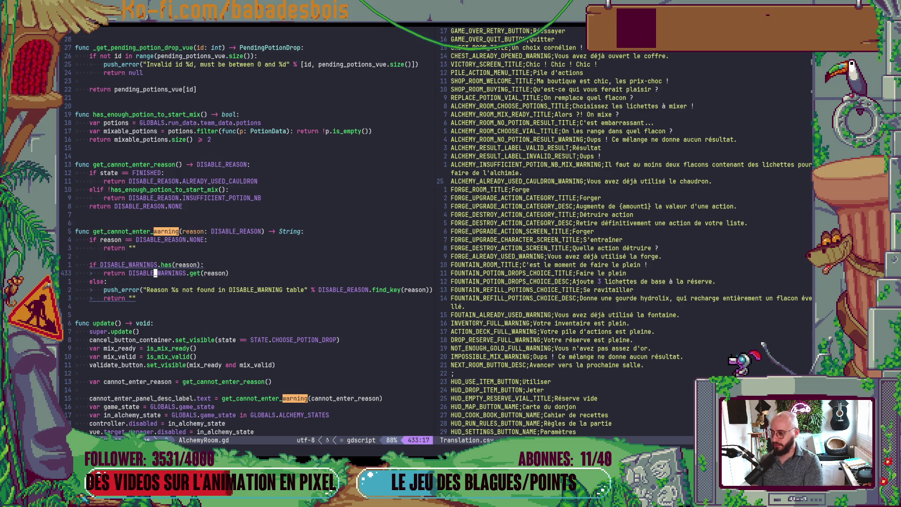
# Briefly switch to Godot, dismiss the scene picker, and return to the script
pyautogui.hotkey('alt', 'Tab')
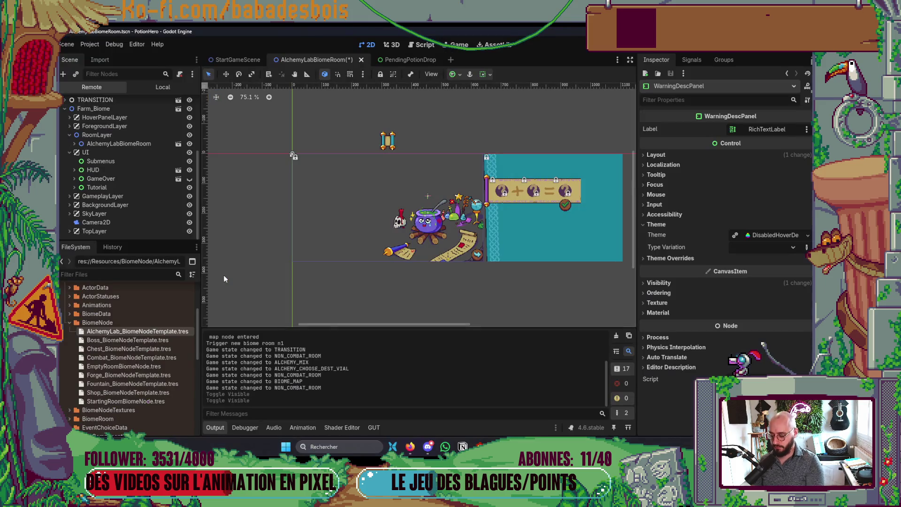
pyautogui.hotkey('ctrl', 'shift', 'o')
pyautogui.press('Escape')
pyautogui.hotkey('alt', 'Tab')
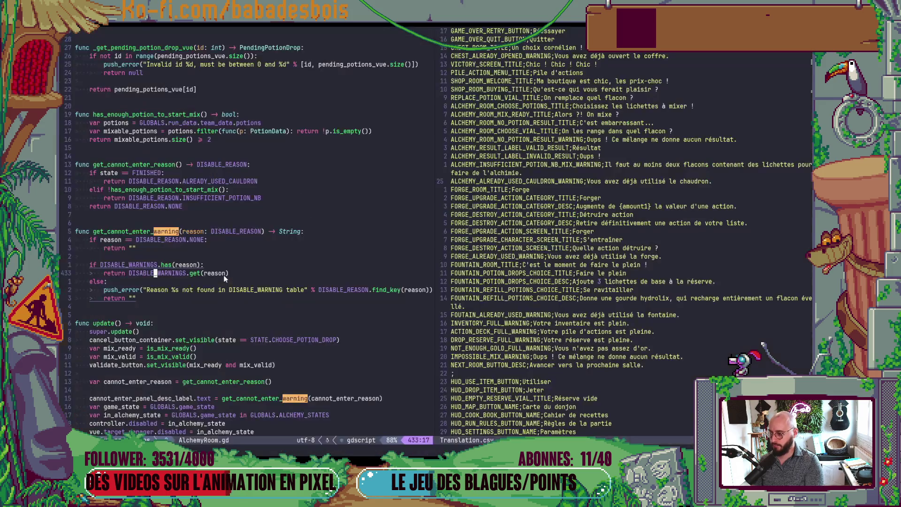
# Add print("Warning found: " + DISABLE_WARNINGS.find_key(reason)) above the return on line 433
pyautogui.hotkey('shift', 'o')
pyautogui.write('print')
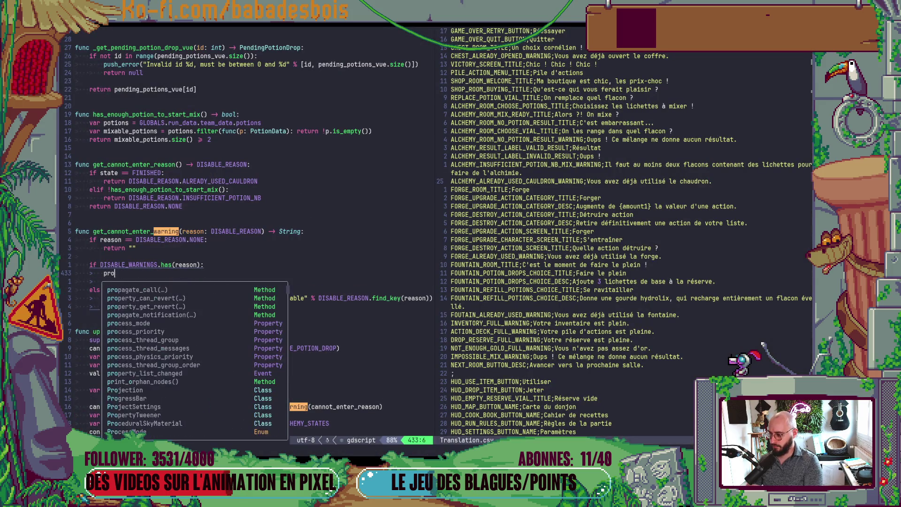
pyautogui.write('("')
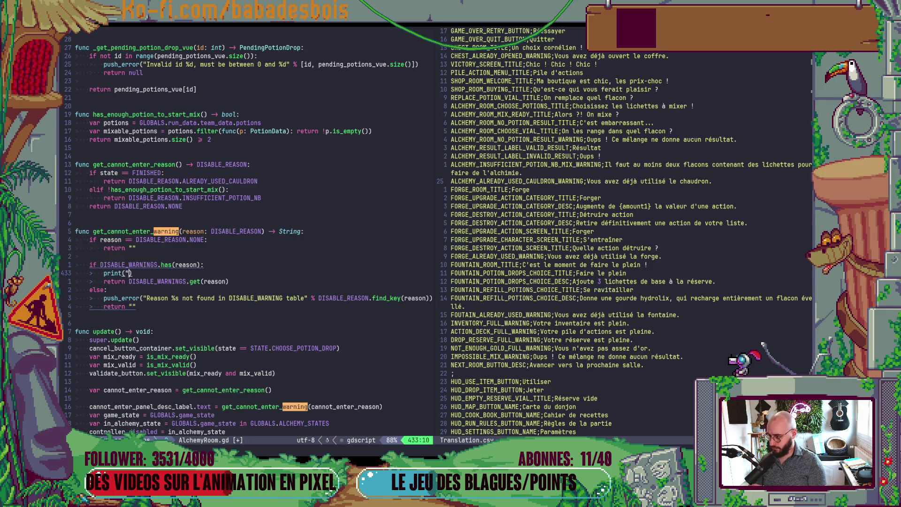
pyautogui.write('Warinig')
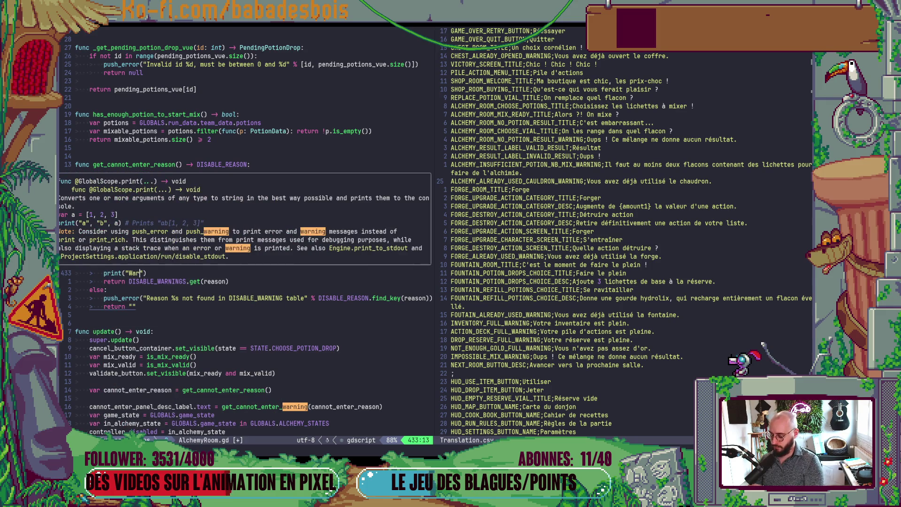
pyautogui.write('g')
pyautogui.press('Left')
pyautogui.press('BackSpace')
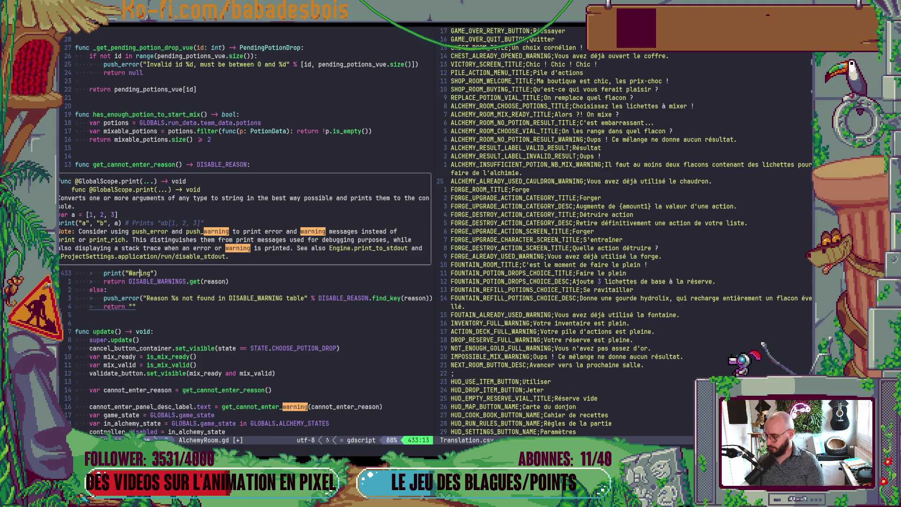
pyautogui.write('n')
pyautogui.press('Right')
pyautogui.write(')')
pyautogui.press('Left')
pyautogui.press('Left')
pyautogui.write('found')
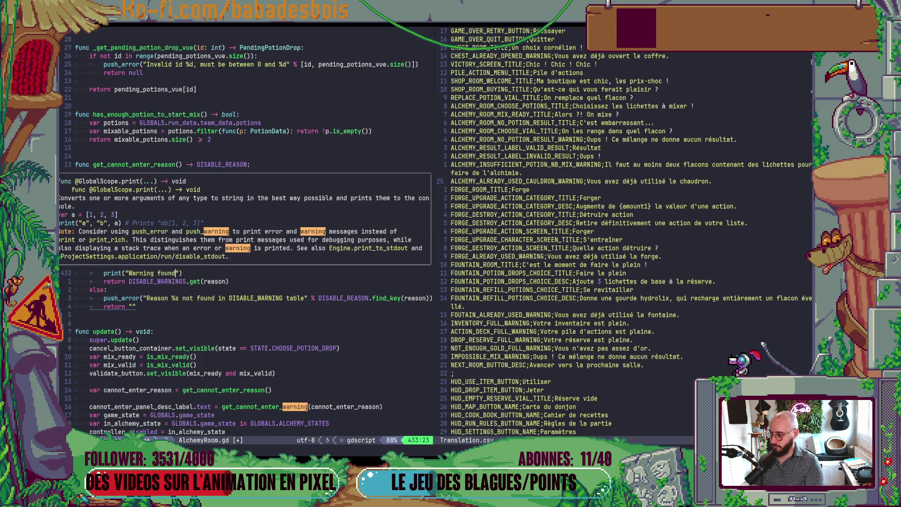
pyautogui.write(': " + ')
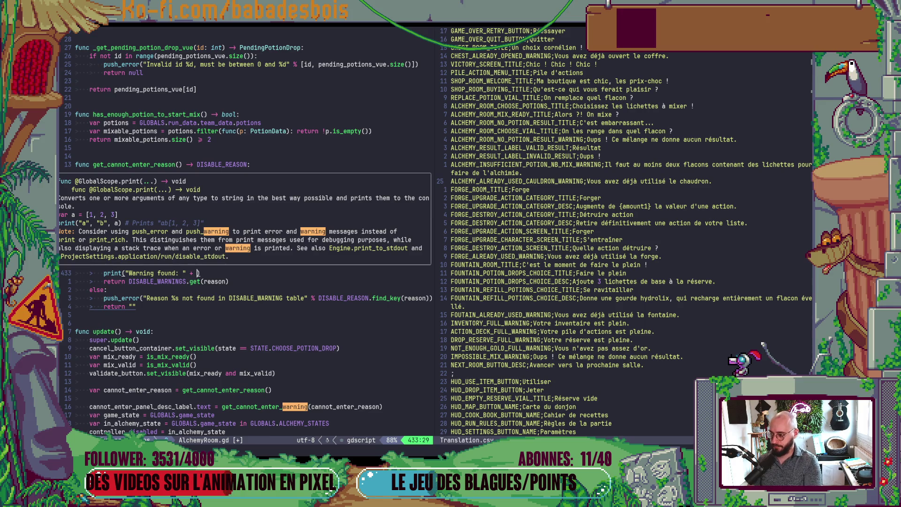
pyautogui.write('DISABLE_WARNINGS.')
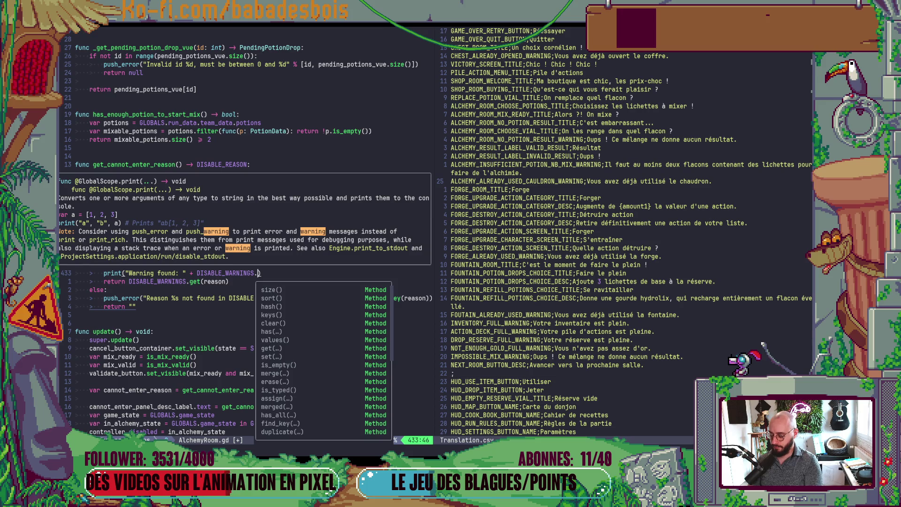
pyautogui.write('fin')
pyautogui.press('Return')
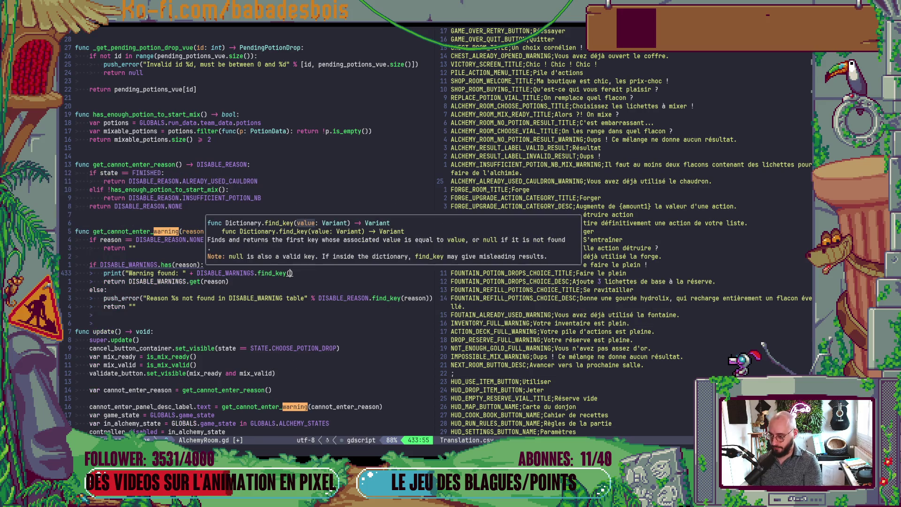
pyautogui.write('r')
pyautogui.press('Return')
pyautogui.press('Escape')
# Save AlchemyRoom.gd with :w and bring the running PotionHero game forward
pyautogui.write(':w')
pyautogui.press('Return')
pyautogui.hotkey('alt', 'Tab')
pyautogui.hotkey('alt', 'Tab')
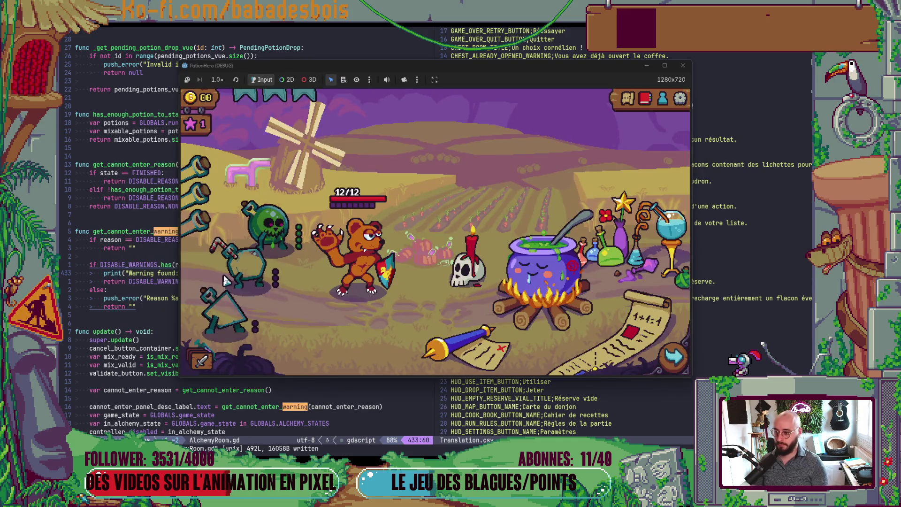
pyautogui.hotkey('alt', 'Tab')
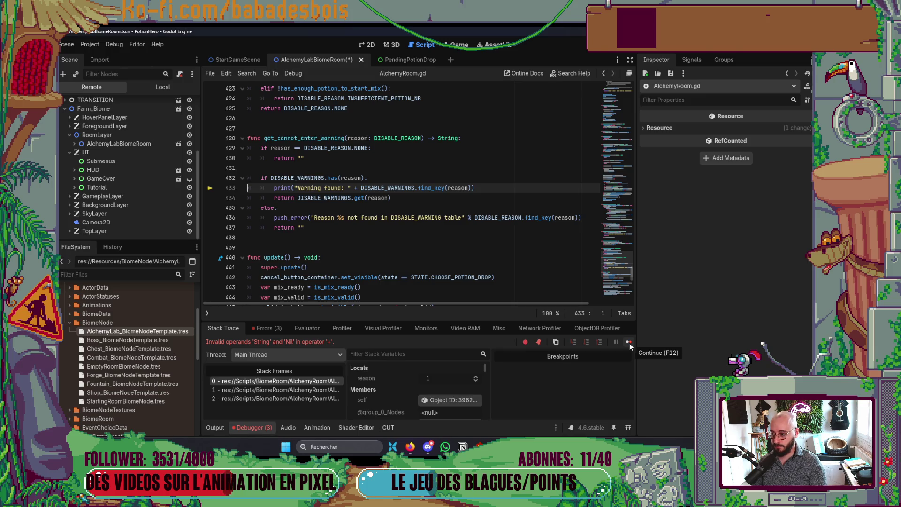
# Resume past the String-plus-Nil error and start an 'if reason:' line above the failing print
pyautogui.click(629, 342)
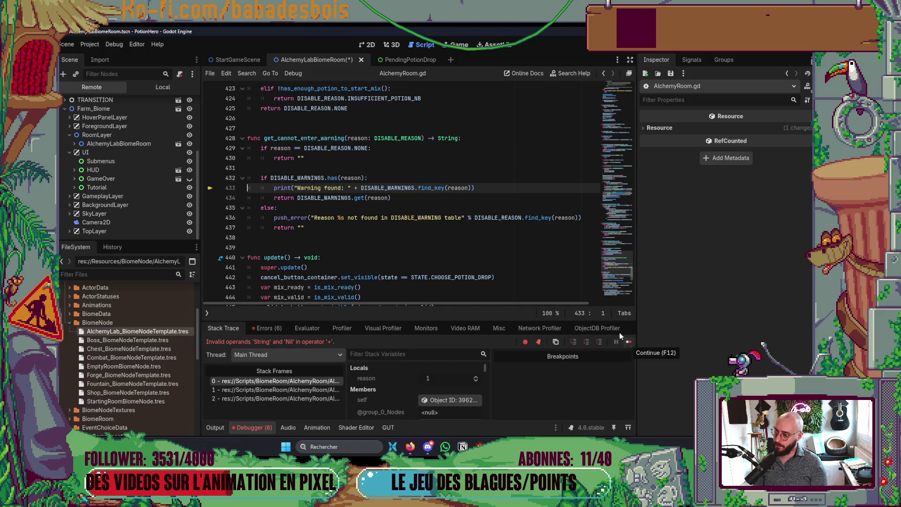
pyautogui.click(364, 188)
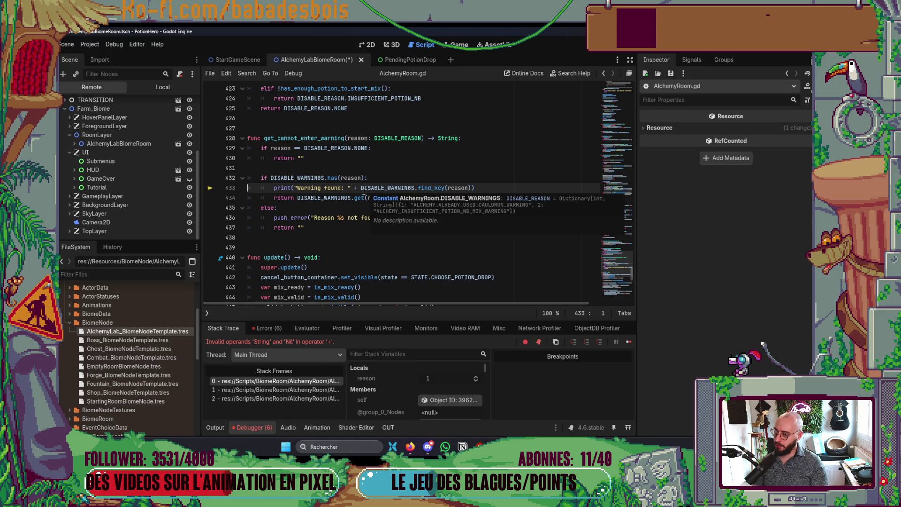
pyautogui.moveTo(378, 193)
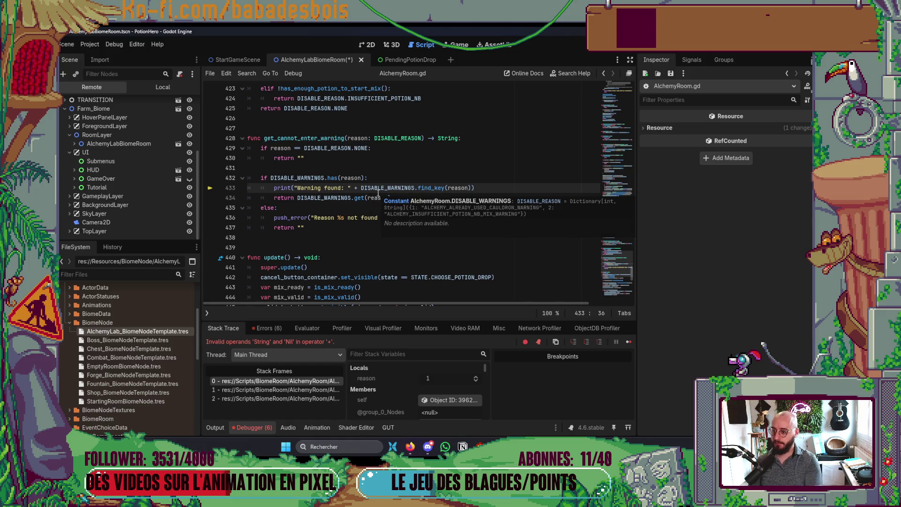
pyautogui.hotkey('ctrl', 'shift', 'Return')
pyautogui.write('if ')
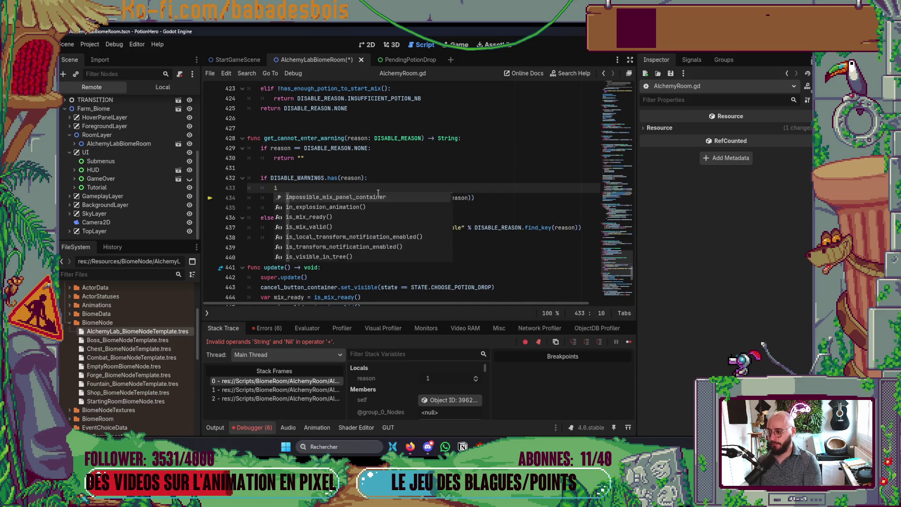
pyautogui.write('reason')
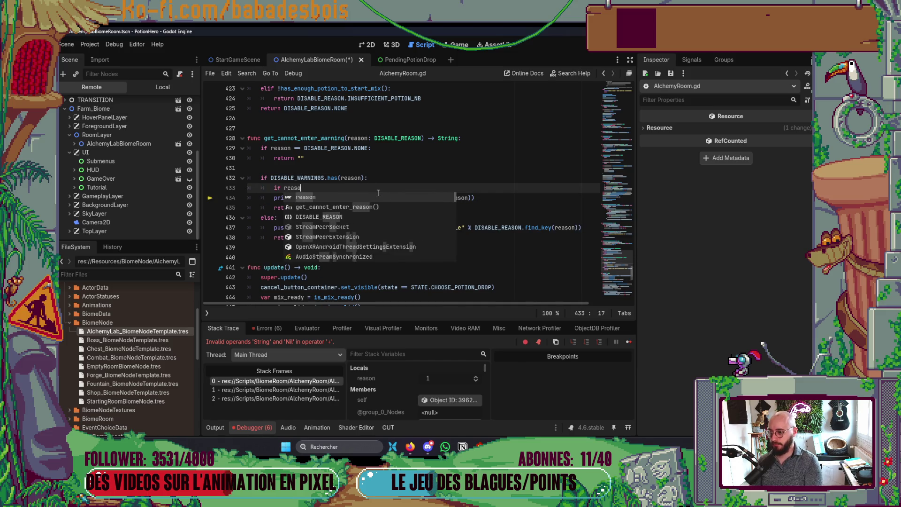
pyautogui.write(':')
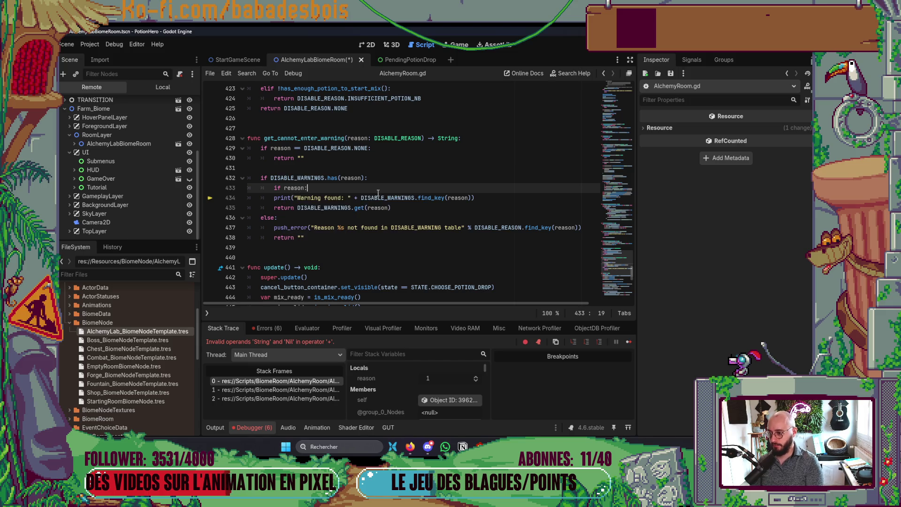
# Indent the debug print under 'if reason:' and save the script
pyautogui.press('Down')
pyautogui.hotkey('ctrl', 'Left')
pyautogui.press('Tab')
pyautogui.press('Down')
pyautogui.hotkey('ctrl', 's')
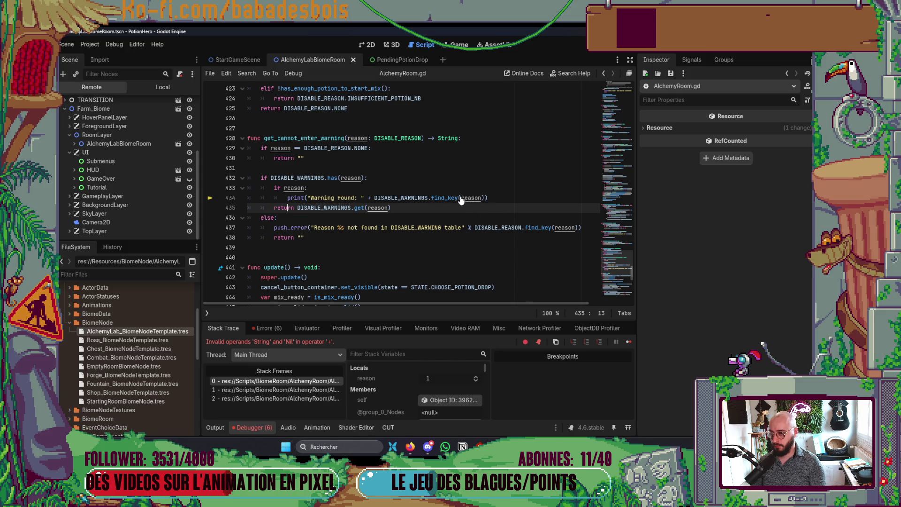
# Check the find_key documentation, then replace find_key with get in the print line
pyautogui.keyDown('ctrl'); pyautogui.click(447, 197); pyautogui.keyUp('ctrl')
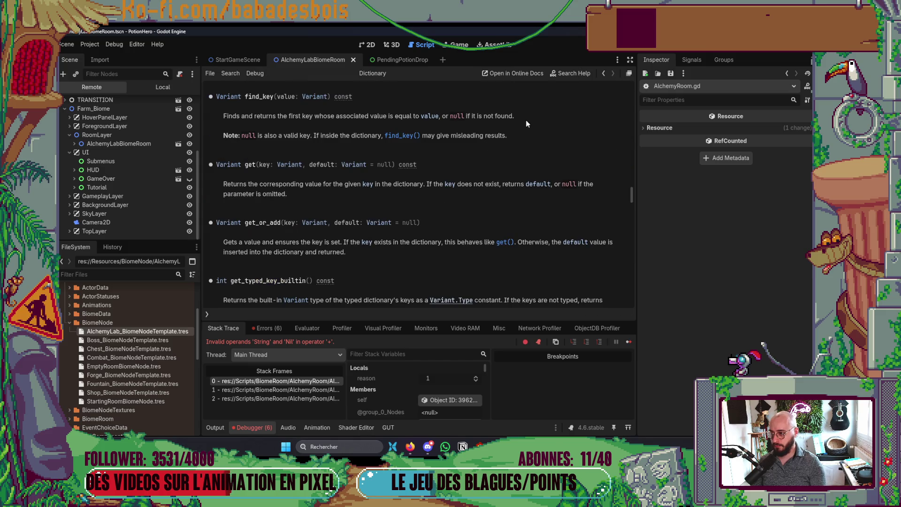
pyautogui.click(604, 73)
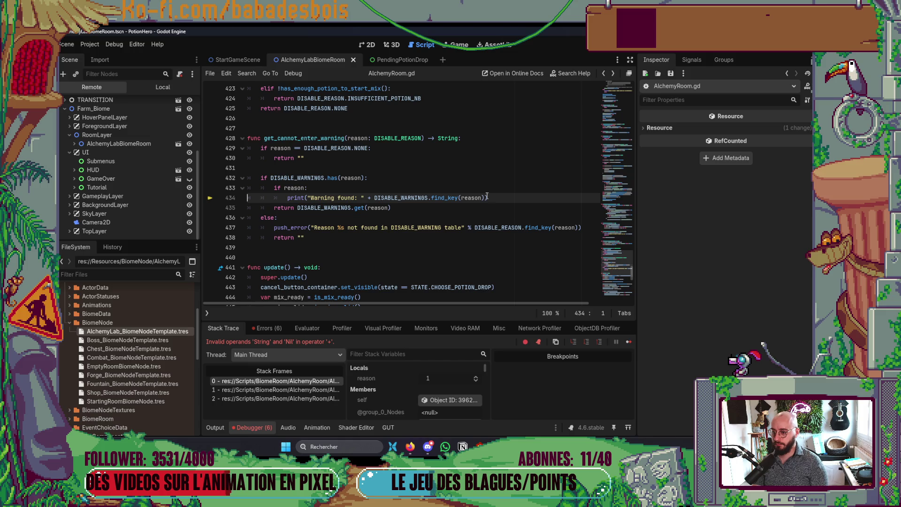
pyautogui.moveTo(487, 197)
pyautogui.mouseDown()
pyautogui.moveTo(300, 188)
pyautogui.moveTo(375, 198)
pyautogui.mouseUp()
pyautogui.click(423, 197)
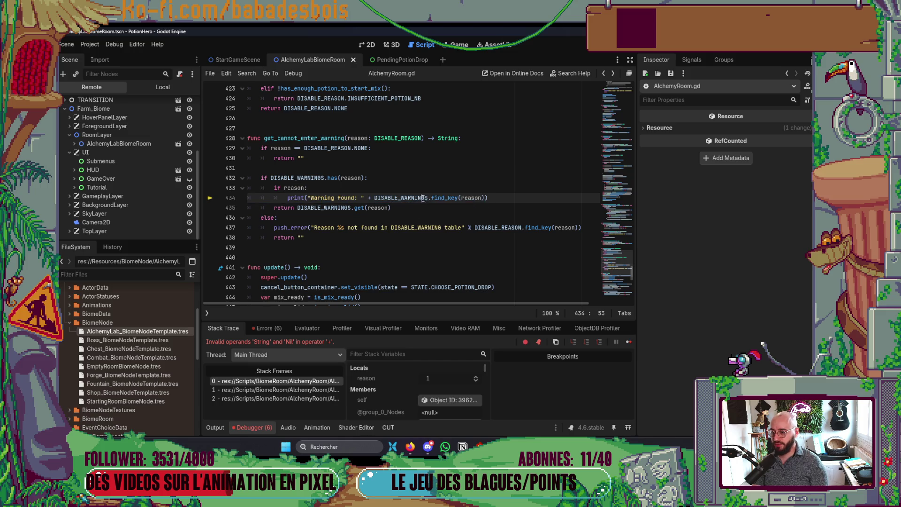
pyautogui.doubleClick(443, 198)
pyautogui.write('get')
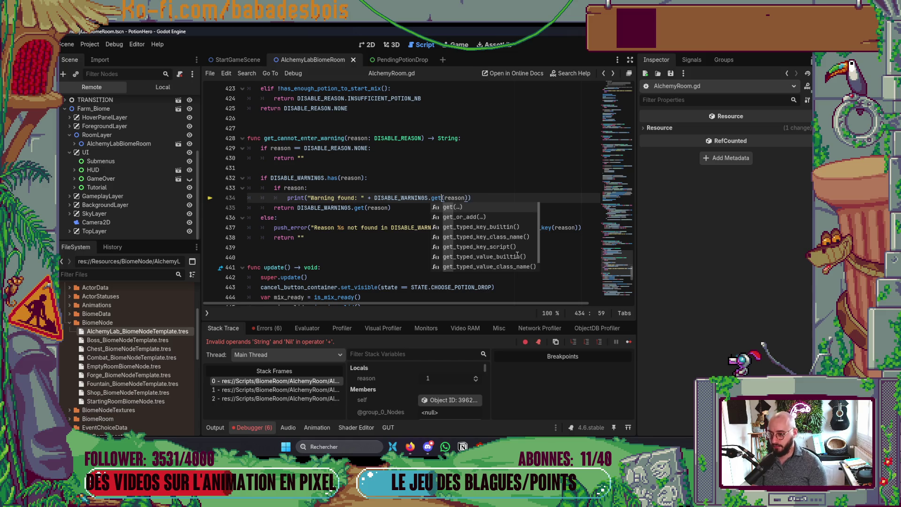
pyautogui.click(542, 158)
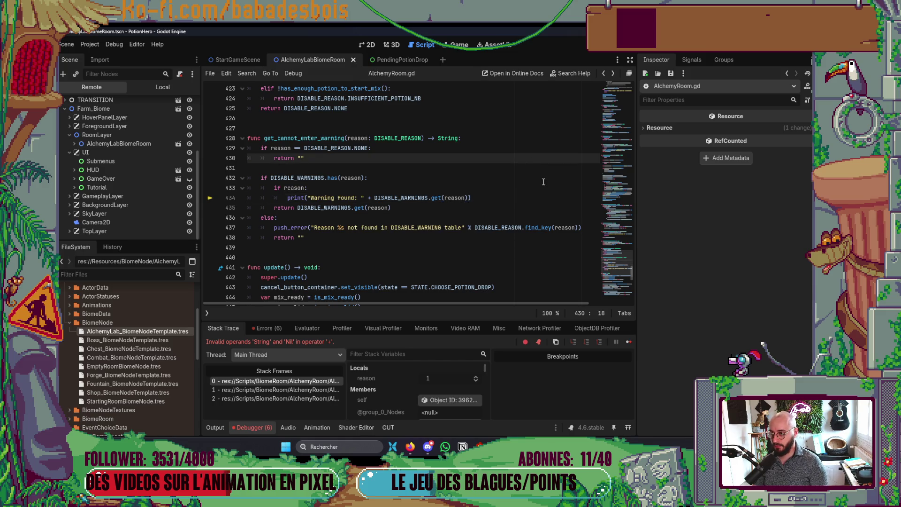
# Resume the paused game, test the cauldron warning, and review the warning log output
pyautogui.hotkey('alt', 'Tab')
pyautogui.hotkey('alt', 'Tab')
pyautogui.click(628, 342)
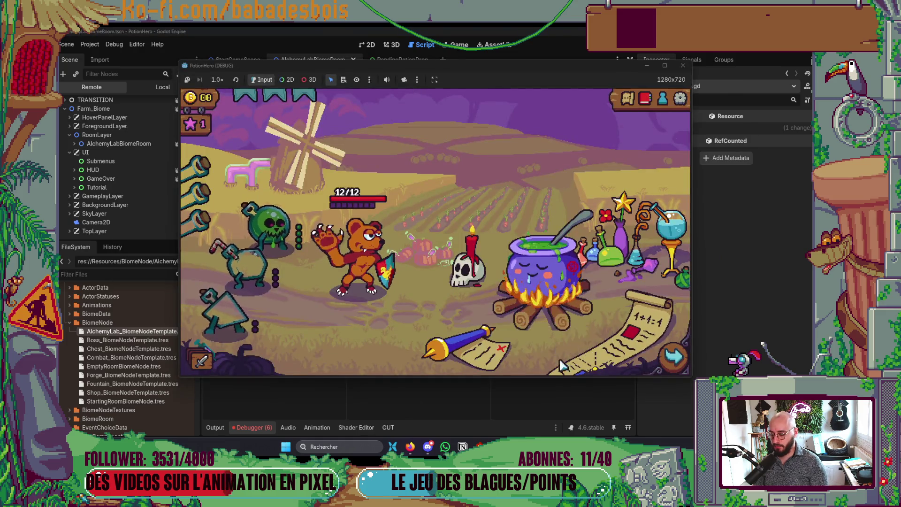
pyautogui.click(249, 413)
pyautogui.click(215, 427)
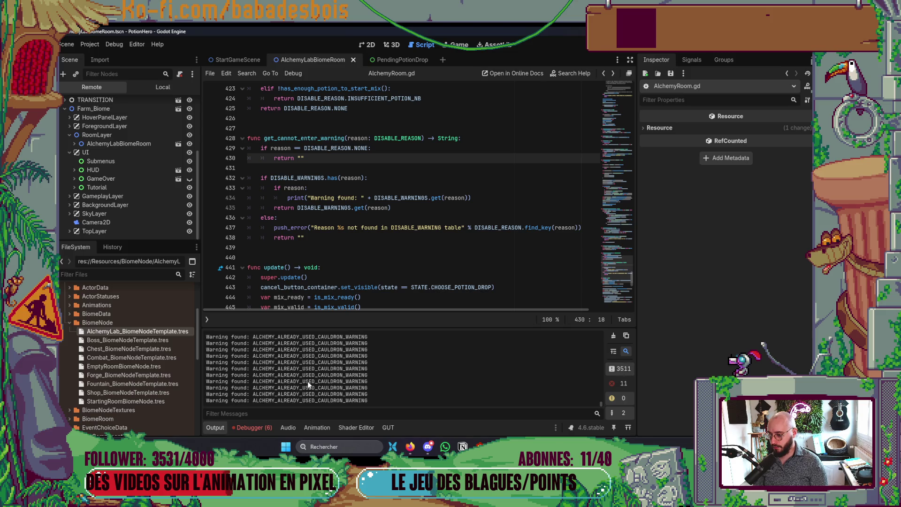
pyautogui.hotkey('alt', 'Tab')
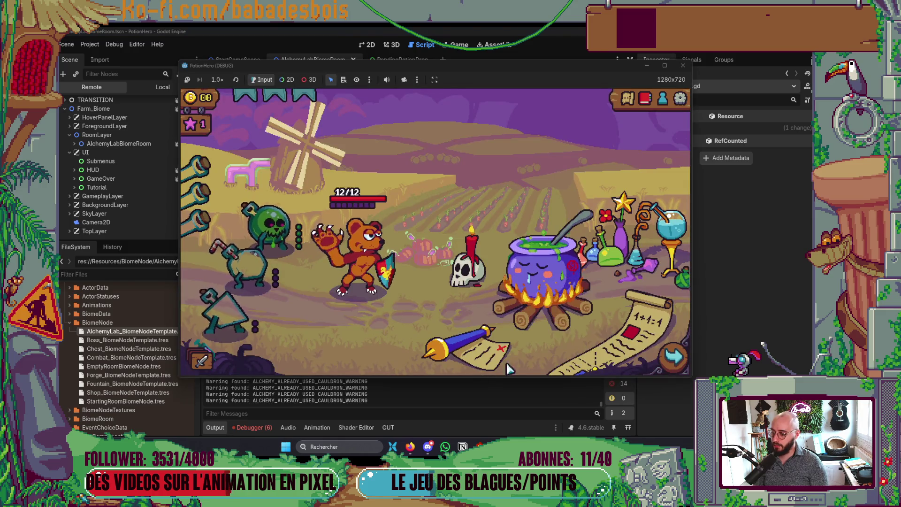
pyautogui.click(463, 408)
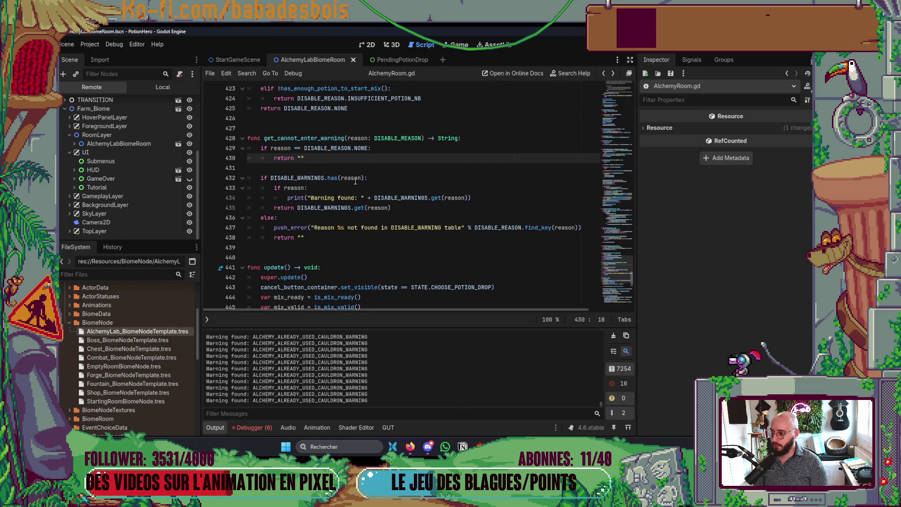
# Stop the game with F8 and delete the 'if reason:' debug print lines
pyautogui.click(318, 207)
pyautogui.scroll(2, 317, 208)
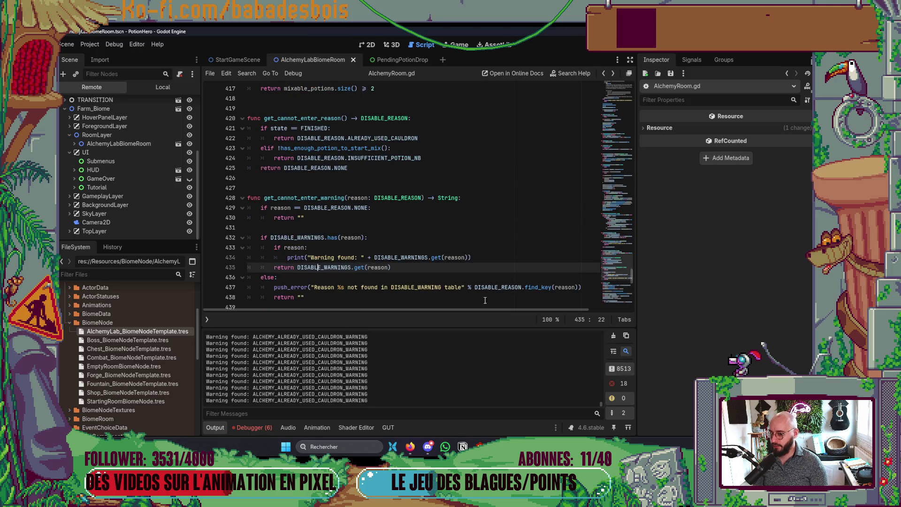
pyautogui.press('F8')
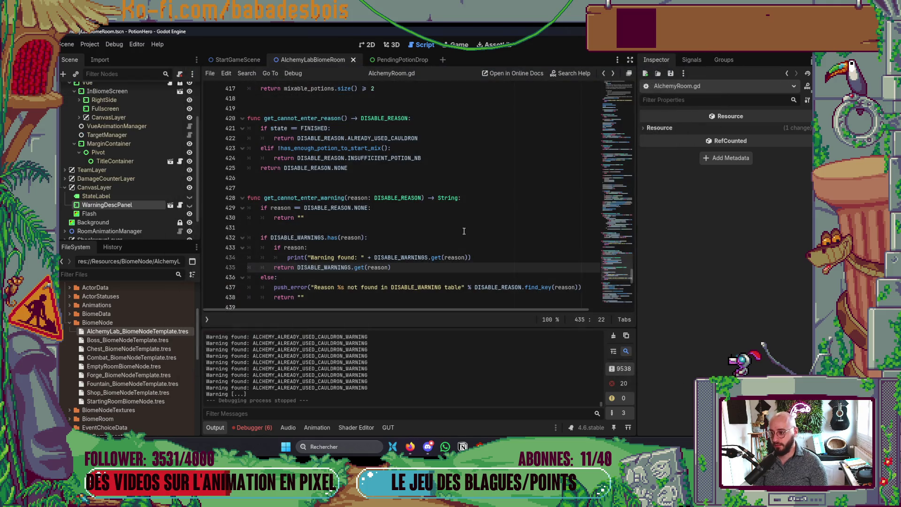
pyautogui.moveTo(434, 254); pyautogui.dragTo(200, 248)
pyautogui.press('BackSpace')
pyautogui.moveTo(281, 257); pyautogui.dragTo(496, 267)
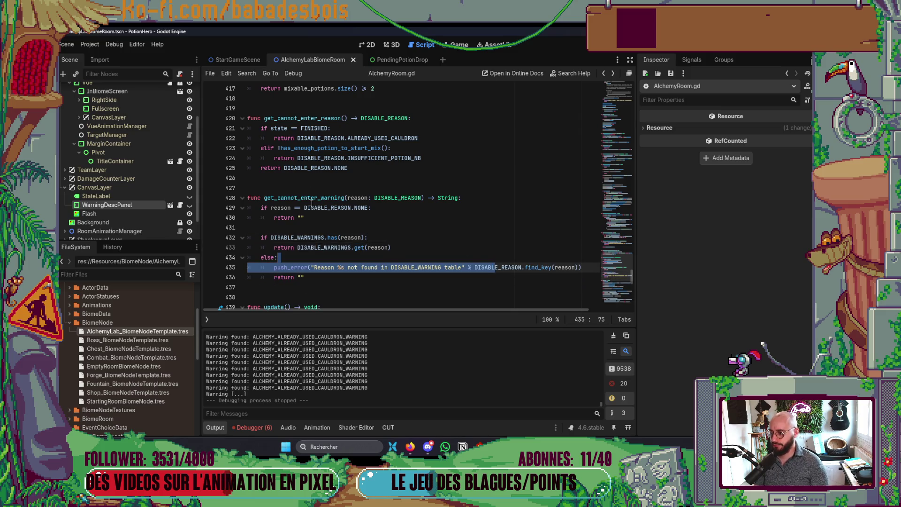
pyautogui.hotkey('alt', 'Tab')
pyautogui.click(127, 230)
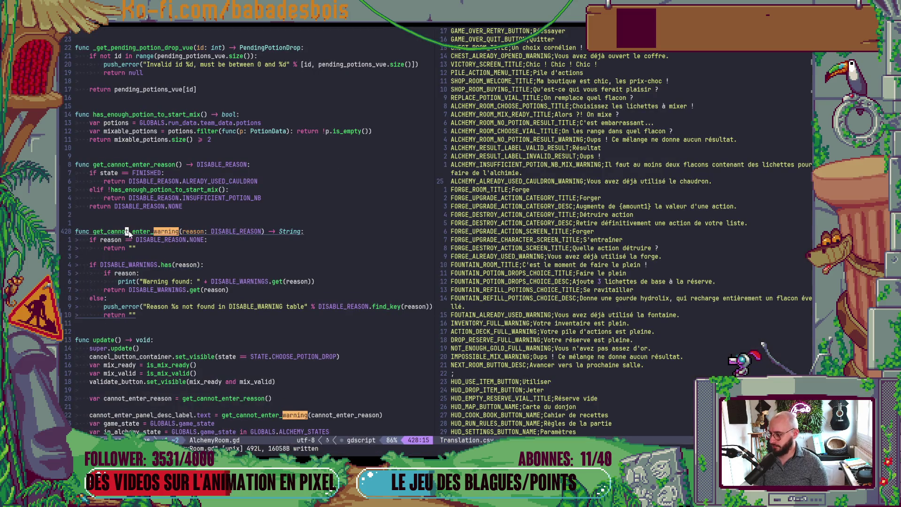
# Grep the project for get_cannot_enter_warning and open the call inside update() at line 450
pyautogui.press('space')
pyautogui.press('f')
pyautogui.press('w')
pyautogui.press('Down')
pyautogui.press('Up')
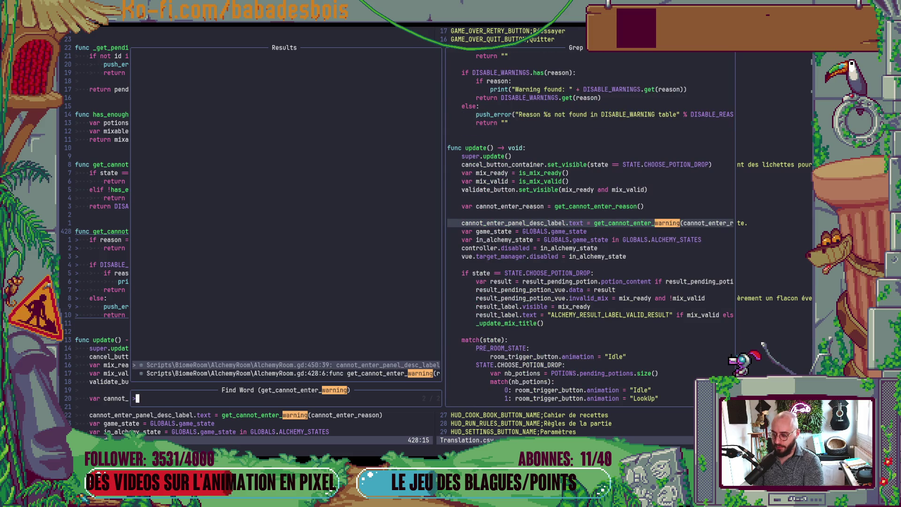
pyautogui.press('Return')
# Review update() and its BiomeRoom.gd parent, landing on the cannot_enter_panel_desc_label text line
pyautogui.press('k')
pyautogui.press('k')
pyautogui.press('k')
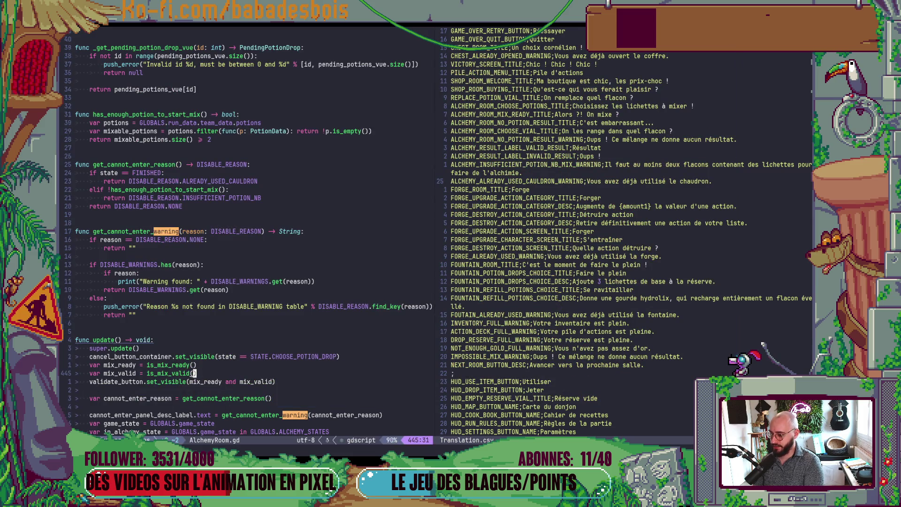
pyautogui.press('b')
pyautogui.press('b')
pyautogui.press('b')
pyautogui.press('b')
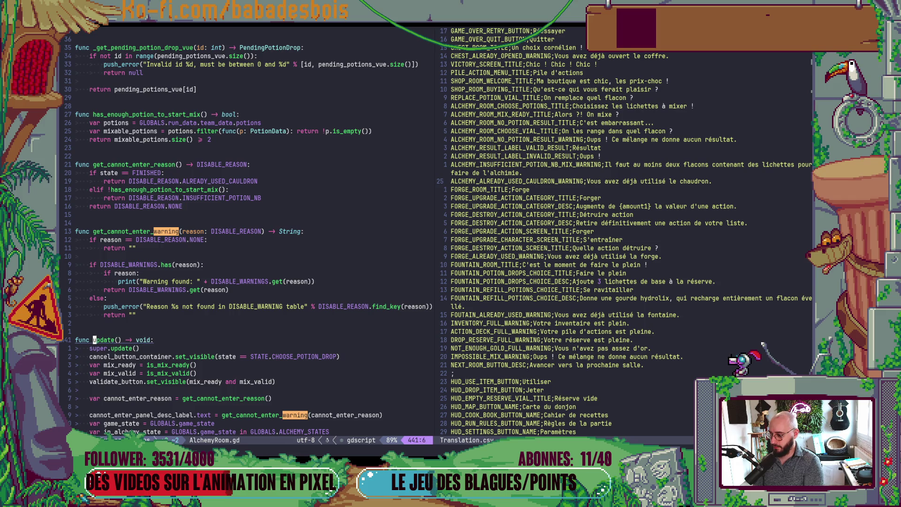
pyautogui.press('g')
pyautogui.press('d')
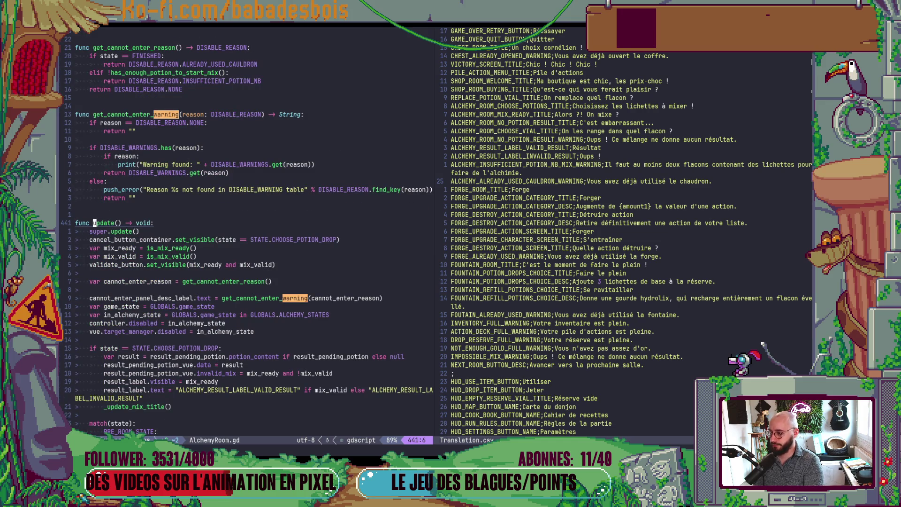
pyautogui.press('j')
pyautogui.press('j')
pyautogui.press('j')
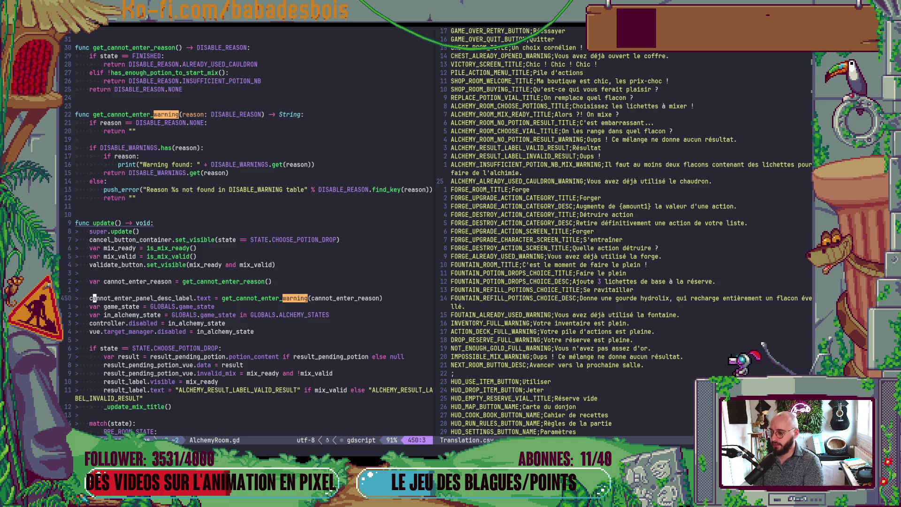
pyautogui.press('h')
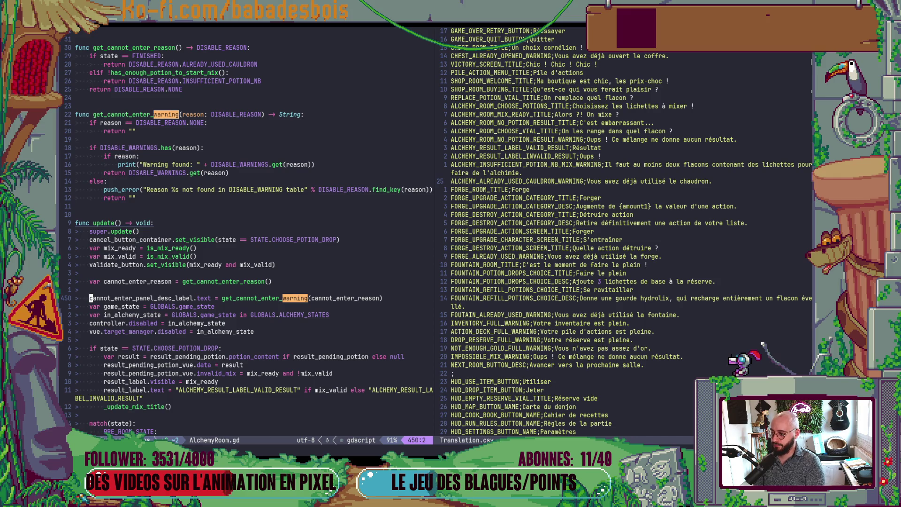
pyautogui.hotkey('alt', 'Tab')
pyautogui.scroll(3, 172, 119)
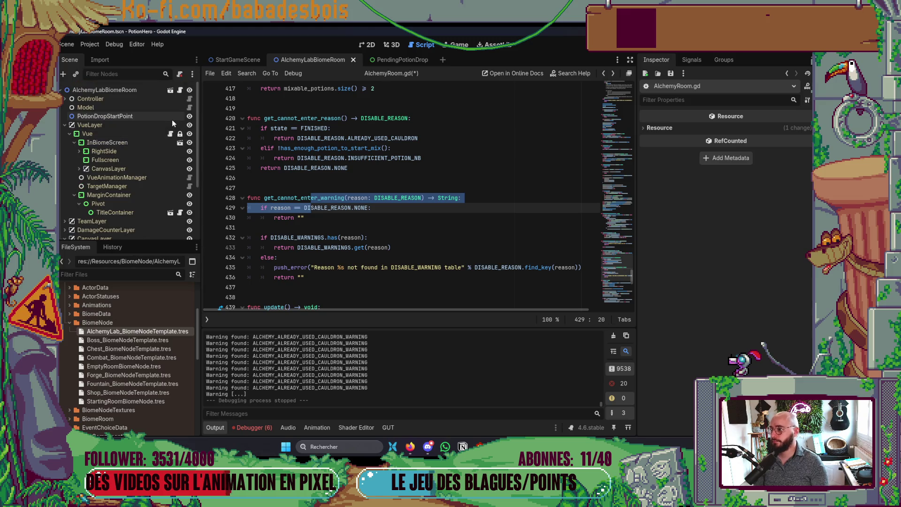
# Select the AlchemyLabBiomeRoom root in 2D and check its DescLabel export in the Inspector
pyautogui.click(145, 91)
pyautogui.click(368, 45)
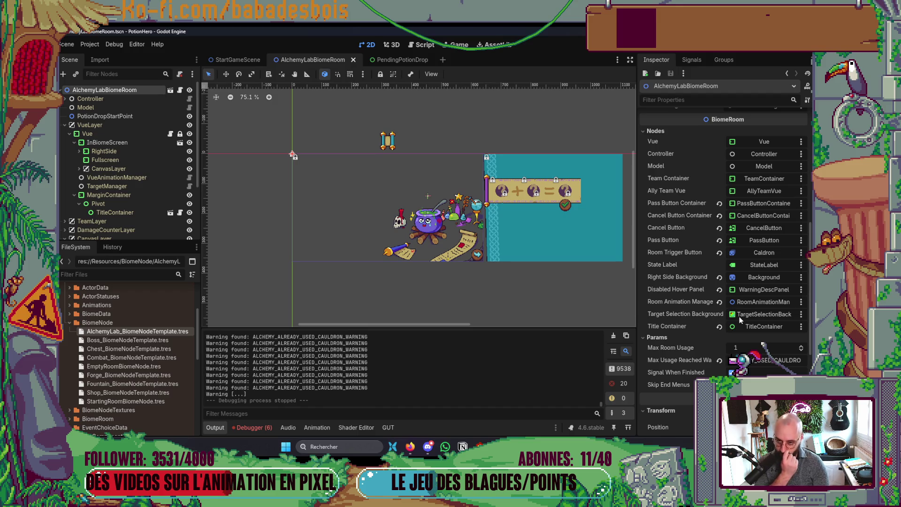
pyautogui.scroll(-3, 741, 319)
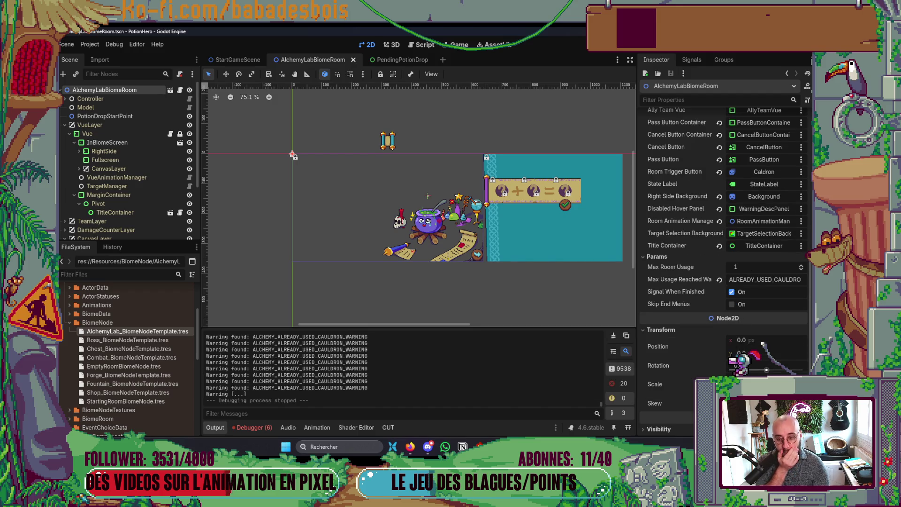
pyautogui.scroll(10, 751, 333)
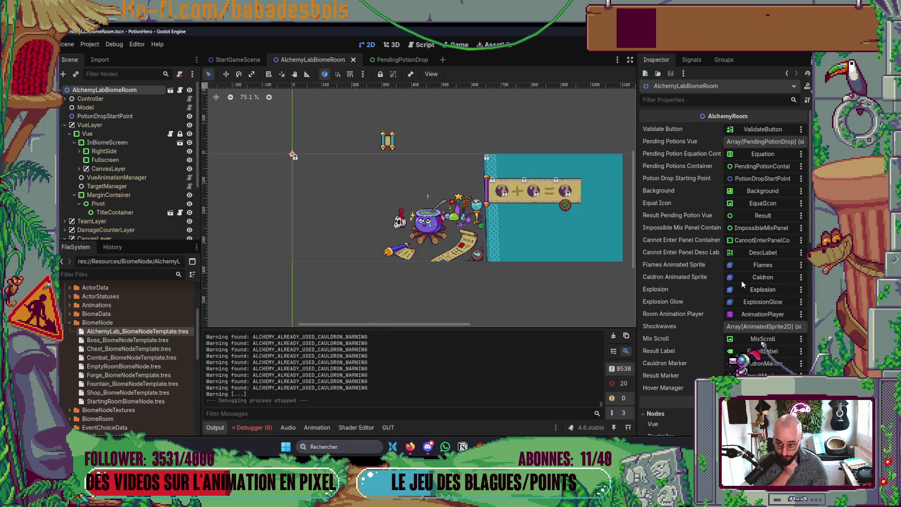
pyautogui.click(762, 253)
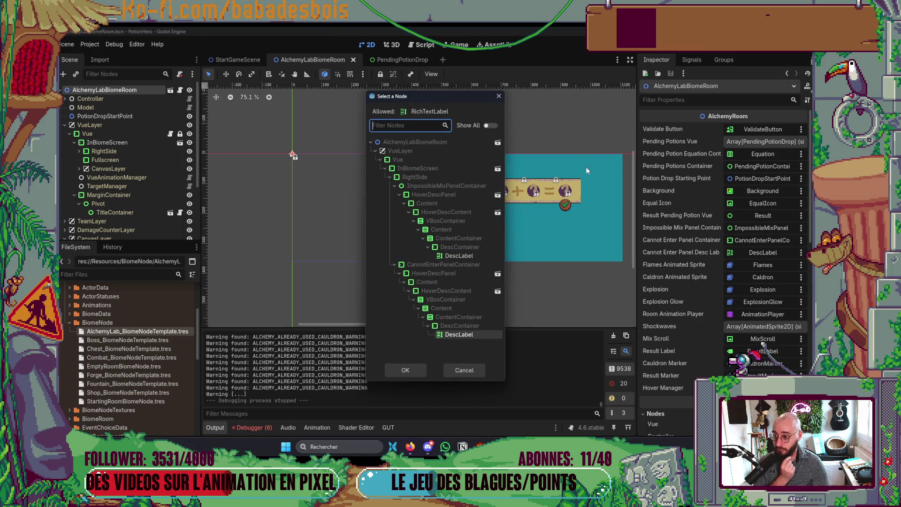
pyautogui.click(498, 96)
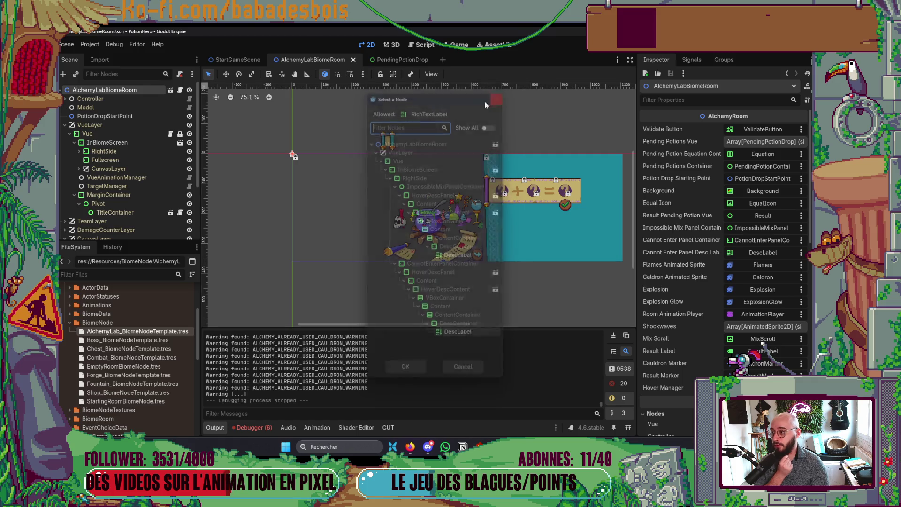
# Expand RightSide and CannotEnterPanelContainer, inspecting TitleLabel and DescLabel's IMPOSSIBLE_MIX_WARNING text
pyautogui.click(79, 151)
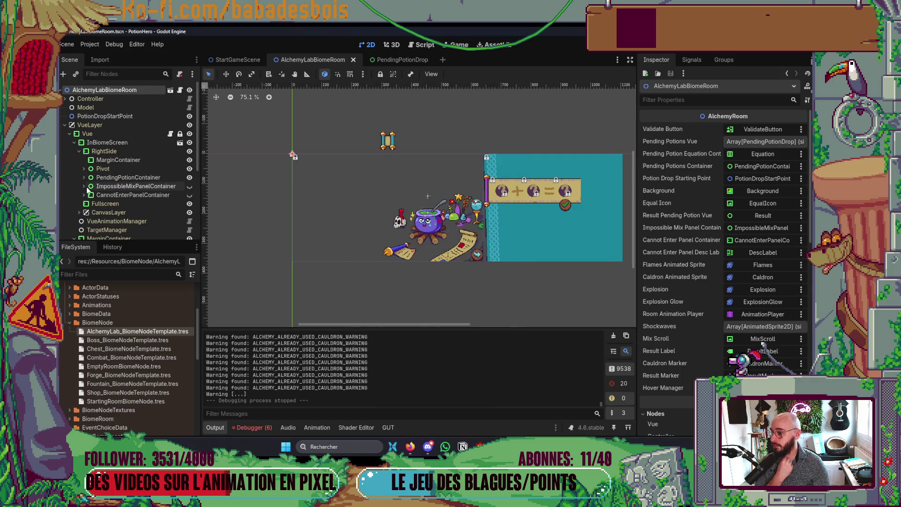
pyautogui.click(84, 195)
pyautogui.scroll(-2, 118, 179)
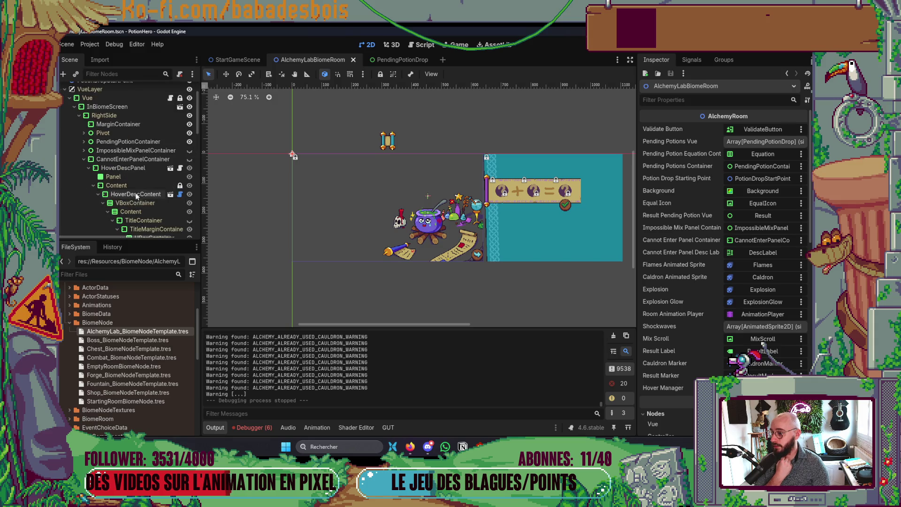
pyautogui.click(149, 161)
pyautogui.scroll(-6, 146, 195)
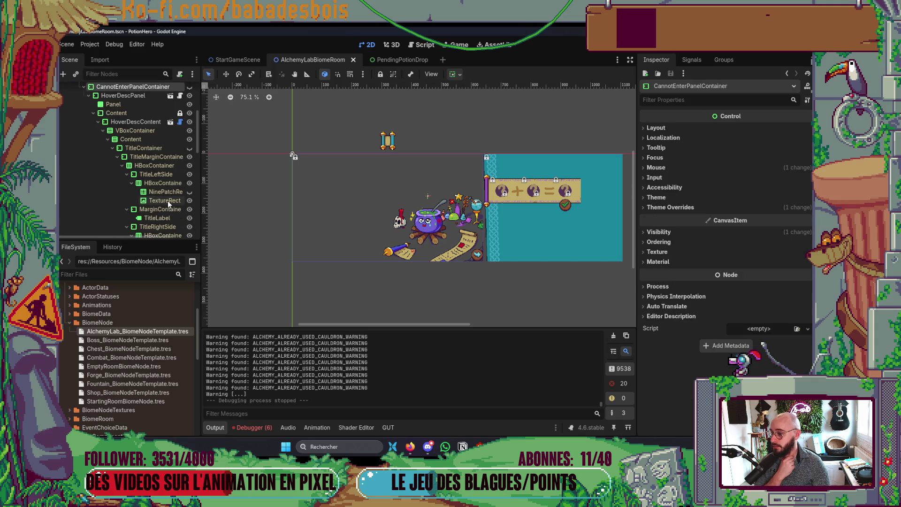
pyautogui.scroll(-2, 168, 201)
pyautogui.click(157, 182)
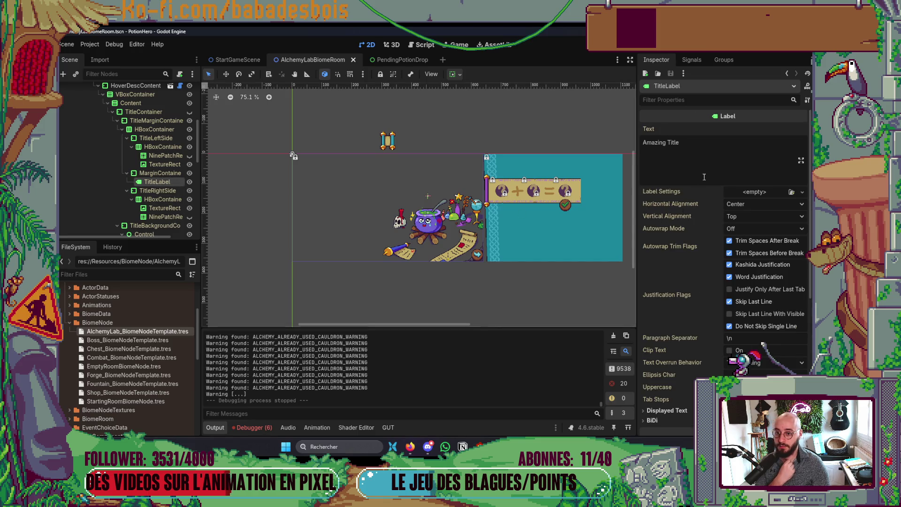
pyautogui.scroll(-5, 162, 214)
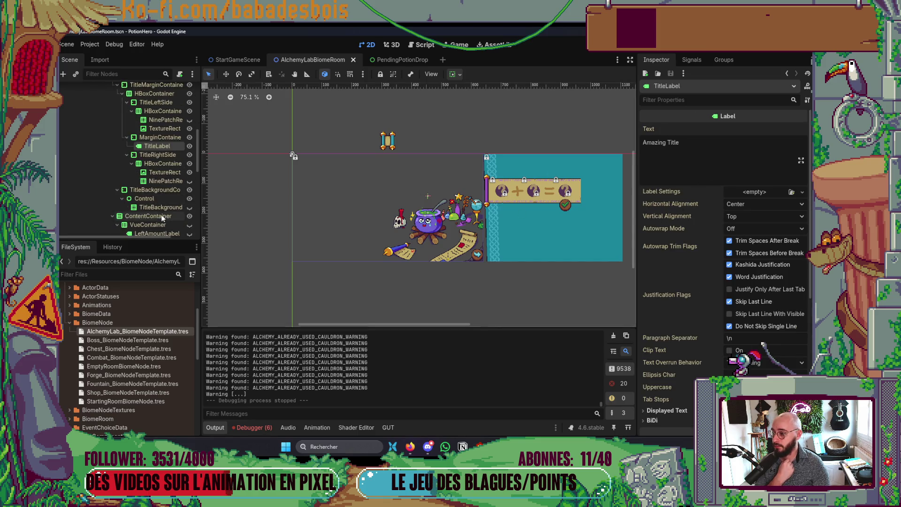
pyautogui.scroll(-2, 164, 210)
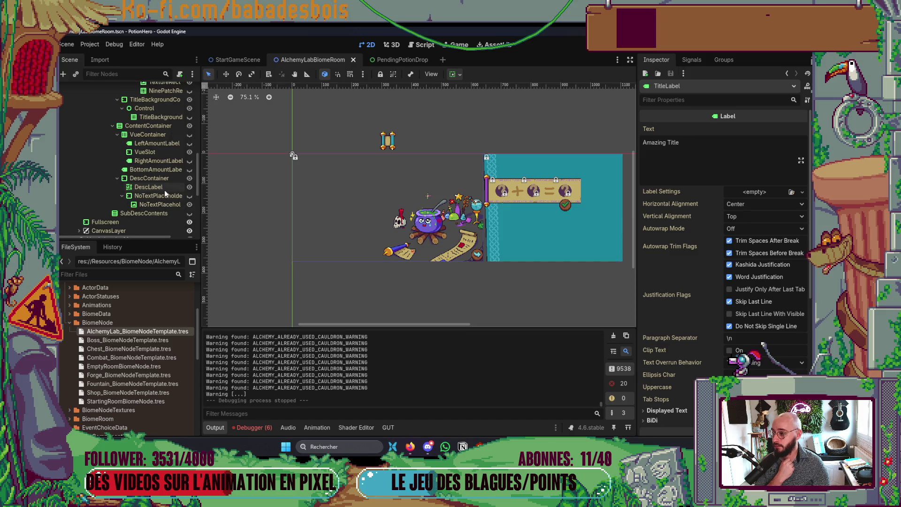
pyautogui.click(164, 187)
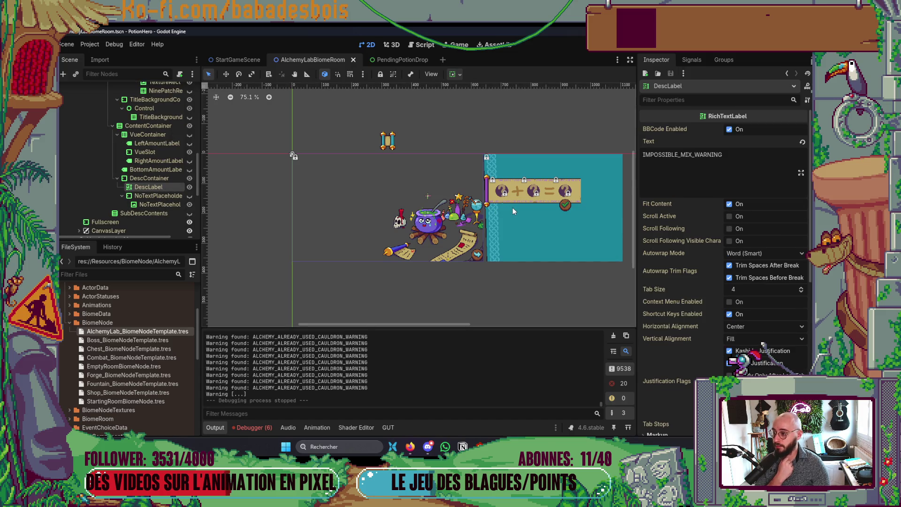
pyautogui.hotkey('alt', 'Tab')
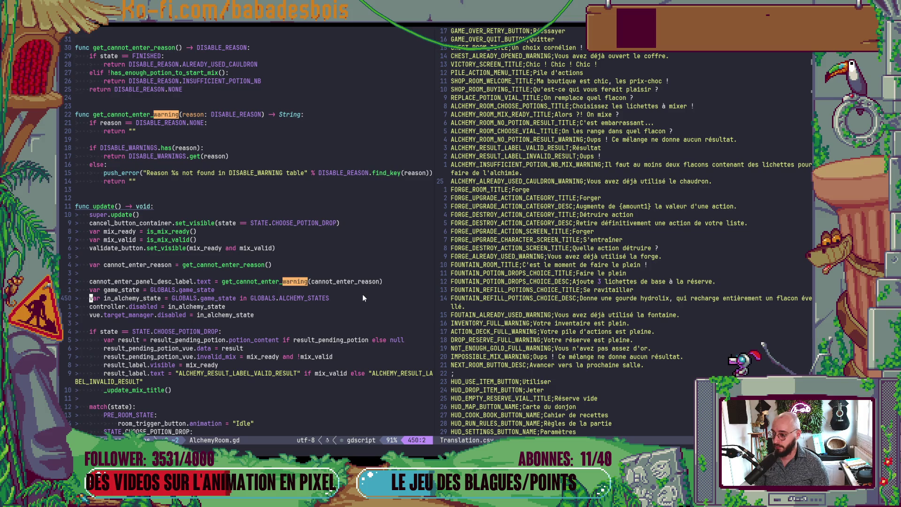
# Jump to get_cannot_enter_warning's definition and read get_cannot_enter_reason's ALREADY_USED_CAULDRON, INSUFFICIENT_POTION_NB, NONE returns
pyautogui.click(245, 282)
pyautogui.press('g')
pyautogui.press('d')
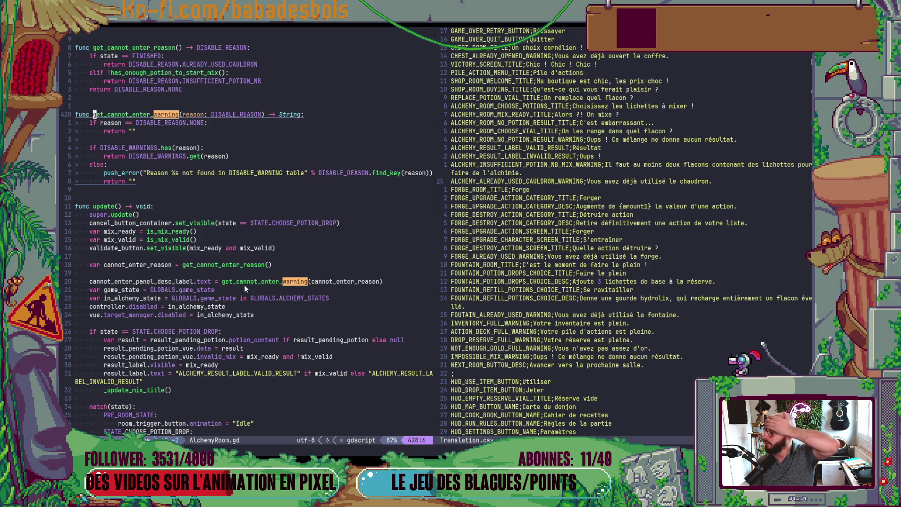
pyautogui.press('8')
pyautogui.press('k')
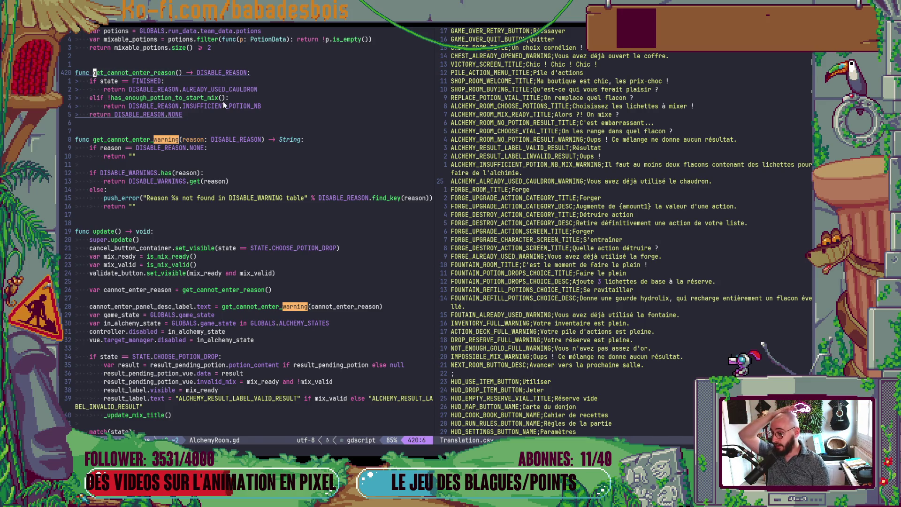
pyautogui.scroll(-3, 300, 286)
pyautogui.click(344, 275)
pyautogui.hotkey('alt', 'Tab')
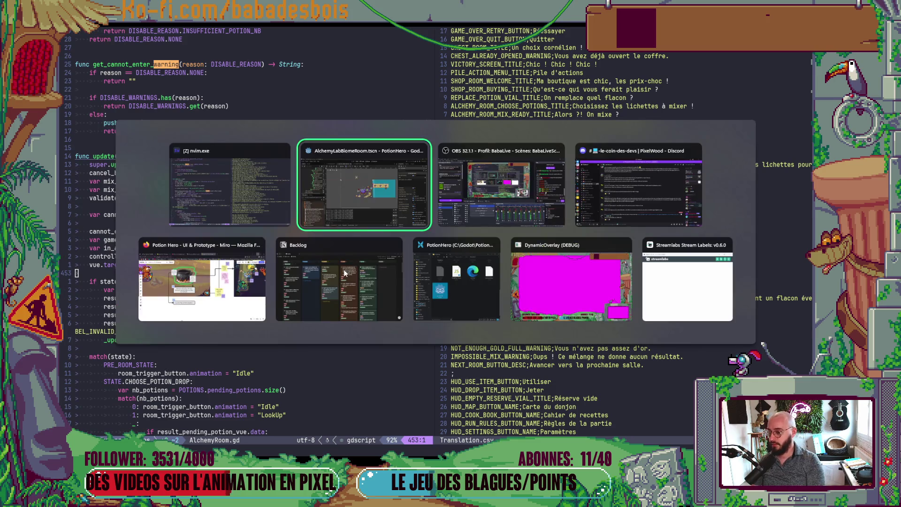
# Launch PotionHero with F5, start the adventure, clear the tutorial dialog, and reach the biome map
pyautogui.press('F5')
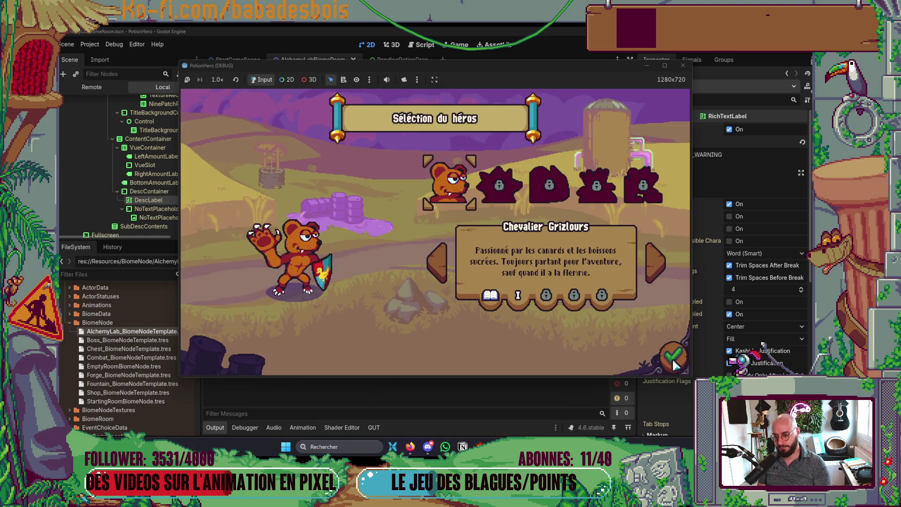
pyautogui.press('Return')
pyautogui.press('Right')
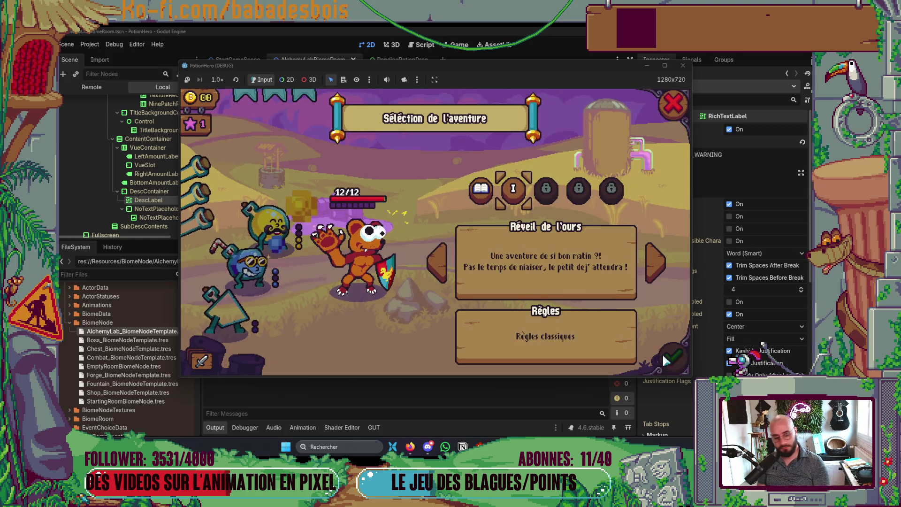
pyautogui.press('Return')
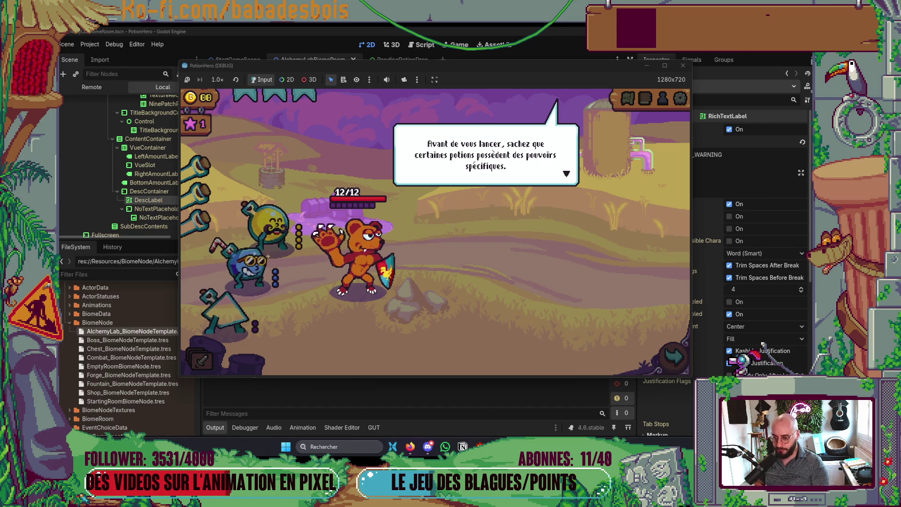
pyautogui.click(581, 312)
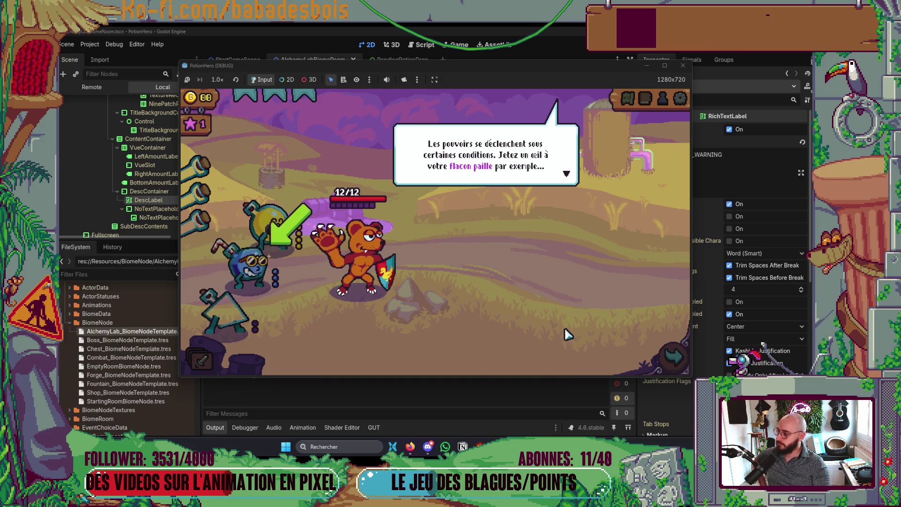
pyautogui.click(613, 331)
pyautogui.click(604, 323)
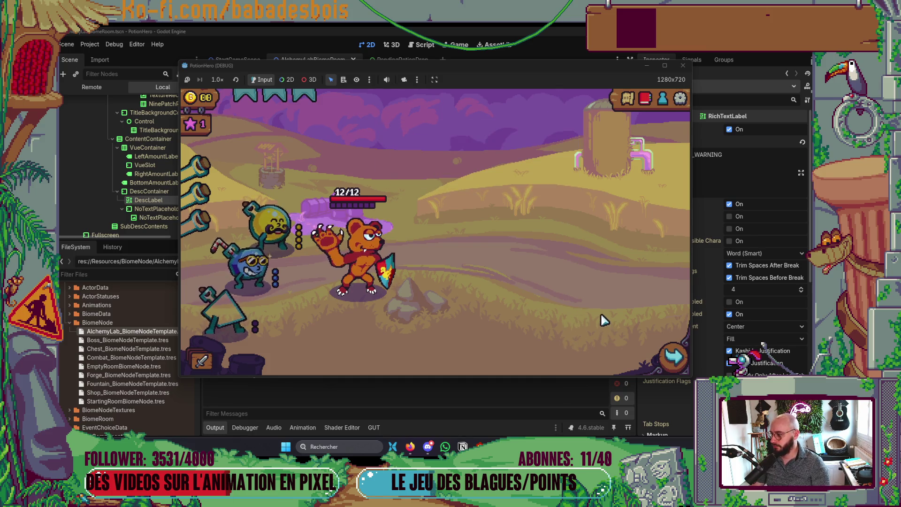
pyautogui.click(673, 356)
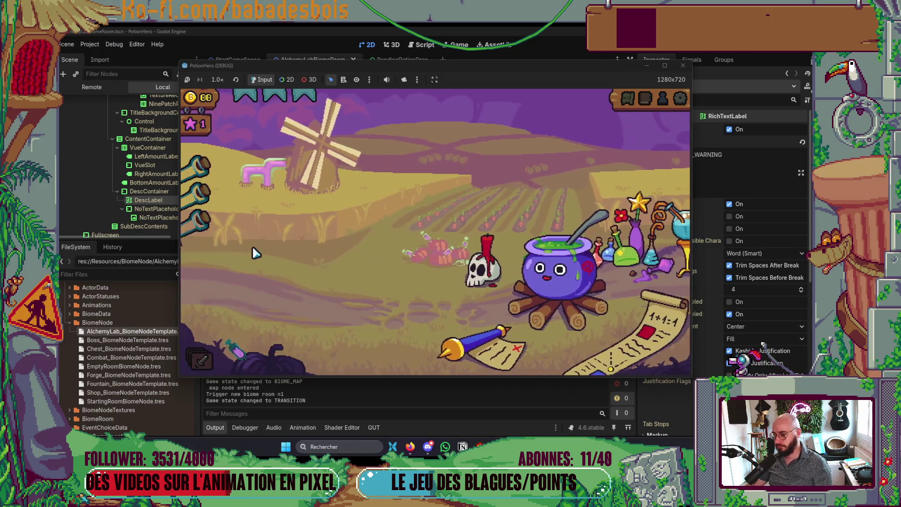
# Mix the yellow and blue straw flasks at the cauldron, store the potion, and return to the alchemy room
pyautogui.click(524, 272)
pyautogui.click(268, 224)
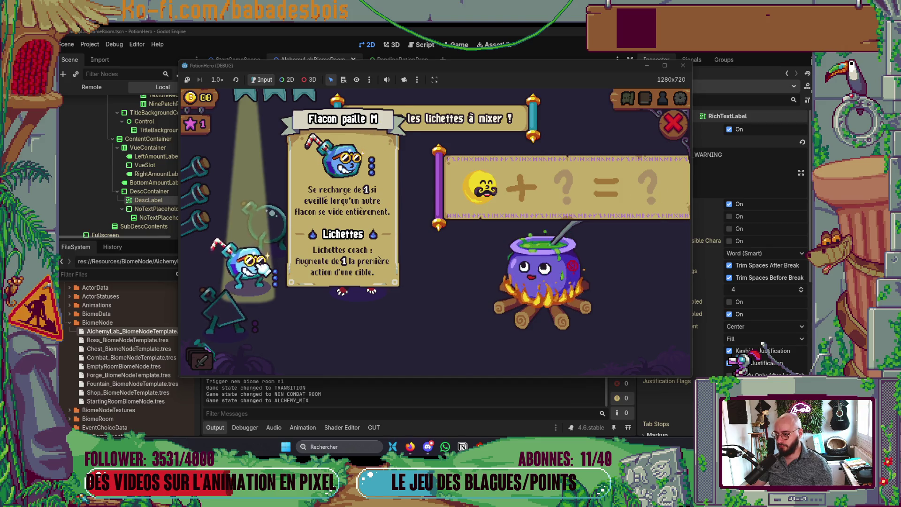
pyautogui.click(263, 268)
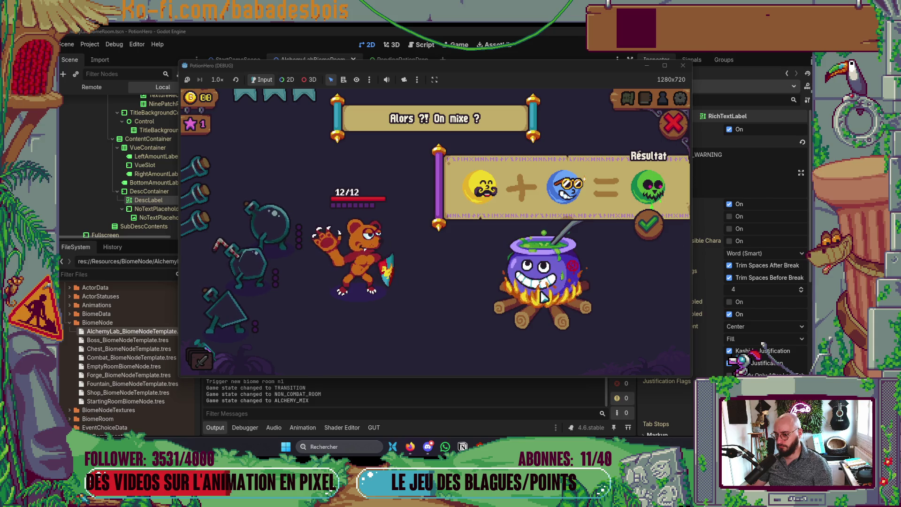
pyautogui.click(653, 219)
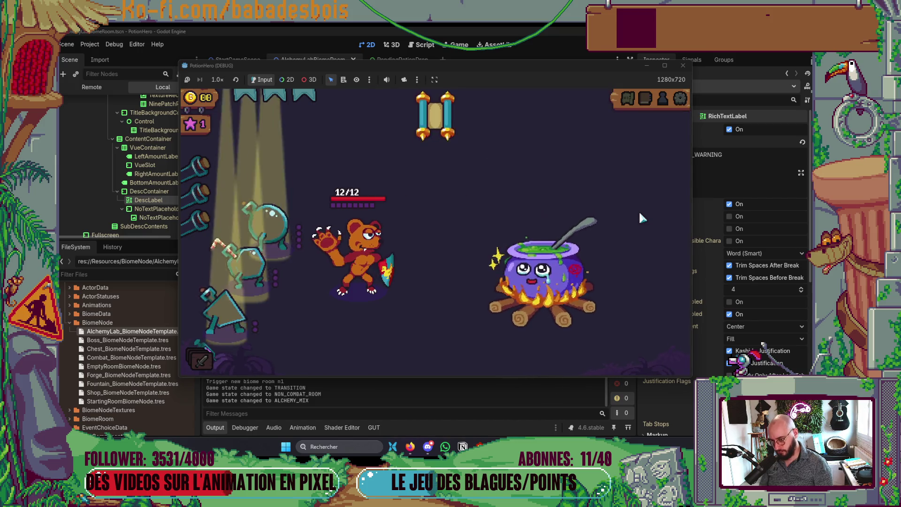
pyautogui.click(246, 232)
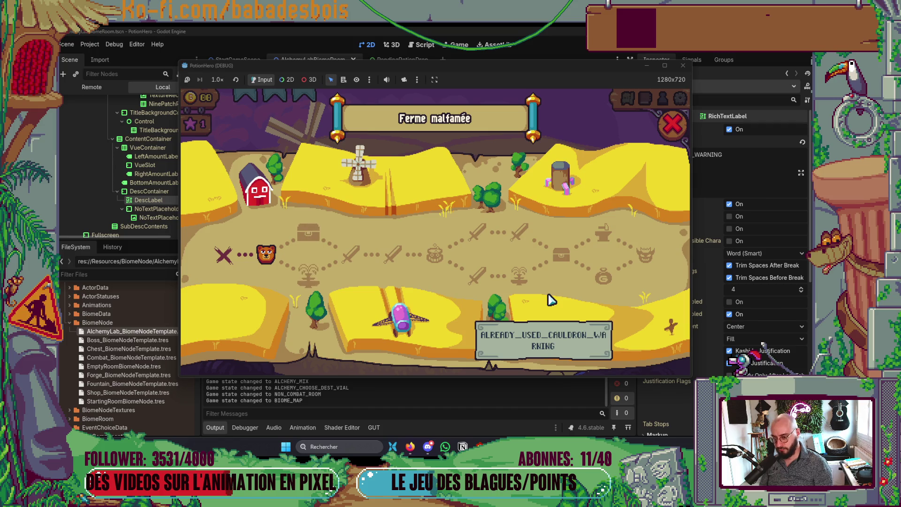
pyautogui.click(672, 124)
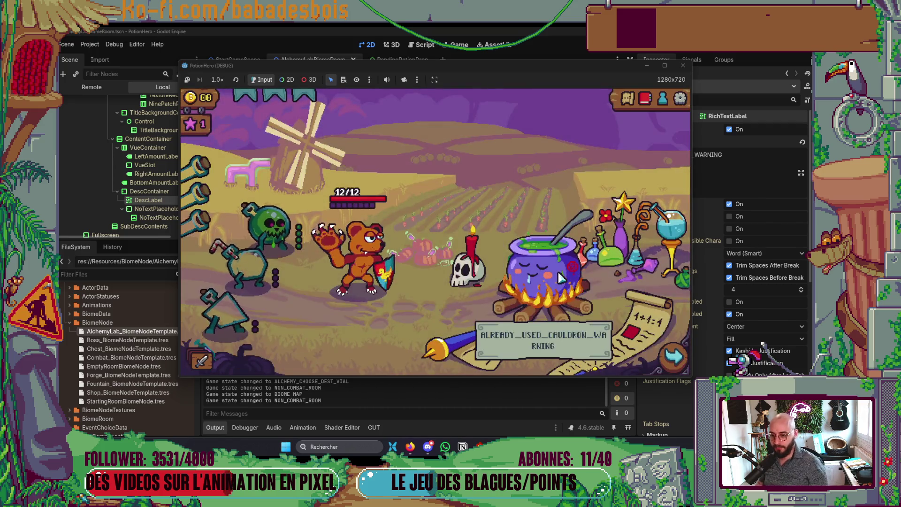
pyautogui.hotkey('alt', 'Tab')
pyautogui.press('Tab')
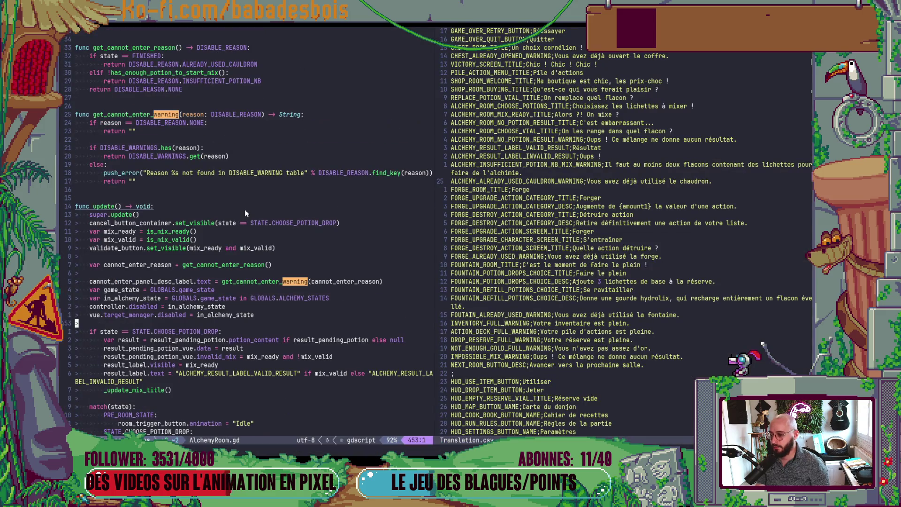
# Jump to get_cannot_enter_warning and follow DISABLE_WARNINGS to its definition with gd
pyautogui.press('2')
pyautogui.press('5')
pyautogui.press('k')
pyautogui.press('w')
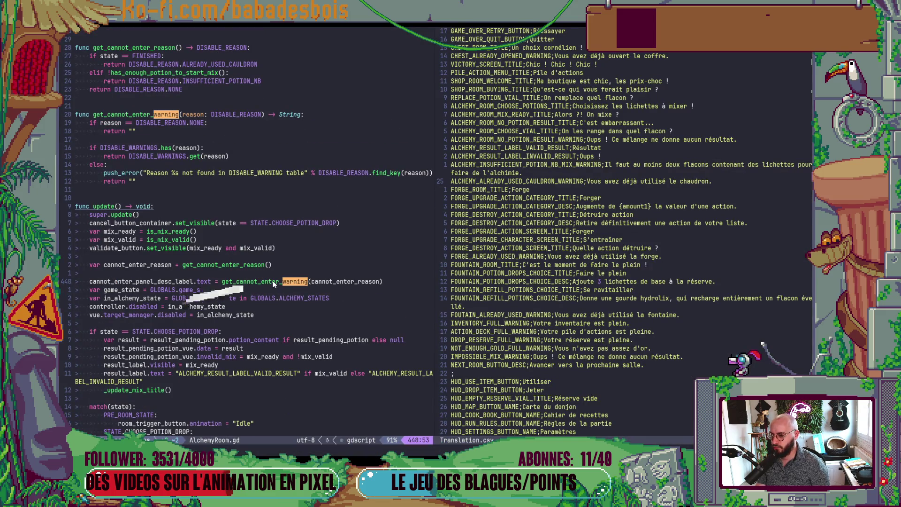
pyautogui.press('4')
pyautogui.press('j')
pyautogui.press('w')
pyautogui.press('g')
pyautogui.press('d')
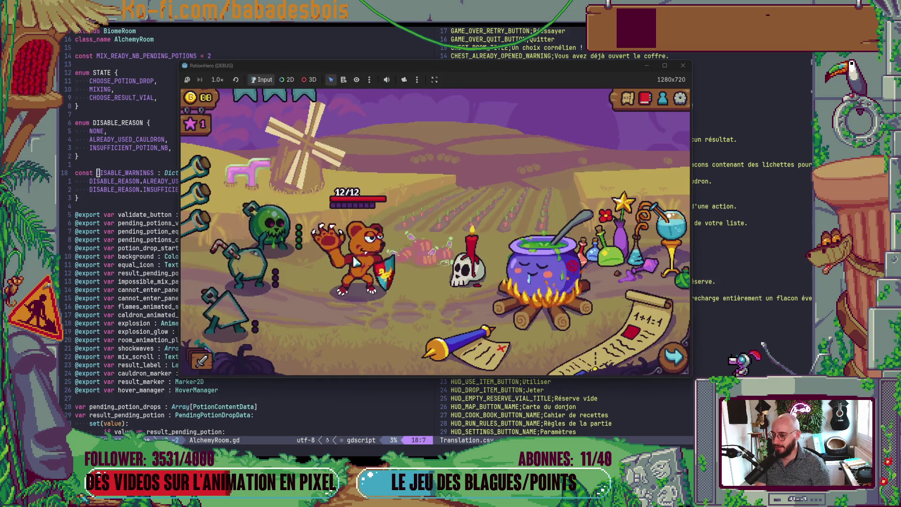
# Return to line 433, insert a print of DISABLE_WARNINGS.get(reason) above the return, and save
pyautogui.moveTo(554, 275)
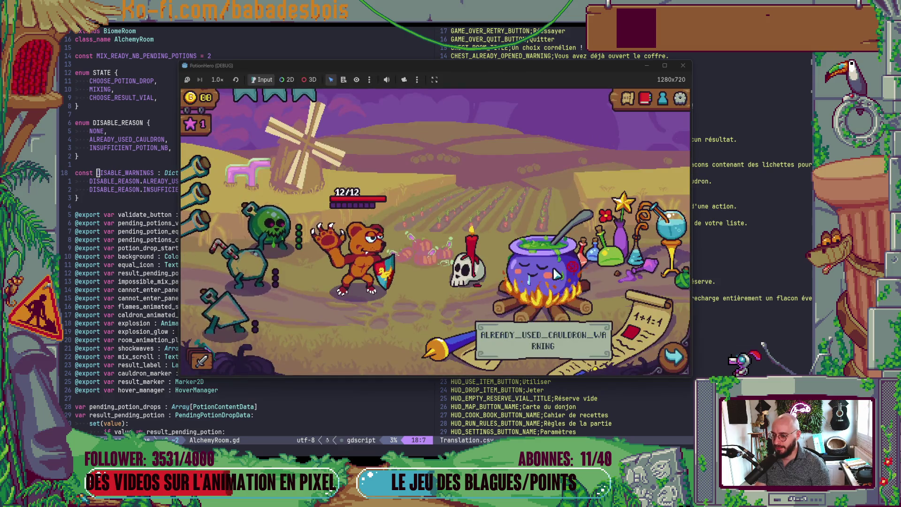
pyautogui.hotkey('alt', 'F4')
pyautogui.hotkey('ctrl', 'o')
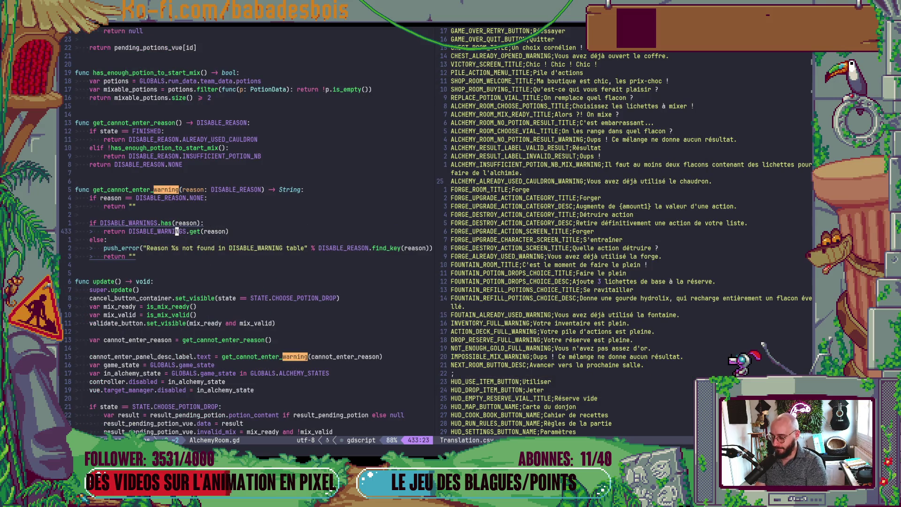
pyautogui.scroll(3, 319, 227)
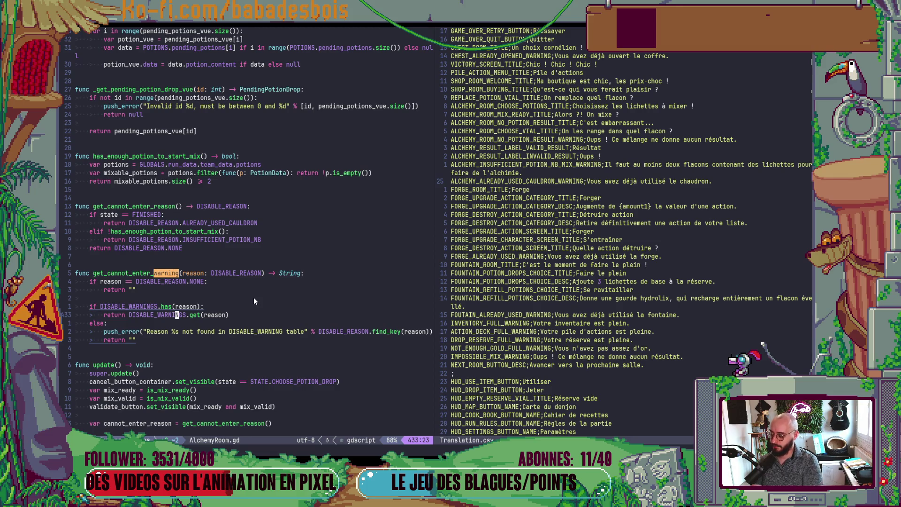
pyautogui.press('b')
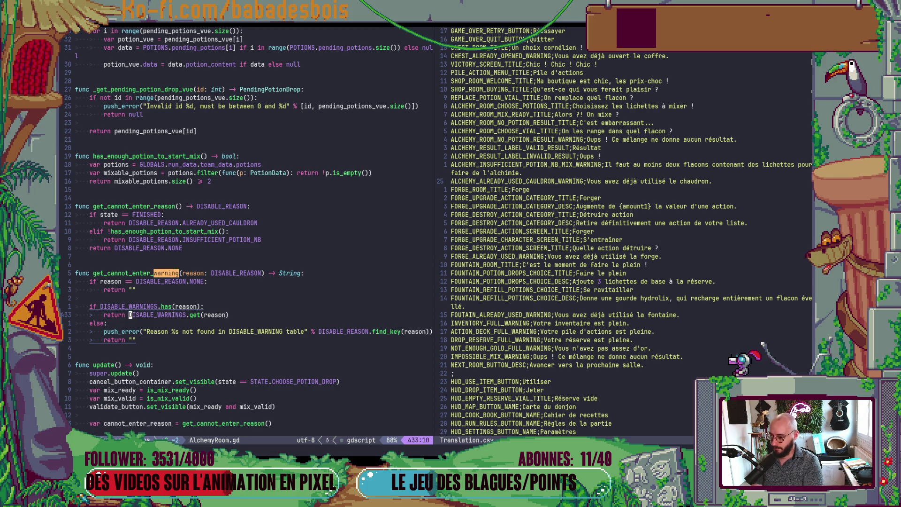
pyautogui.press('v')
pyautogui.press('$')
pyautogui.press('g')
pyautogui.press('p')
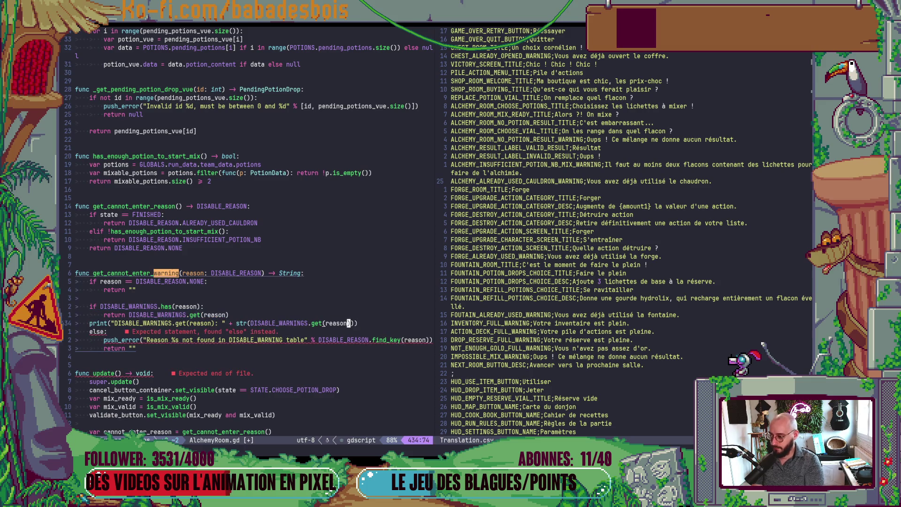
pyautogui.hotkey('ctrl', 's')
pyautogui.hotkey('alt', 'Tab')
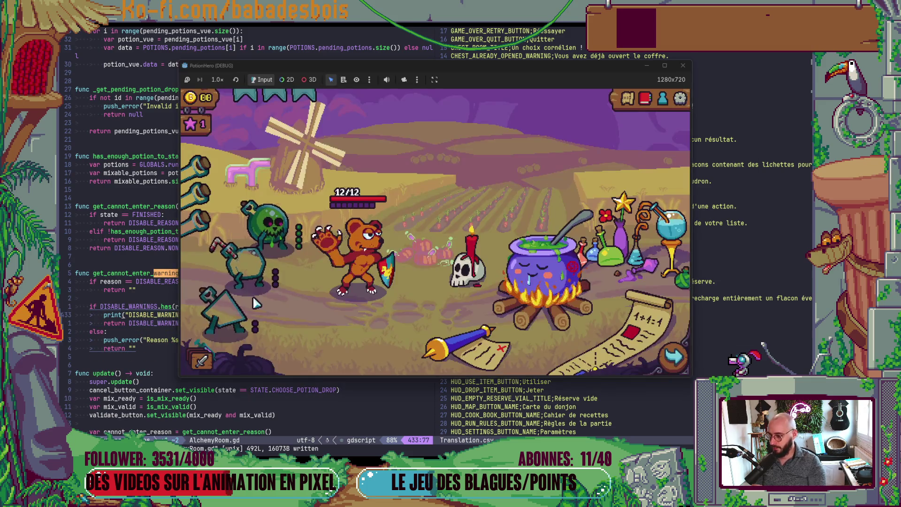
# Show the used cauldron's warning in-game and read ALCHEMY_ALREADY_USED_CAULDRON_WARNING in Godot's Output log
pyautogui.click(546, 279)
pyautogui.hotkey('alt', 'Tab')
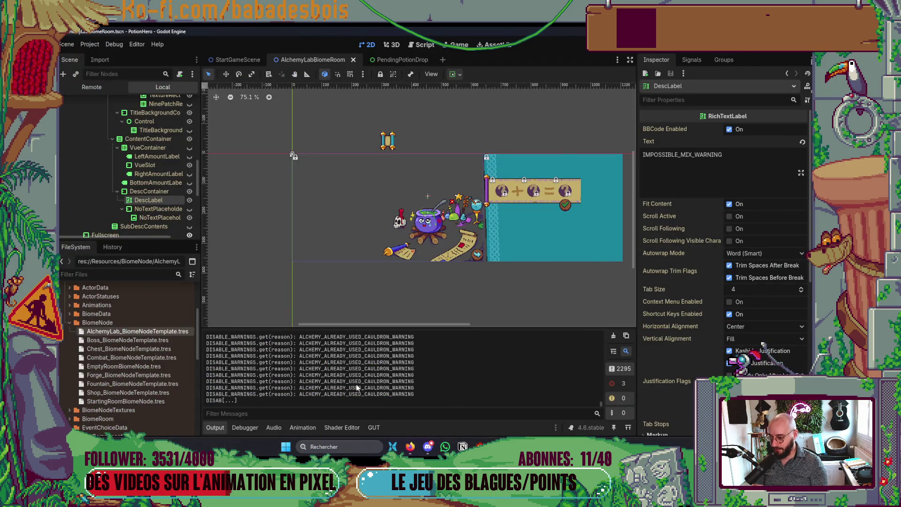
pyautogui.hotkey('alt', 'Tab')
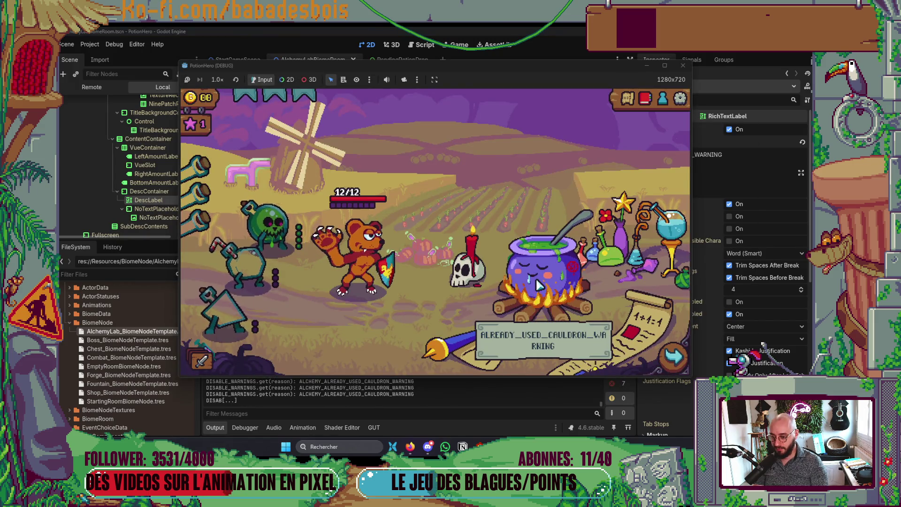
pyautogui.hotkey('alt', 'Tab')
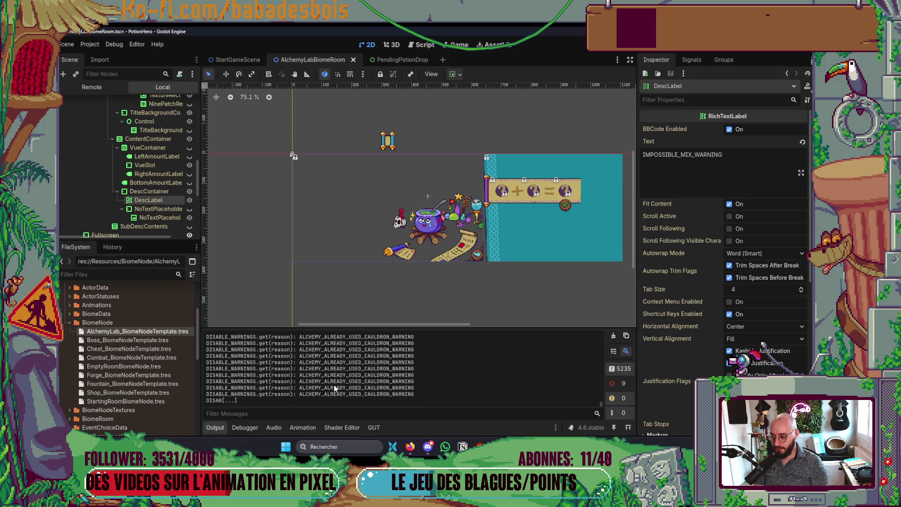
pyautogui.hotkey('alt', 'Tab')
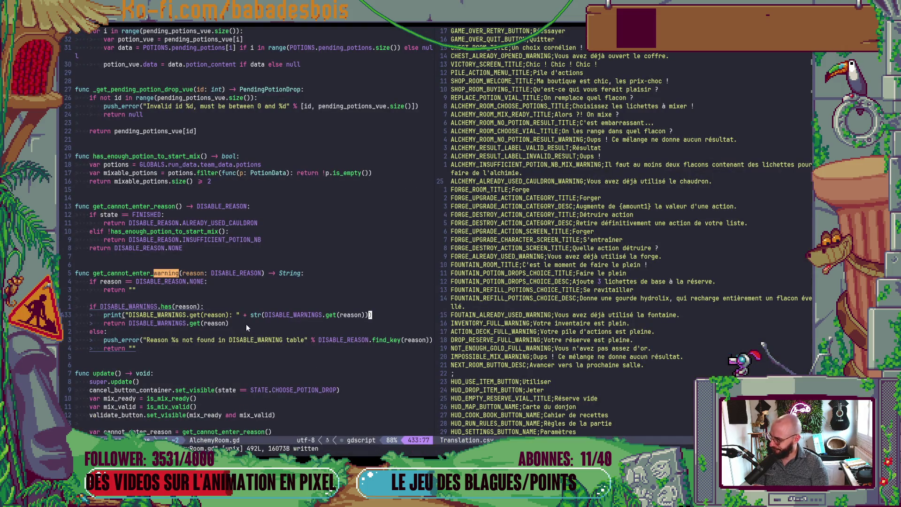
# Delete the debug print line and move to the warning-text assignment on line 448
pyautogui.press('d')
pyautogui.press('d')
pyautogui.scroll(-8, 249, 315)
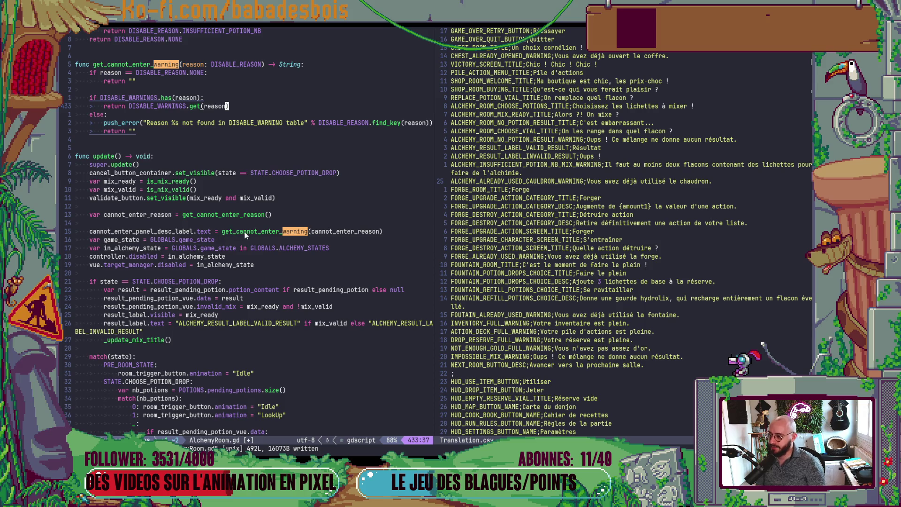
pyautogui.click(261, 232)
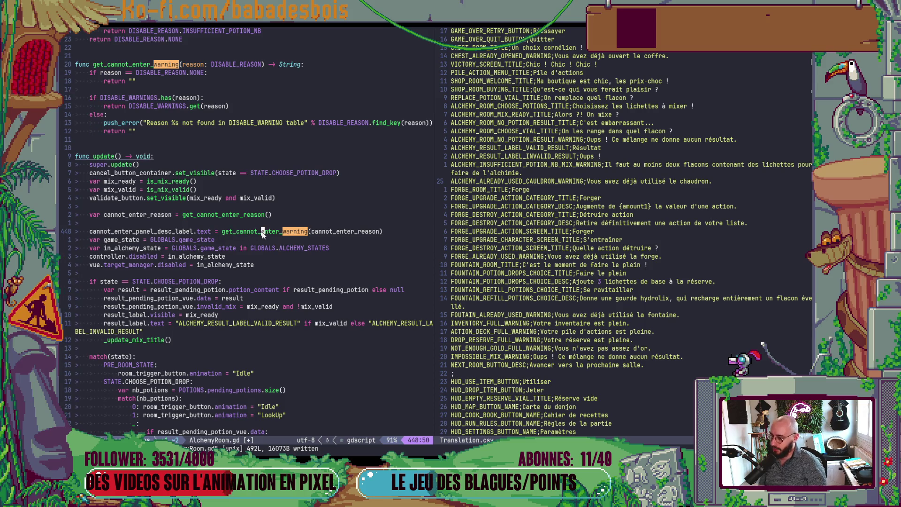
pyautogui.scroll(3, 262, 232)
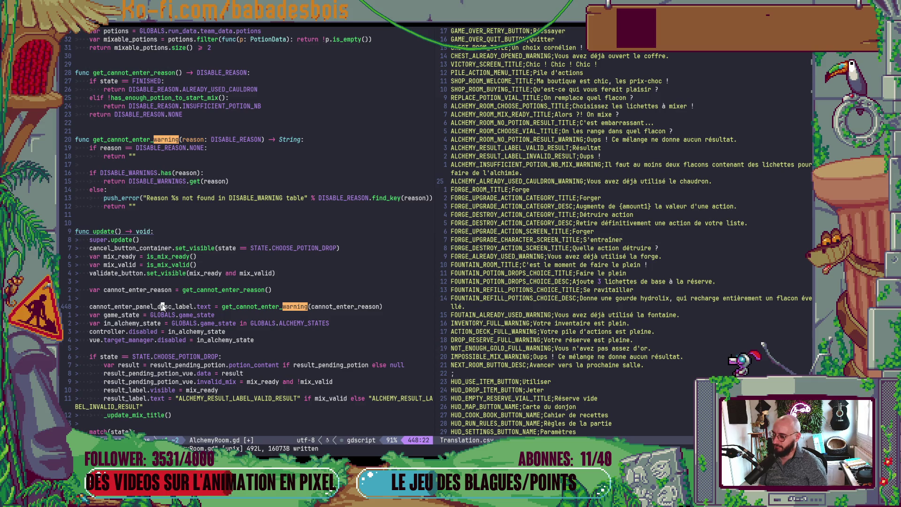
# Check the cannot_enter_panel_desc_label declaration and the DescLabel node in Godot, then return to line 448
pyautogui.press('g')
pyautogui.press('d')
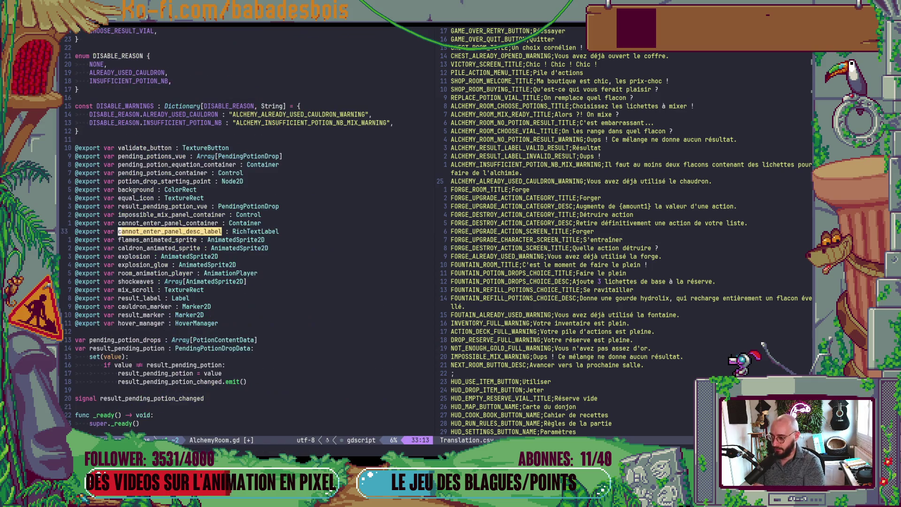
pyautogui.hotkey('ctrl', 'o')
pyautogui.press('g')
pyautogui.press('d')
pyautogui.hotkey('ctrl', 'o')
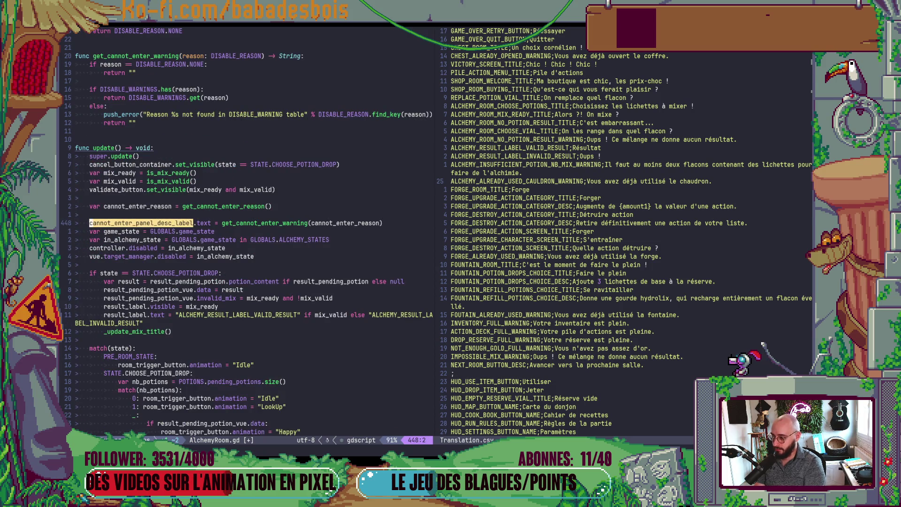
pyautogui.press('$')
pyautogui.press('b')
pyautogui.press('b')
pyautogui.press('b')
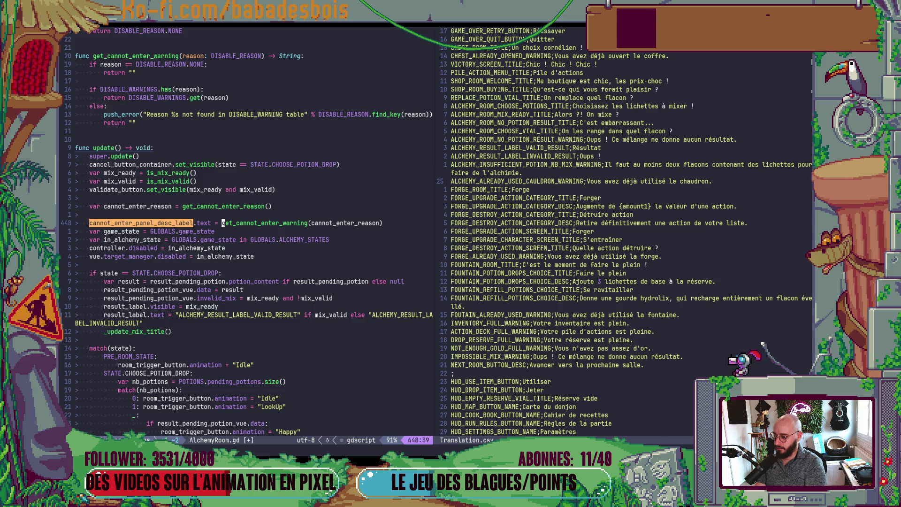
pyautogui.hotkey('alt', 'Tab')
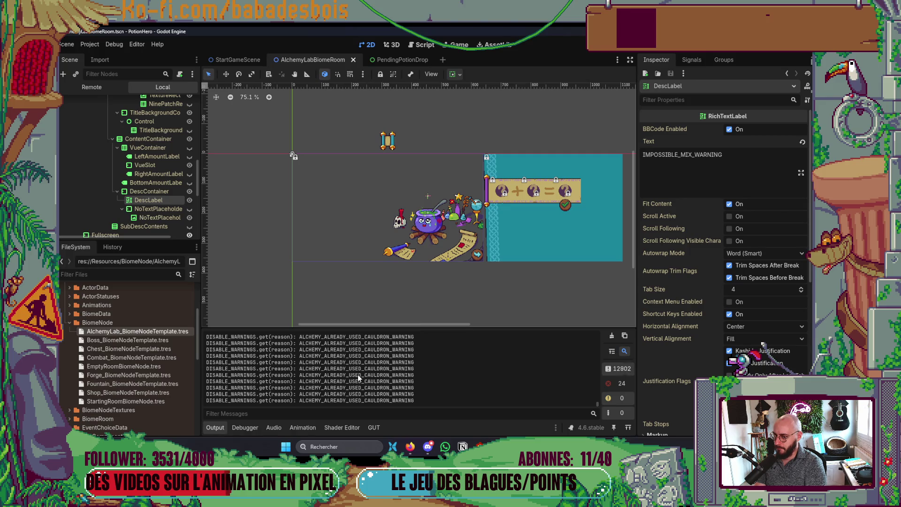
pyautogui.hotkey('alt', 'Tab')
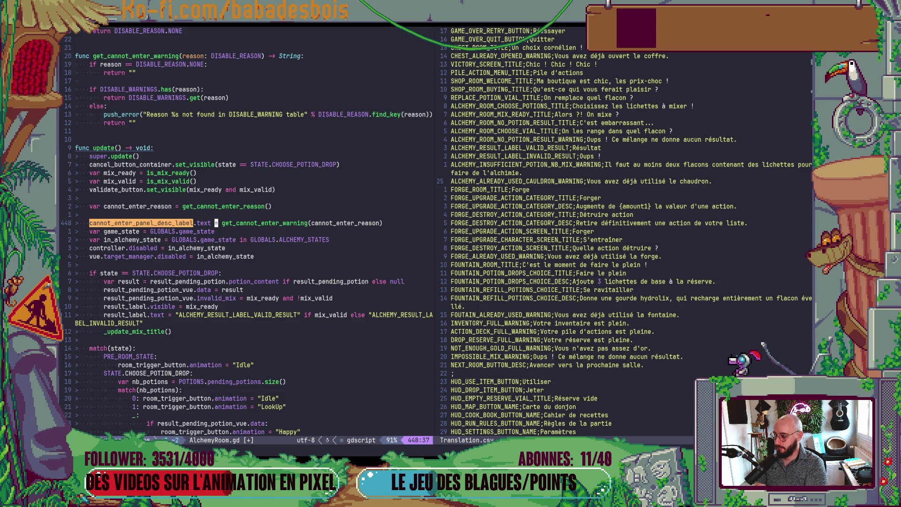
# Comment out the cannot_enter_reason line with gcc, save AlchemyRoom.gd, and switch to the running game
pyautogui.press('^')
pyautogui.press('k')
pyautogui.press('k')
pyautogui.write(':w')
pyautogui.press('Return')
pyautogui.press('g')
pyautogui.press('c')
pyautogui.press('c')
pyautogui.write(':w')
pyautogui.press('Return')
pyautogui.hotkey('alt', 'Tab')
pyautogui.hotkey('alt', 'Tab')
pyautogui.hotkey('alt', 'Tab')
pyautogui.hotkey('alt', 'Tab')
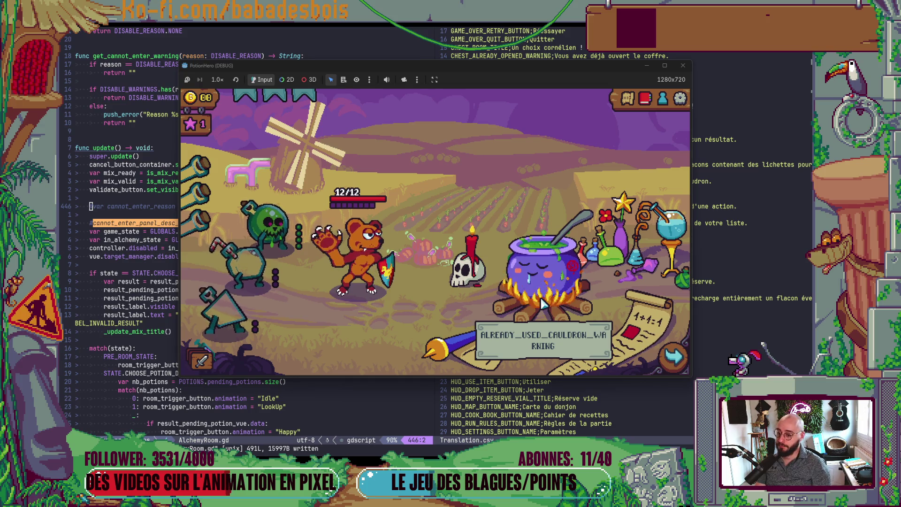
# Check the cauldron's warning in the game, then uncomment the cannot_enter_reason lines and save
pyautogui.click(550, 285)
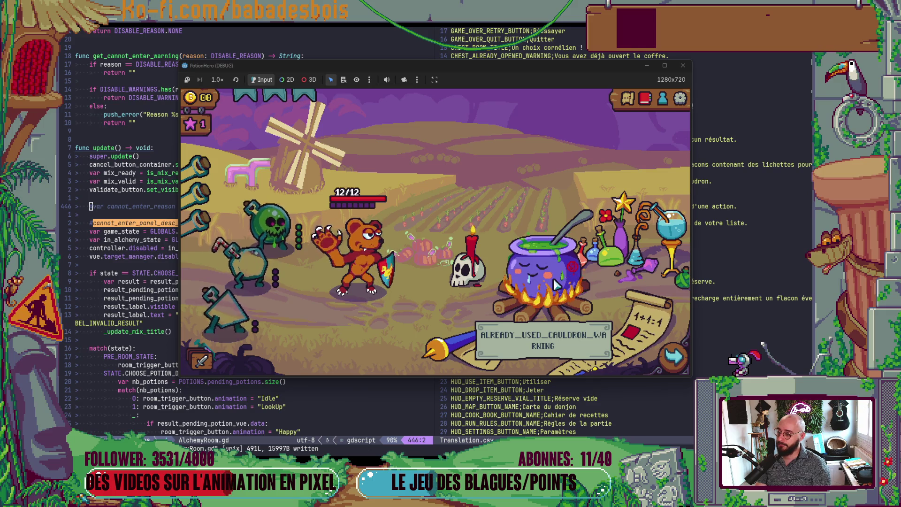
pyautogui.click(196, 278)
pyautogui.press('x')
pyautogui.press('j')
pyautogui.press('j')
pyautogui.press('x')
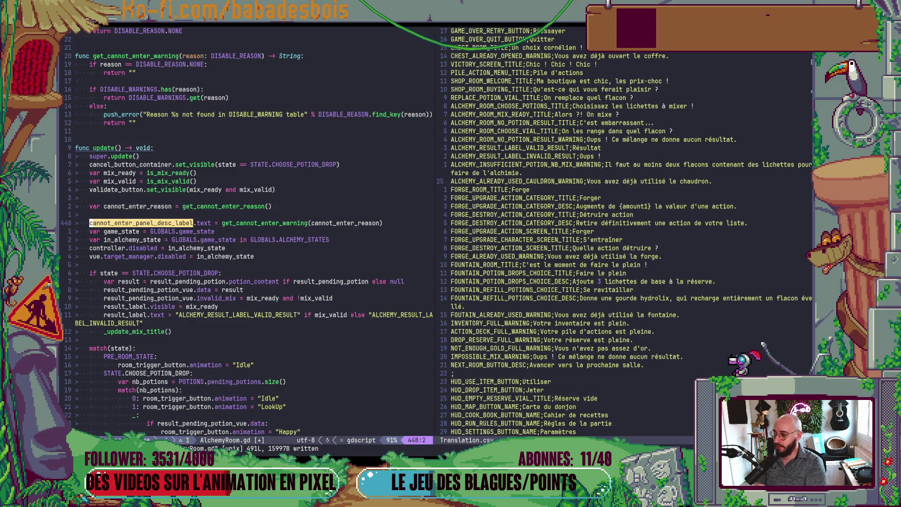
pyautogui.press('d')
pyautogui.press('d')
pyautogui.press('k')
pyautogui.hotkey('shift', 'p')
pyautogui.write('j:w')
pyautogui.press('Return')
# Remove cannot_enter_panel_desc_label from line 447 and look for a replacement target name
pyautogui.press('k')
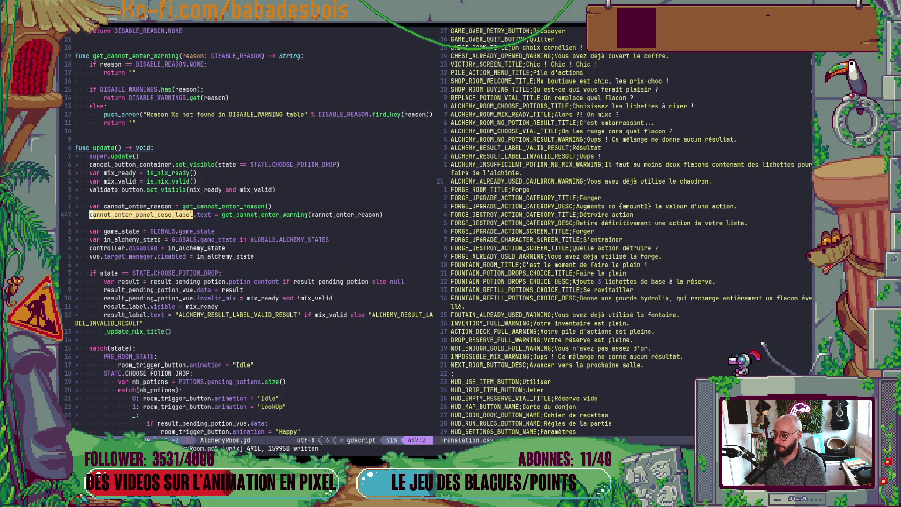
pyautogui.press('d')
pyautogui.press('w')
pyautogui.press('i')
pyautogui.hotkey('ctrl', 'space')
pyautogui.press('Escape')
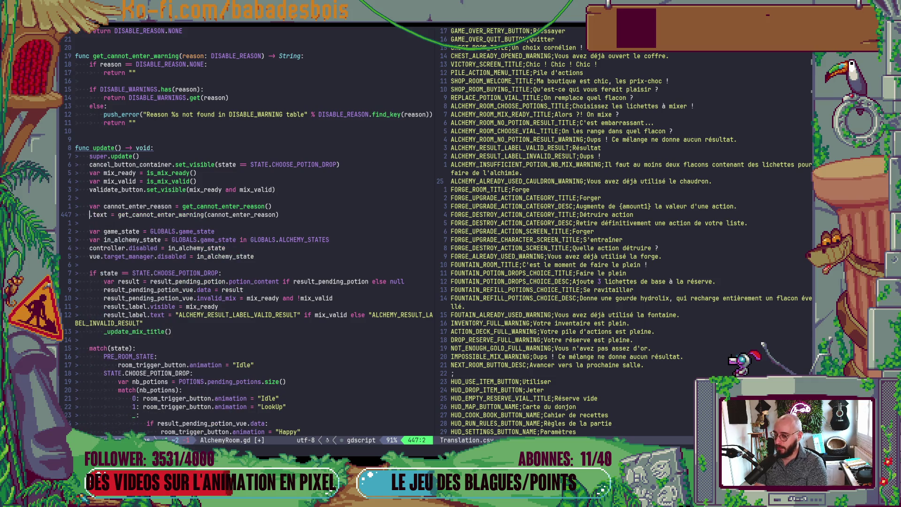
pyautogui.write('warn')
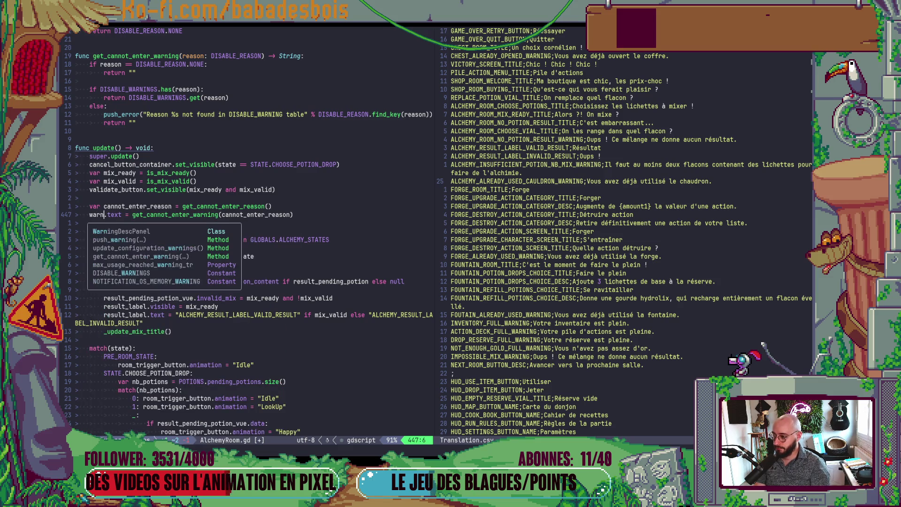
pyautogui.press('BackSpace')
pyautogui.press('BackSpace')
pyautogui.press('BackSpace')
pyautogui.press('BackSpace')
pyautogui.press('Escape')
pyautogui.press('space')
# Open BiomeRoom.gd beside AlchemyRoom.gd through the file finder search 'BiomeRo'
pyautogui.press('f')
pyautogui.press('f')
pyautogui.write('BiomeRo')
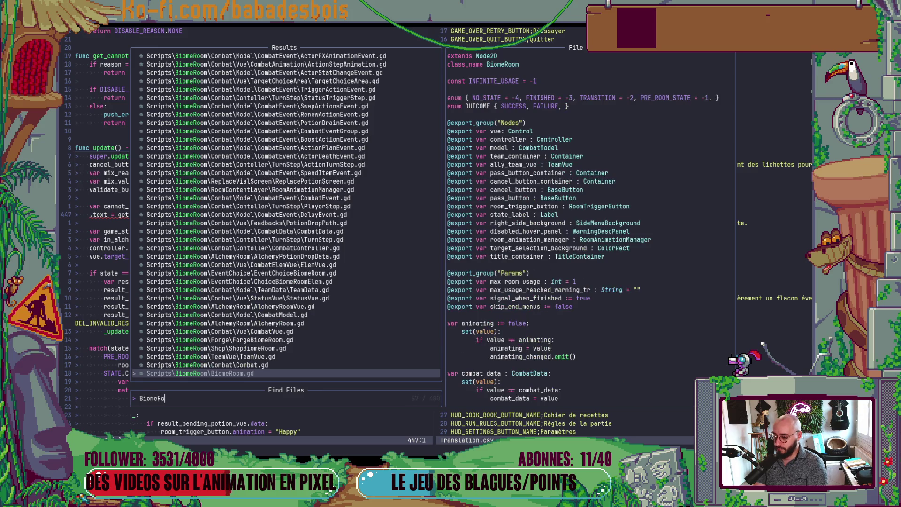
pyautogui.press('Return')
pyautogui.press('g')
pyautogui.press('g')
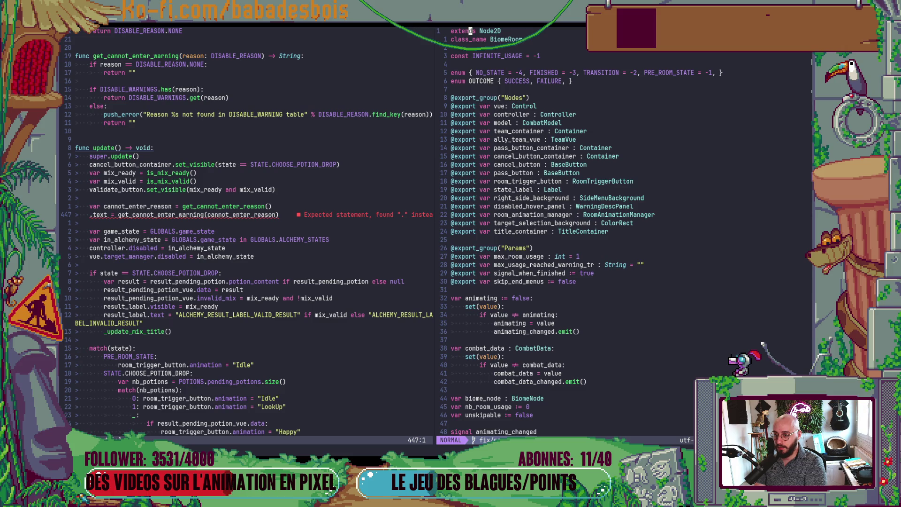
# Make disabled_hover_panel the new target at the start of line 447
pyautogui.hotkey('ctrl', 'w')
pyautogui.write('hlx')
pyautogui.write('dis')
pyautogui.press('Tab')
pyautogui.press('Tab')
pyautogui.press('Tab')
pyautogui.press('Return')
pyautogui.press('Escape')
pyautogui.press('k')
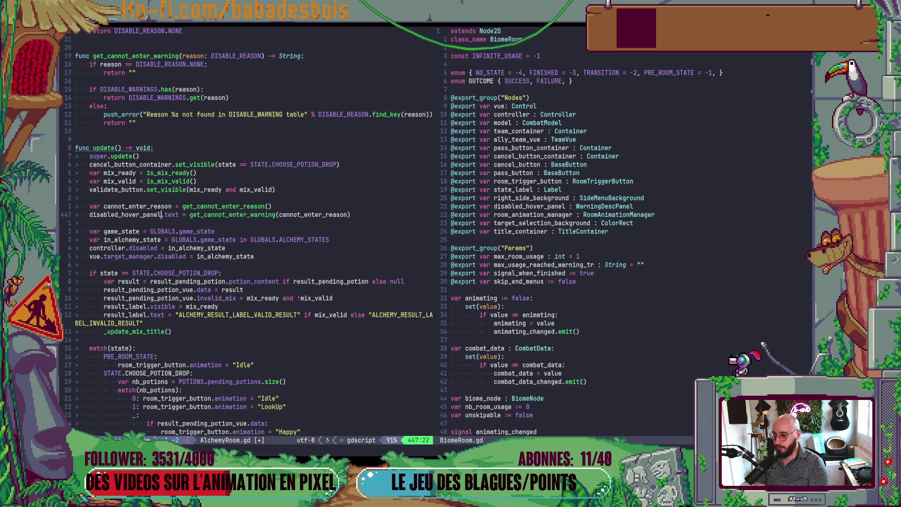
pyautogui.write('.des')
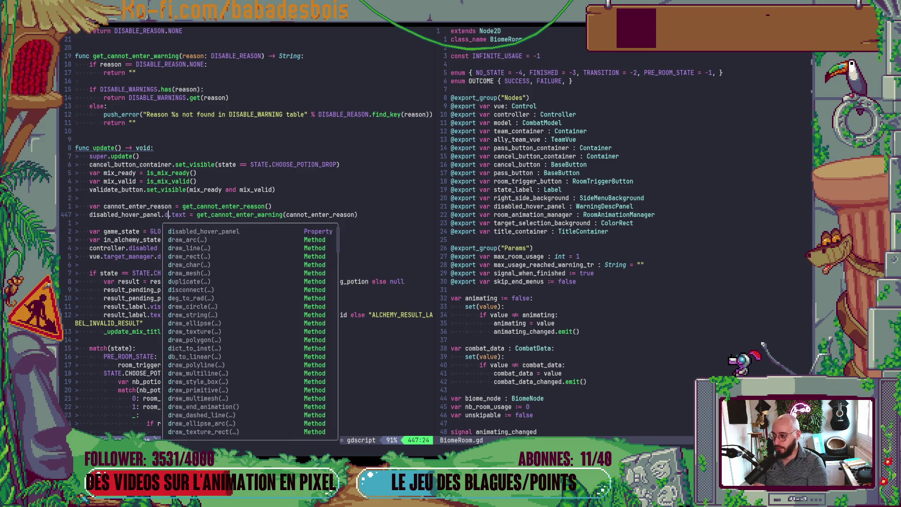
pyautogui.write('cr')
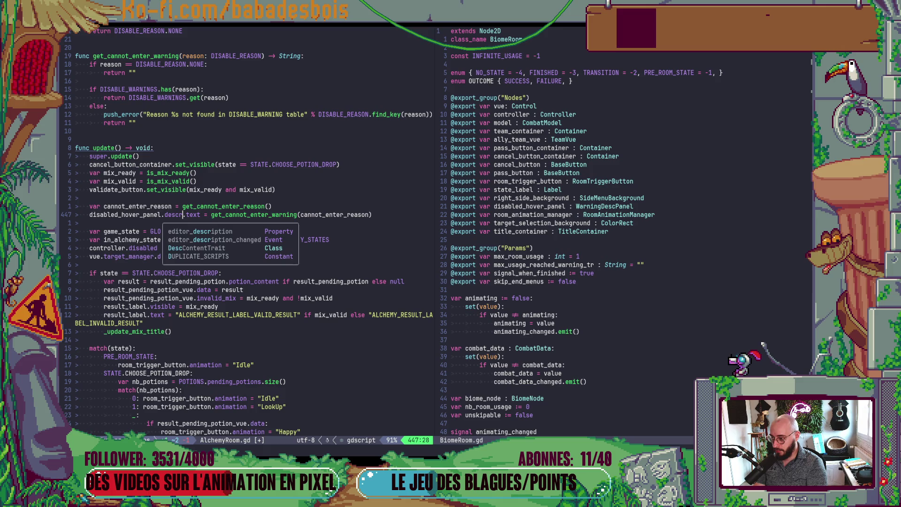
pyautogui.press('BackSpace')
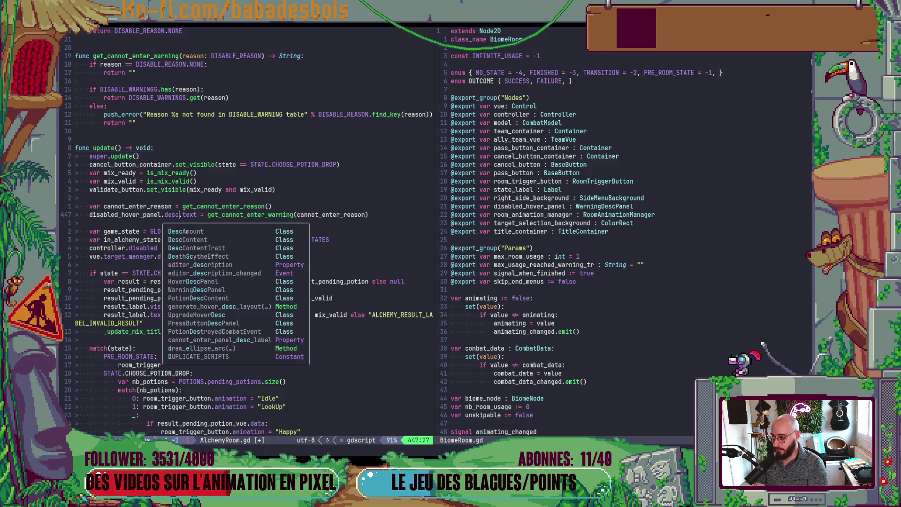
pyautogui.press('BackSpace')
pyautogui.press('BackSpace')
pyautogui.press('BackSpace')
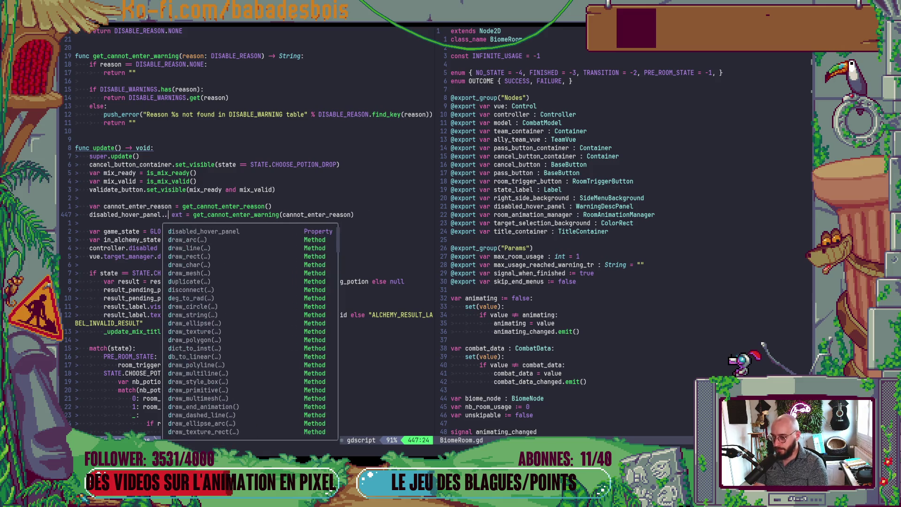
pyautogui.press('Escape')
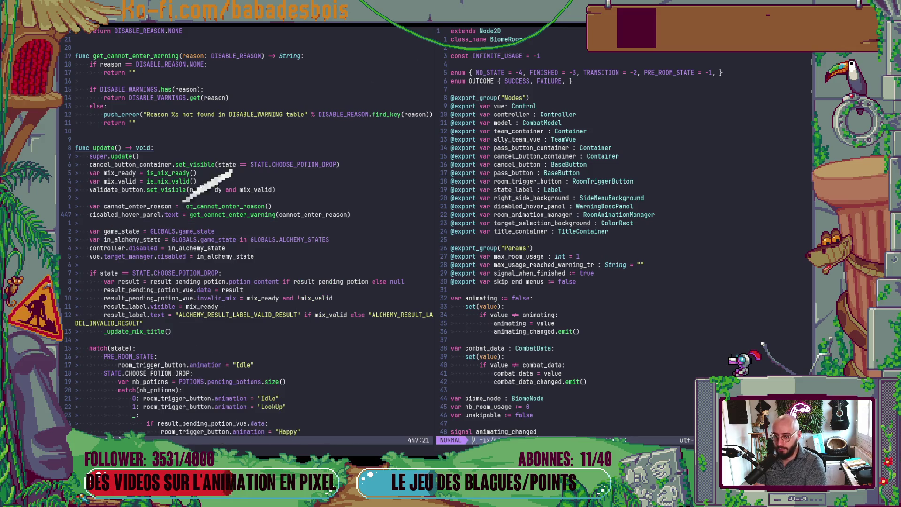
# Open the WarningDescPanel script to see its methods, then begin replacing .text = with set_
pyautogui.click(605, 206)
pyautogui.press('g')
pyautogui.press('d')
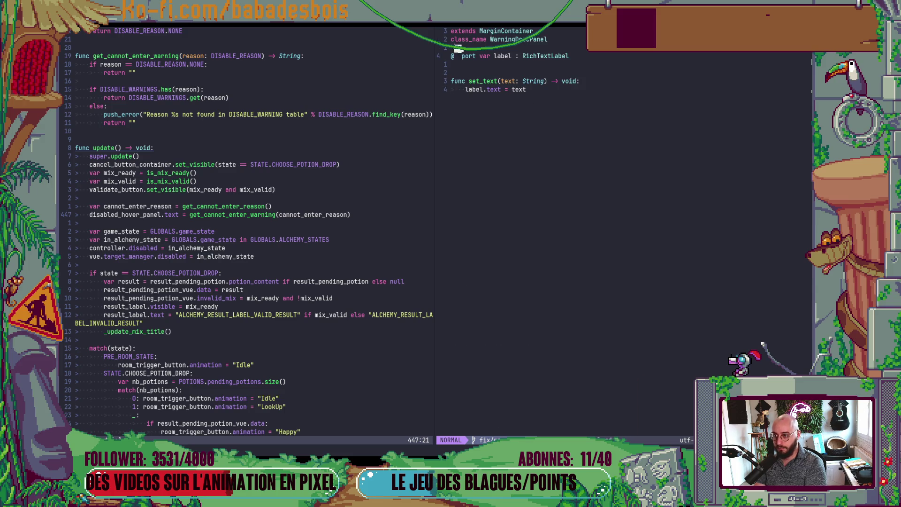
pyautogui.hotkey('ctrl', 'w')
pyautogui.press('h')
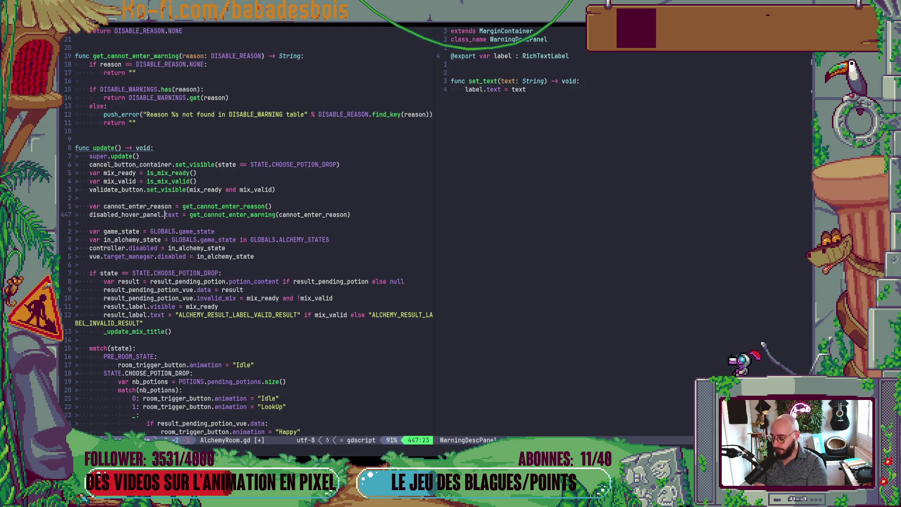
pyautogui.write('iset_')
pyautogui.press('Escape')
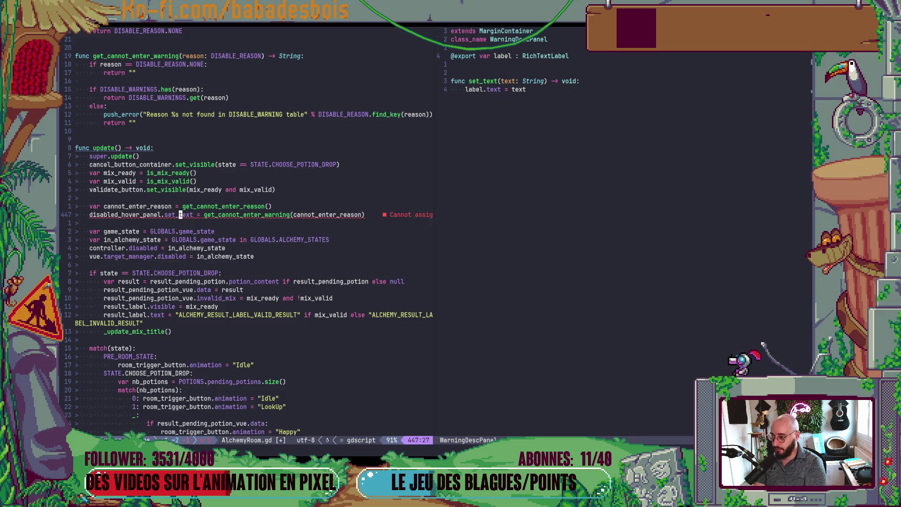
# Finish line 447 as disabled_hover_panel.set_text(...) with the closing parenthesis and save the script
pyautogui.write('l')
pyautogui.write('ctg(')
pyautogui.press('Escape')
pyautogui.press('$')
pyautogui.write(')')
pyautogui.press('Escape')
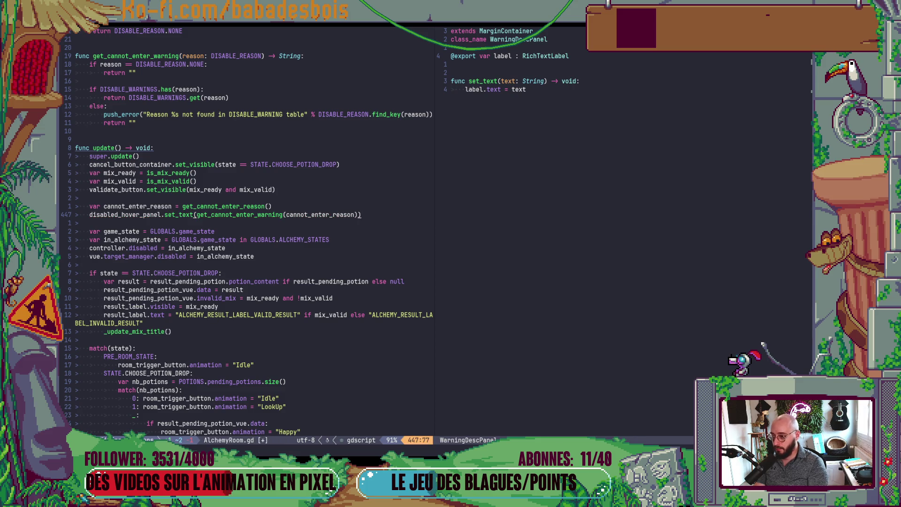
pyautogui.write(':w')
pyautogui.press('Return')
# Confirm the used cauldron shows 'Vous avez déjà utilisé le chaudron.' in the game, then return to Godot
pyautogui.hotkey('alt', 'Tab')
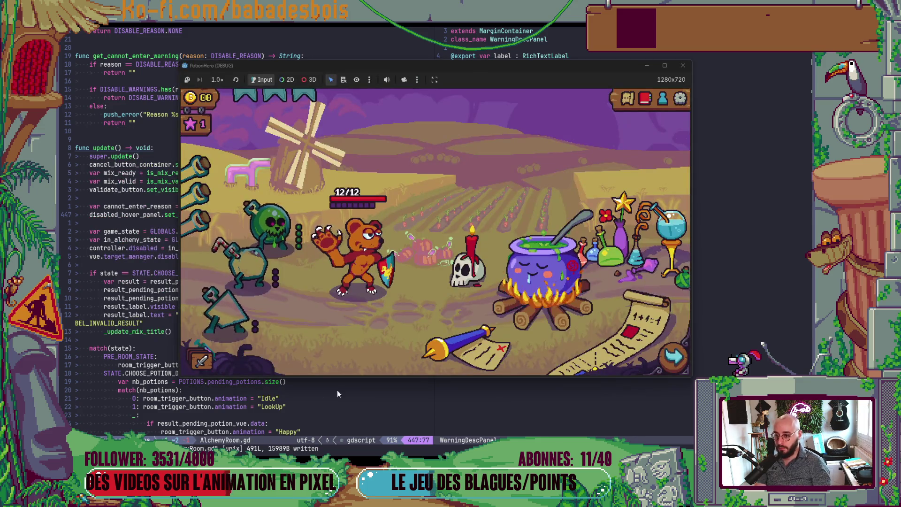
pyautogui.moveTo(512, 310)
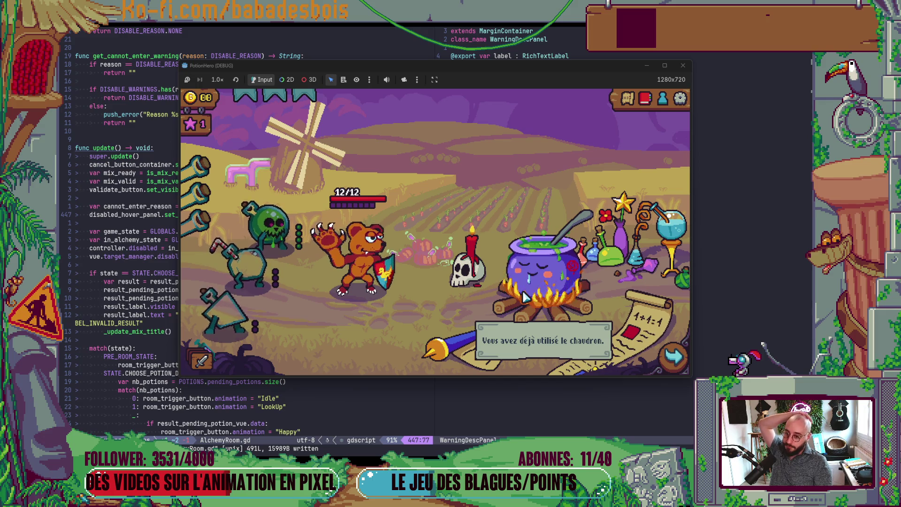
pyautogui.moveTo(236, 264)
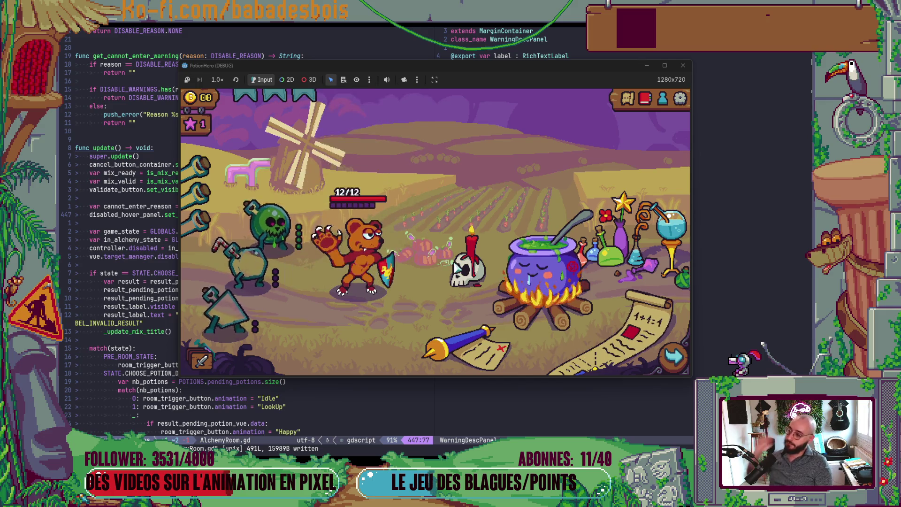
pyautogui.hotkey('alt', 'Tab')
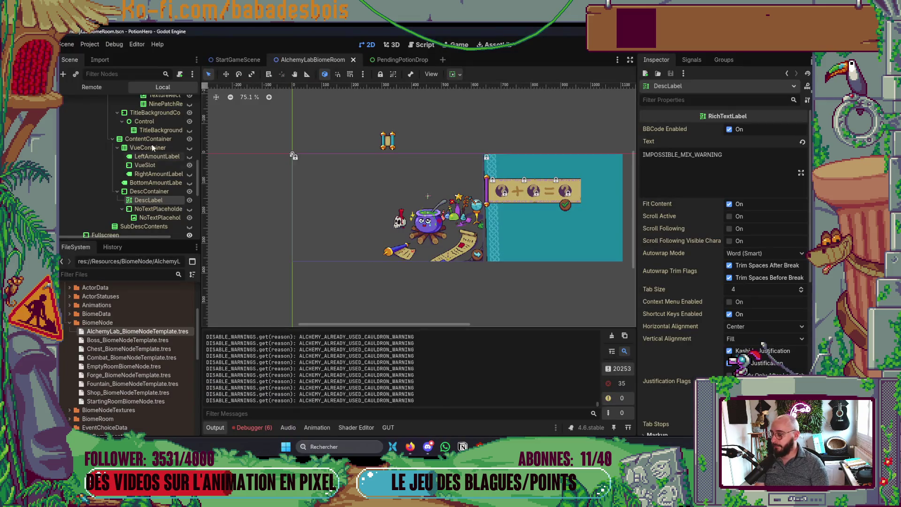
# Switch the Scene dock from Remote to Local and browse the AlchemyLabBiomeRoom node tree
pyautogui.click(115, 87)
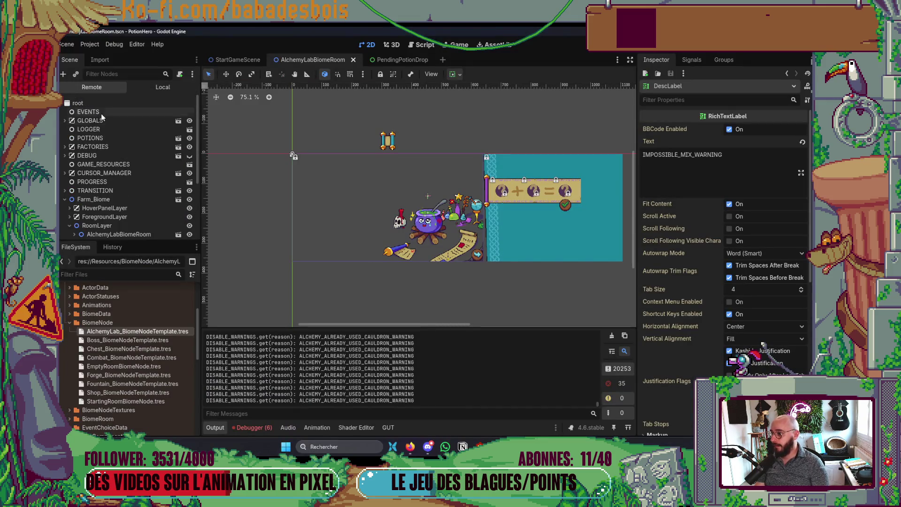
pyautogui.click(162, 86)
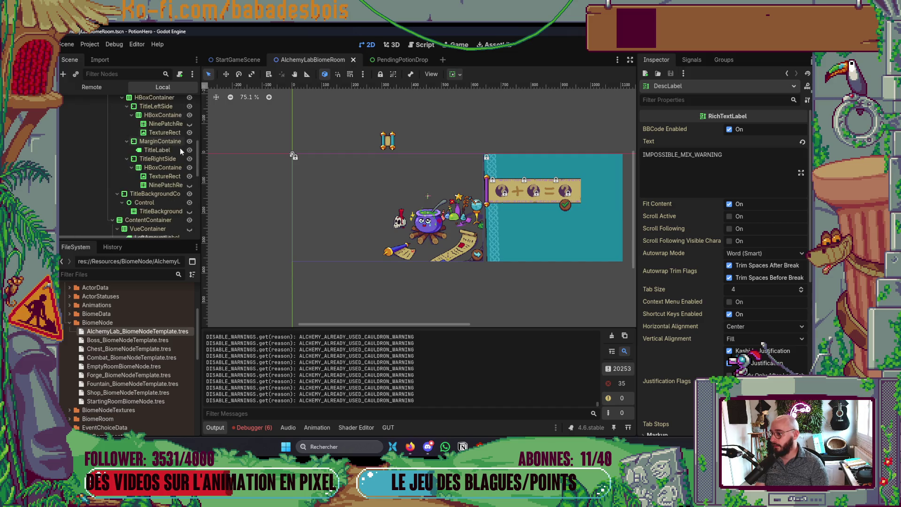
pyautogui.scroll(10, 131, 109)
pyautogui.click(114, 103)
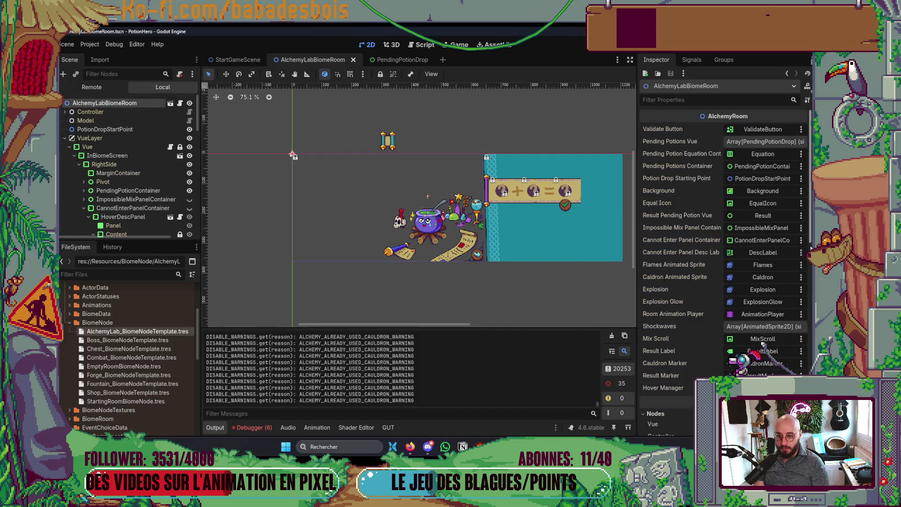
pyautogui.scroll(-3, 149, 187)
pyautogui.scroll(-2, 149, 188)
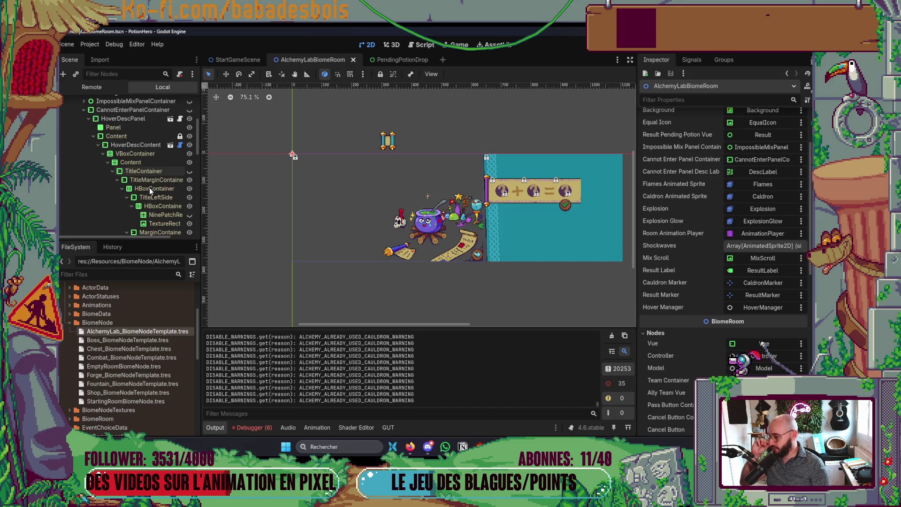
pyautogui.click(93, 136)
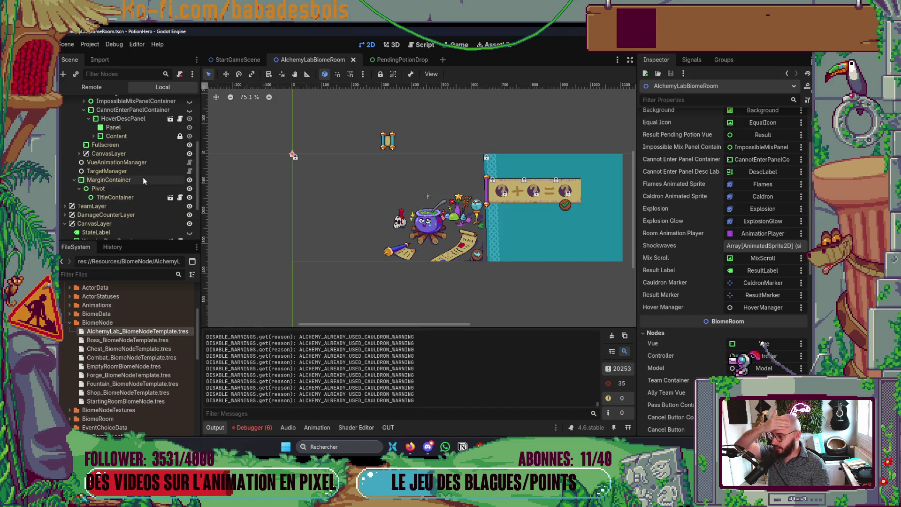
pyautogui.scroll(2, 146, 184)
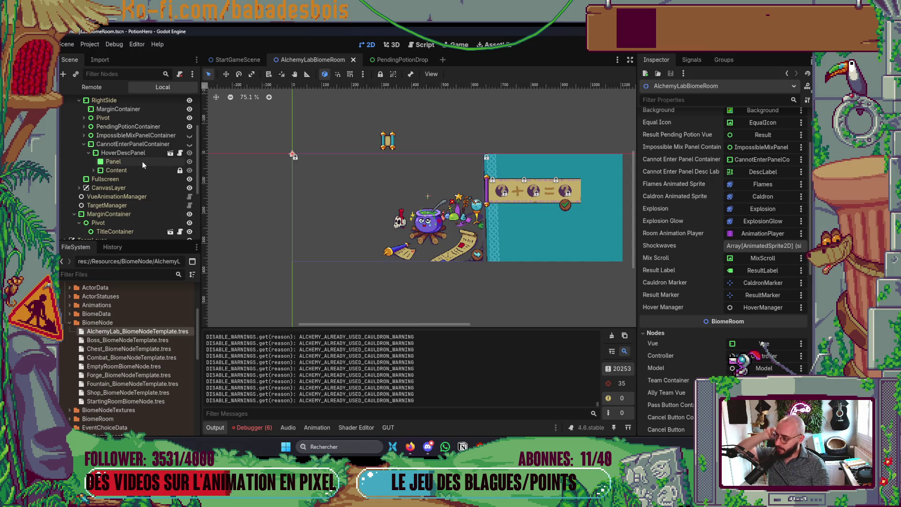
# Delete the CannotEnterPanelContainer node, confirm the removal, and save the scene
pyautogui.click(136, 144)
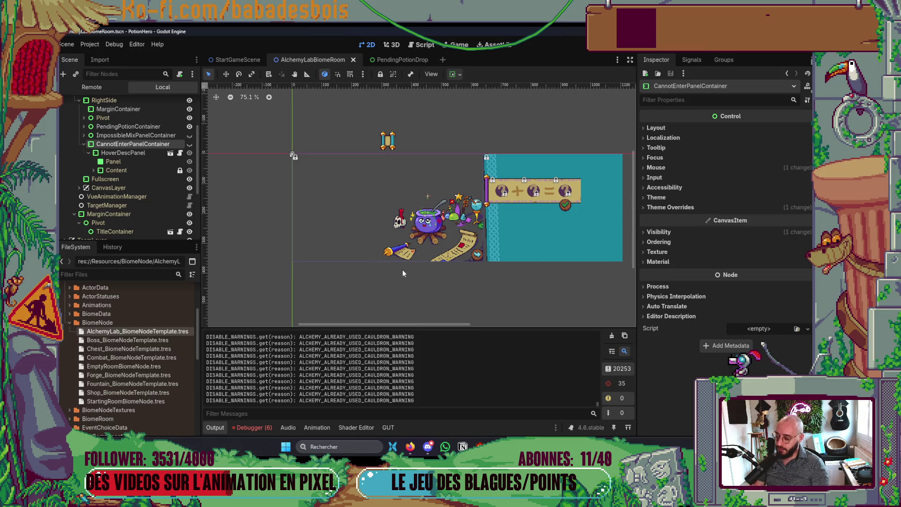
pyautogui.press('Delete')
pyautogui.press('Return')
pyautogui.scroll(3, 137, 166)
pyautogui.hotkey('ctrl', 's')
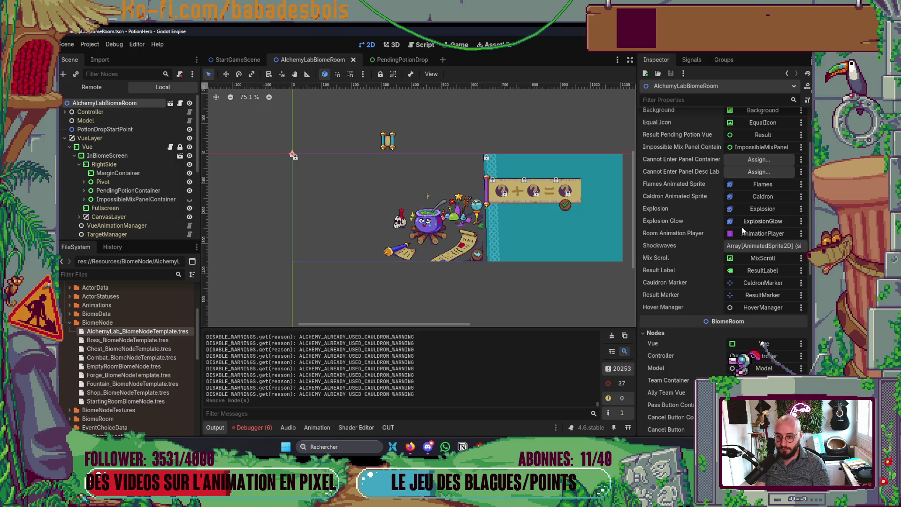
pyautogui.hotkey('alt', 'Tab')
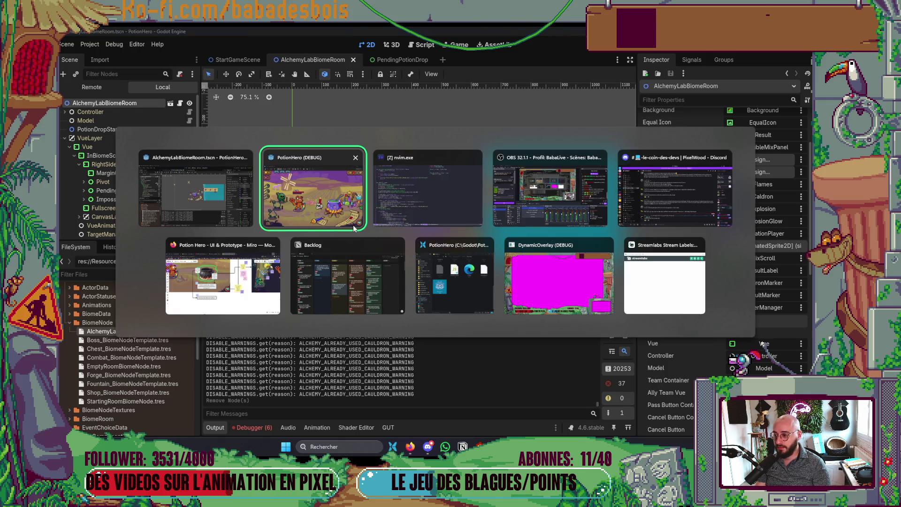
pyautogui.write('/can')
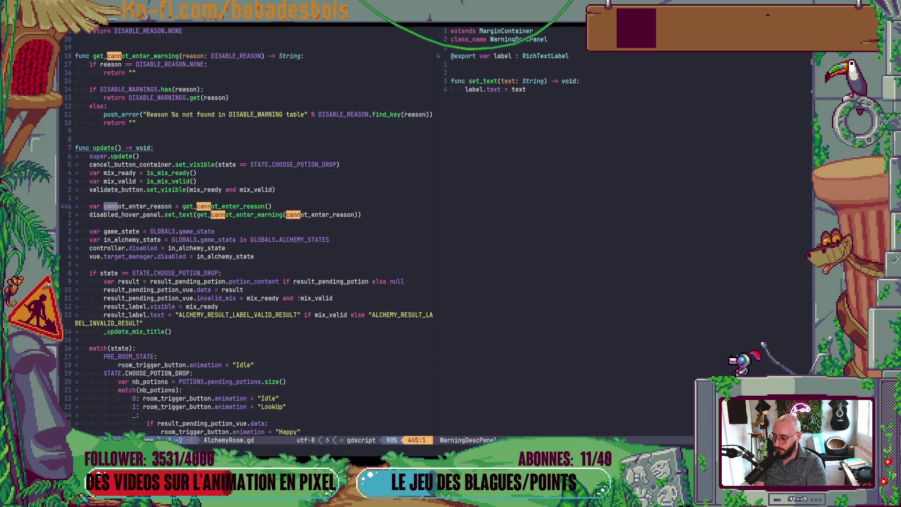
pyautogui.press('Return')
pyautogui.press('N')
pyautogui.press('N')
pyautogui.press('N')
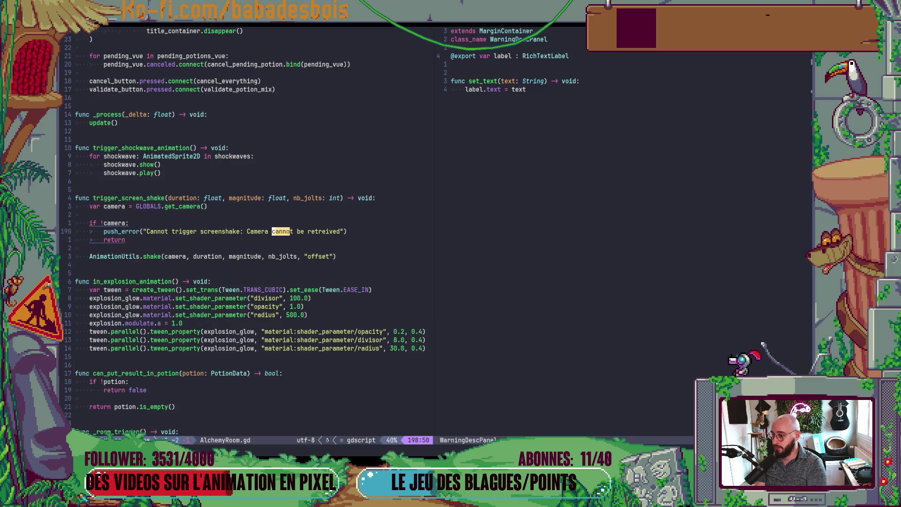
pyautogui.press('N')
pyautogui.write('V')
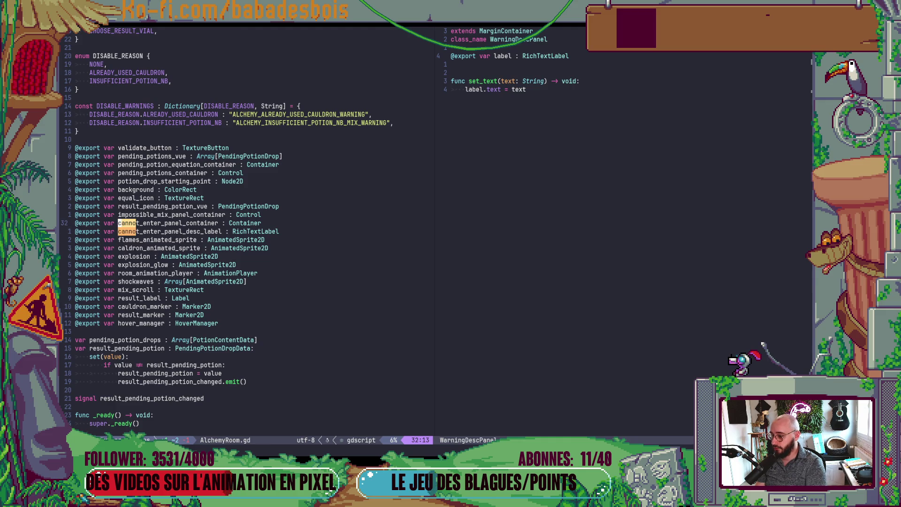
pyautogui.write('kd:w')
pyautogui.press('Return')
pyautogui.hotkey('alt', 'Tab')
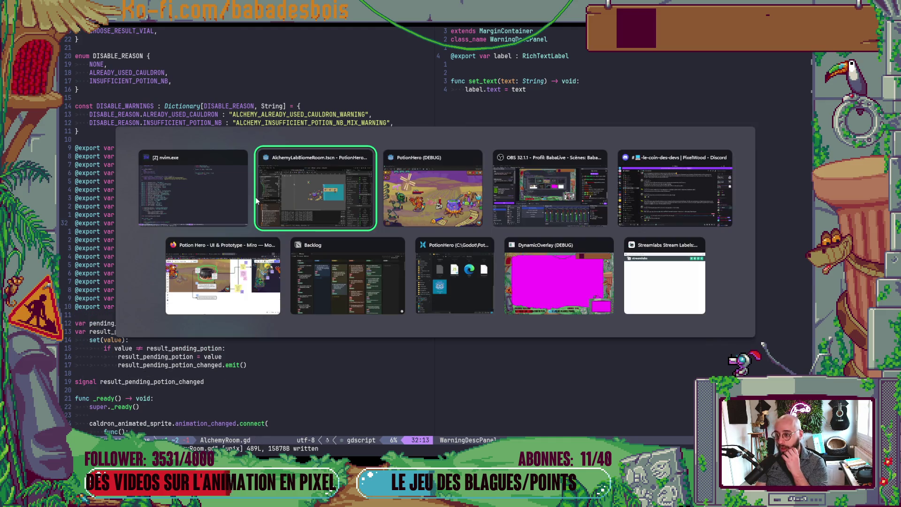
pyautogui.press('F6')
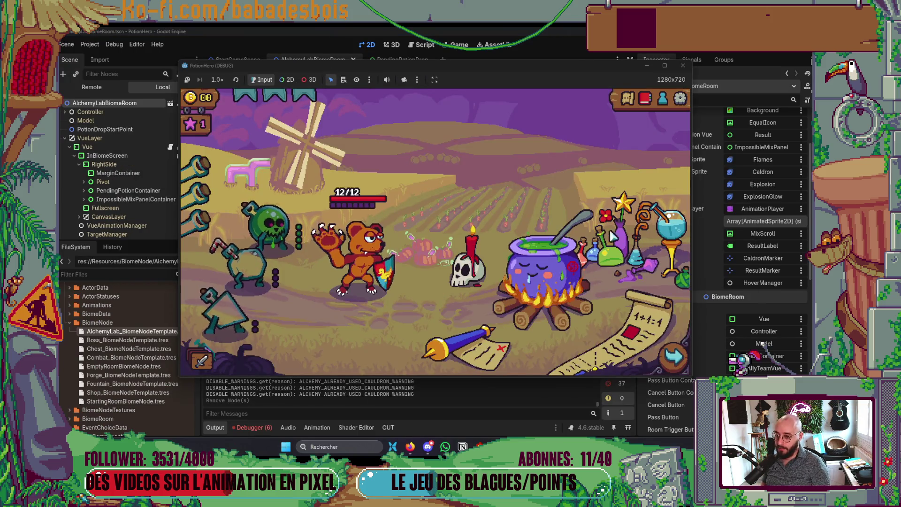
# Stop the game and open DemoRunData1.tres by filtering the FileSystem for 'Run'
pyautogui.press('F8')
pyautogui.scroll(-2, 375, 204)
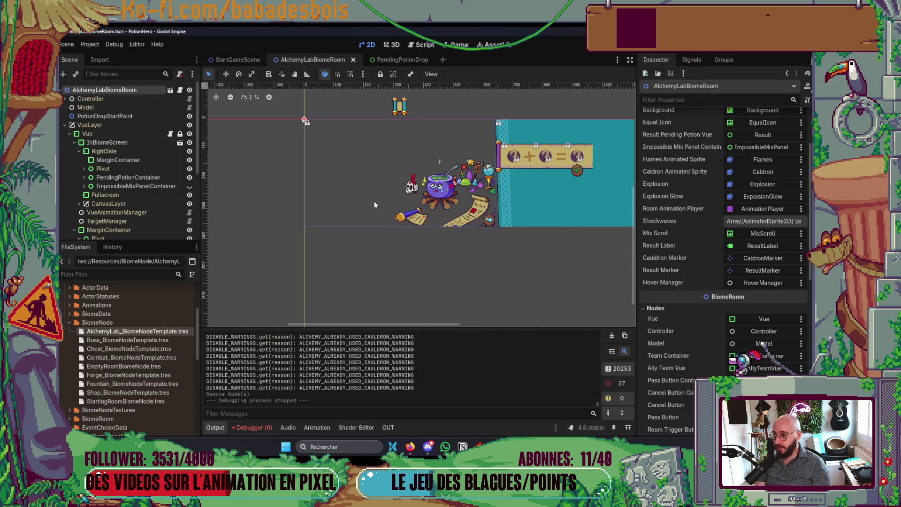
pyautogui.hotkey('ctrl', 'shift', 'o')
pyautogui.write('Run')
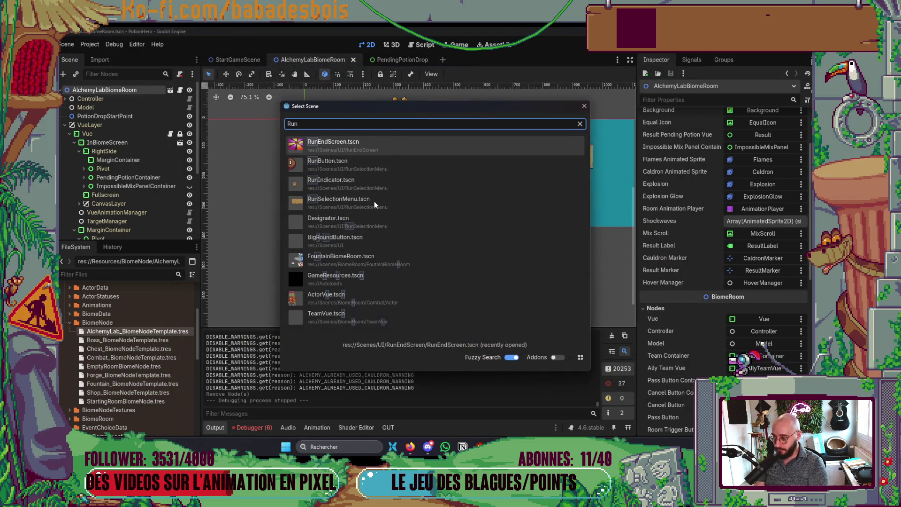
pyautogui.press('Escape')
pyautogui.click(131, 273)
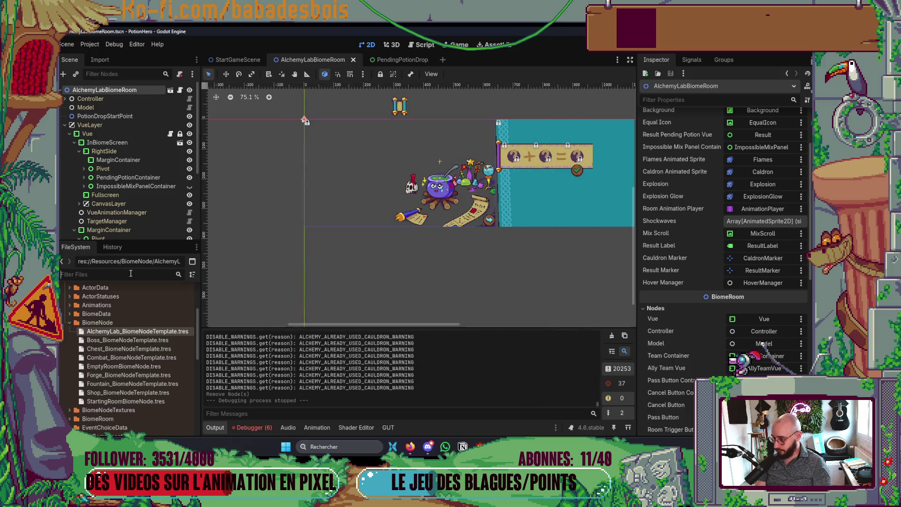
pyautogui.write('Run1')
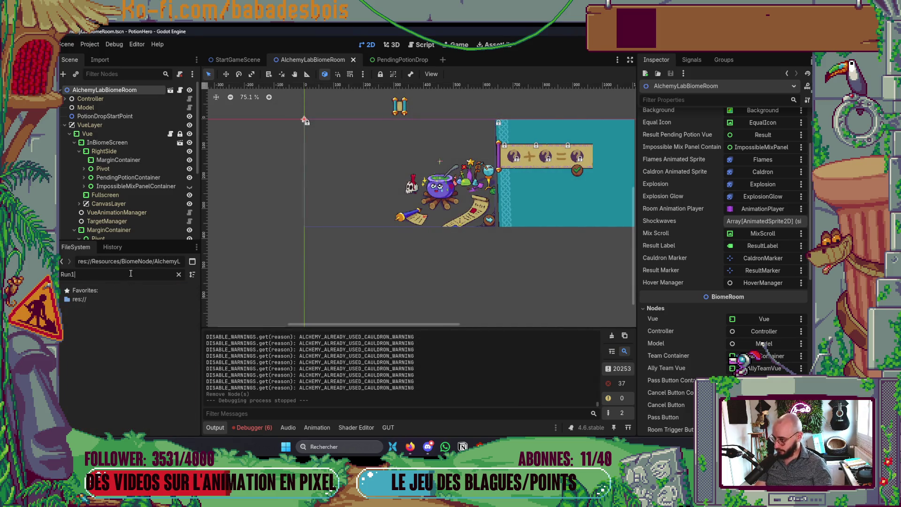
pyautogui.press('BackSpace')
pyautogui.scroll(-5, 132, 328)
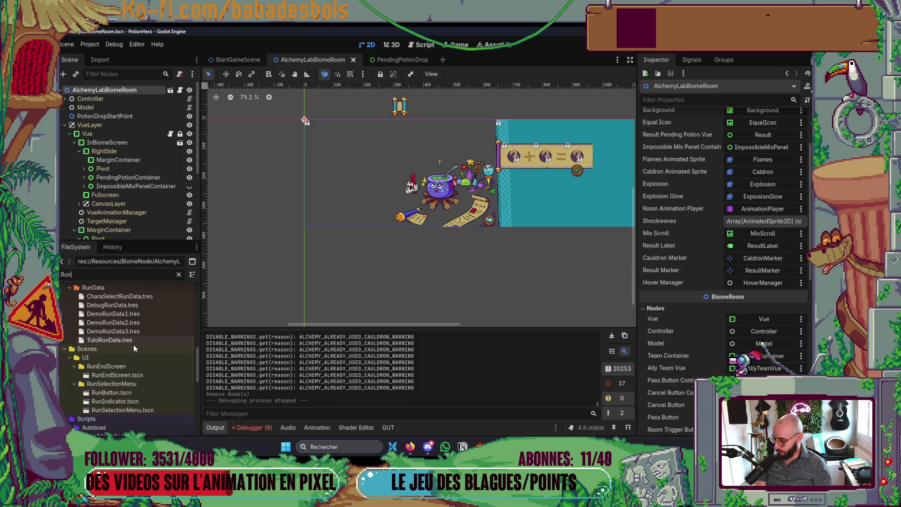
pyautogui.click(126, 313)
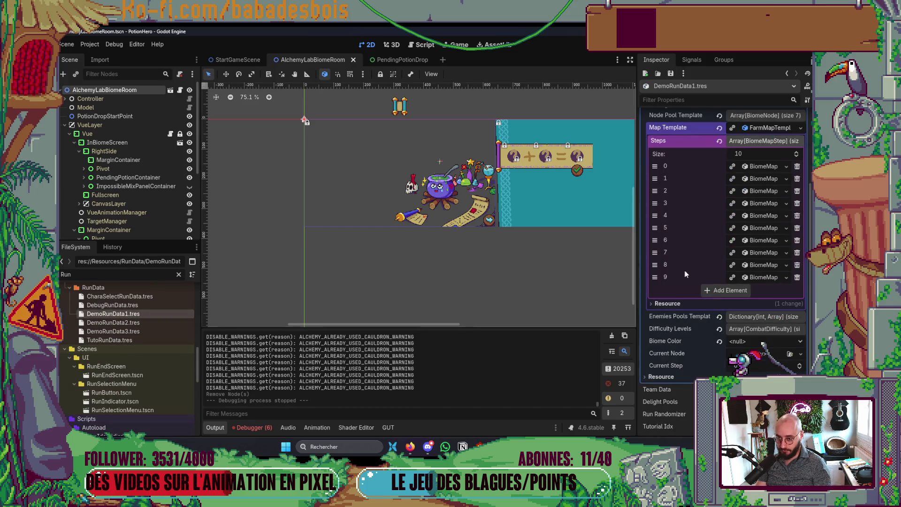
# Inspect the run's first-step biome map, clear the file filter, and collapse Steps and Map Template
pyautogui.click(752, 167)
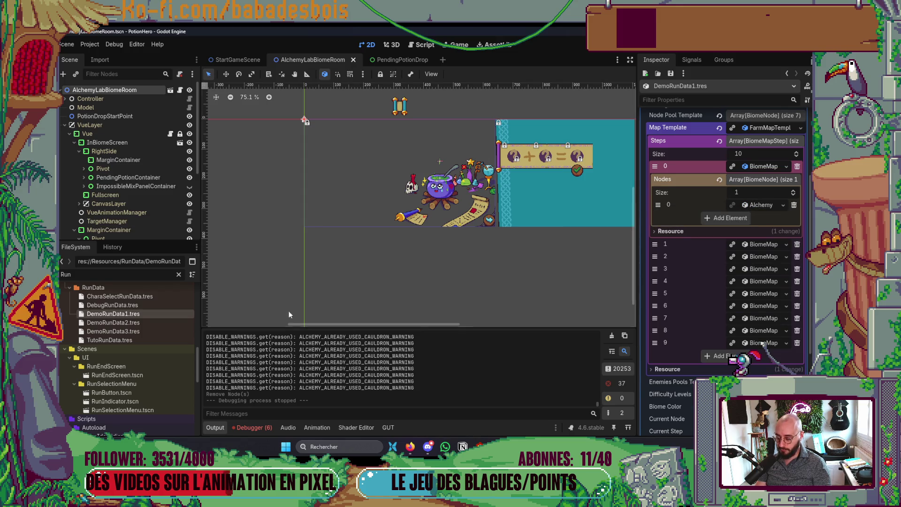
pyautogui.write('L')
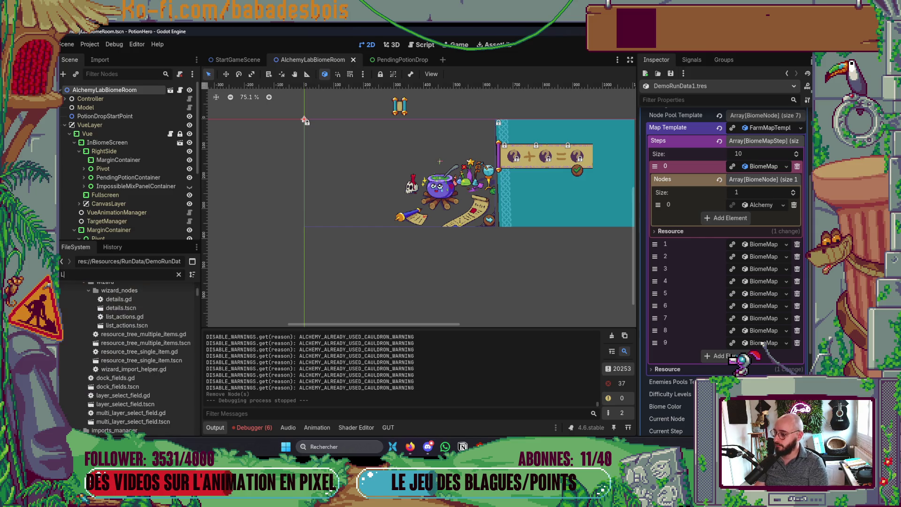
pyautogui.press('BackSpace')
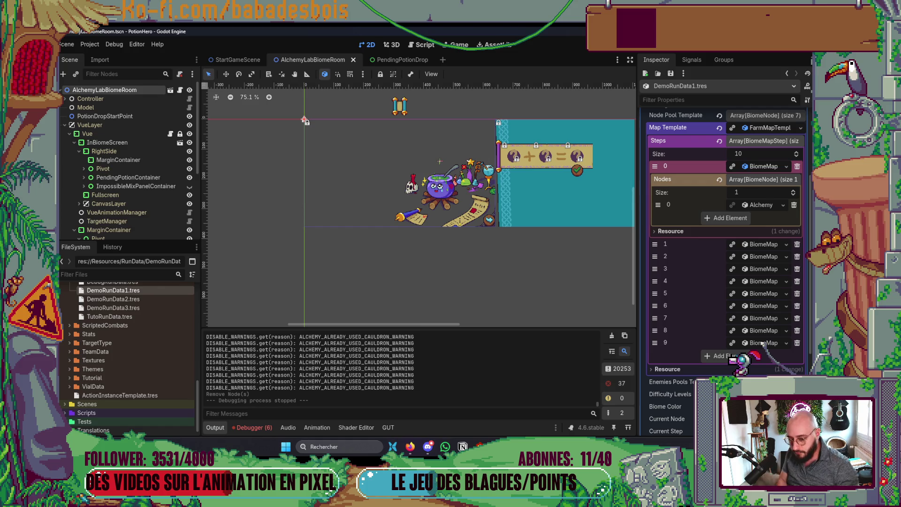
pyautogui.scroll(2, 799, 271)
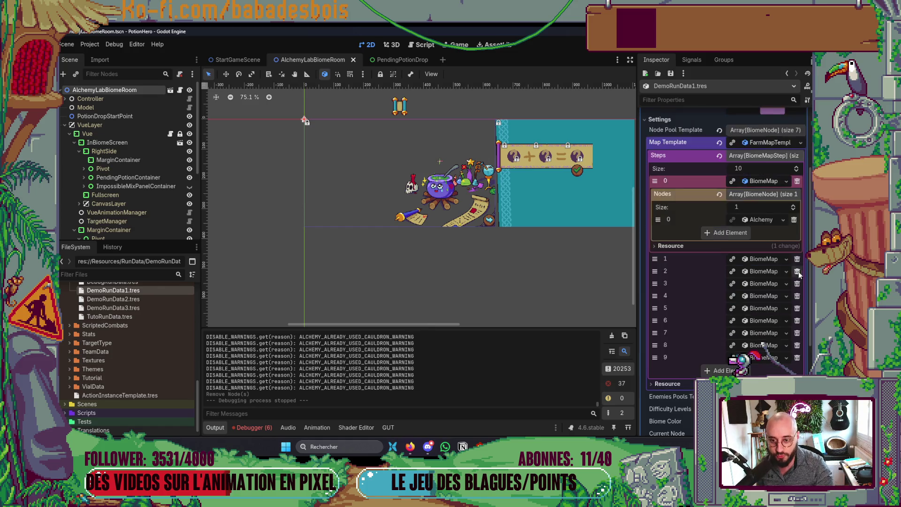
pyautogui.scroll(5, 800, 269)
pyautogui.click(767, 261)
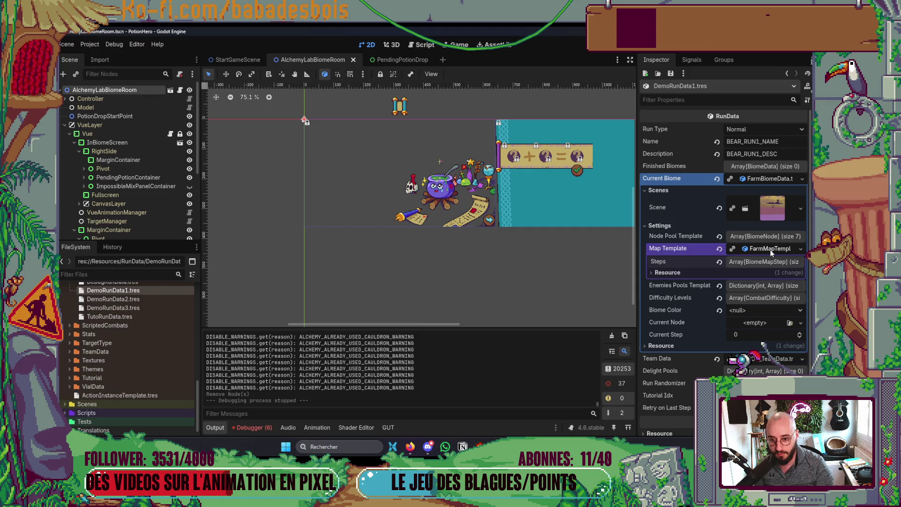
pyautogui.click(768, 250)
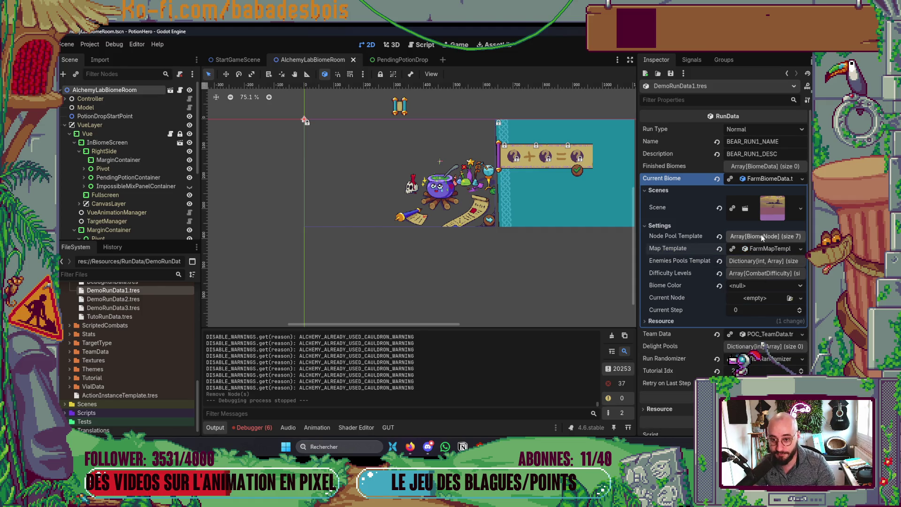
# Reset the Content Data of Team Data > Potions > 1 > Components to empty and save
pyautogui.click(762, 333)
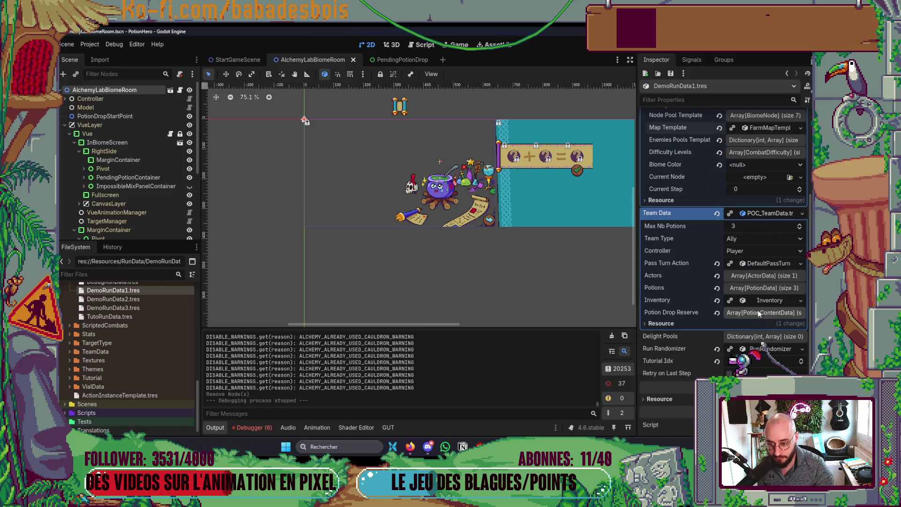
pyautogui.click(761, 288)
pyautogui.click(761, 327)
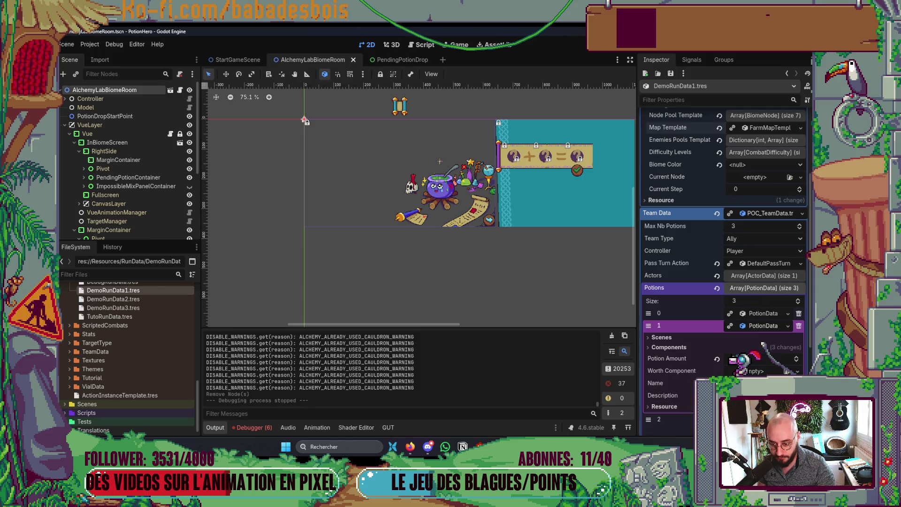
pyautogui.click(685, 348)
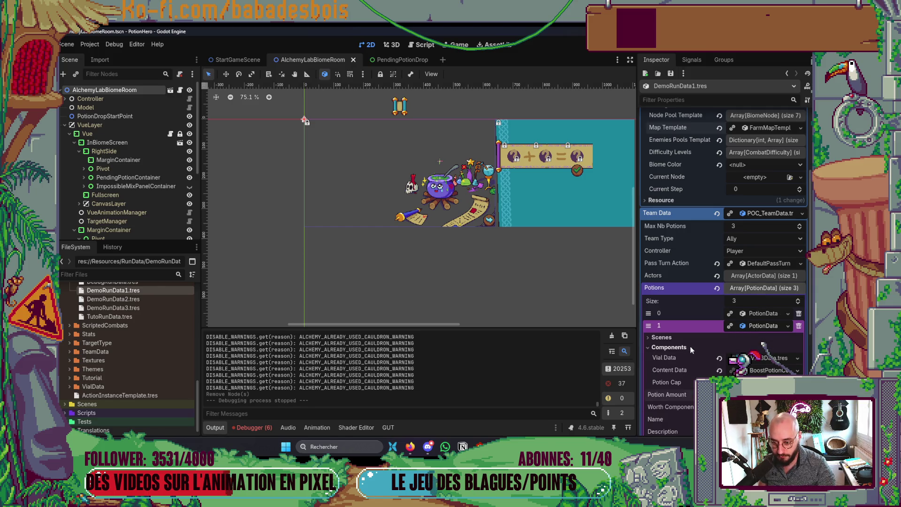
pyautogui.click(719, 371)
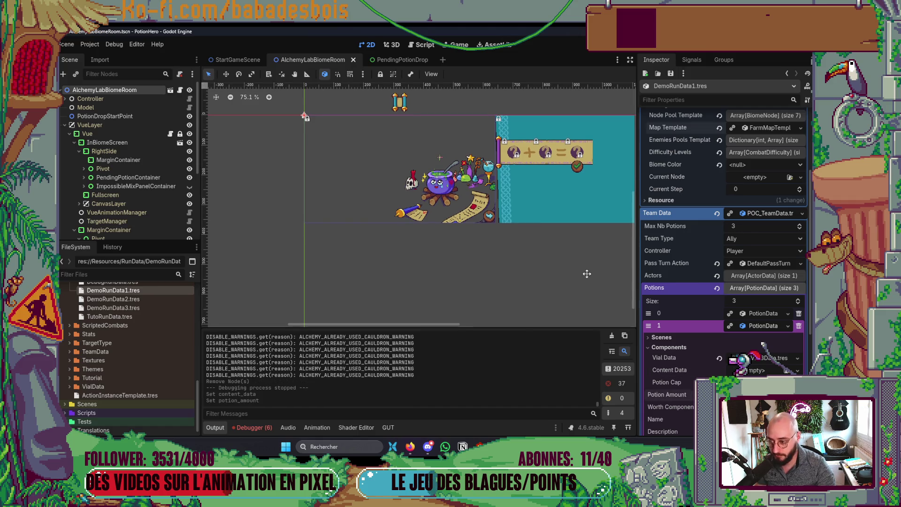
pyautogui.hotkey('ctrl', 's')
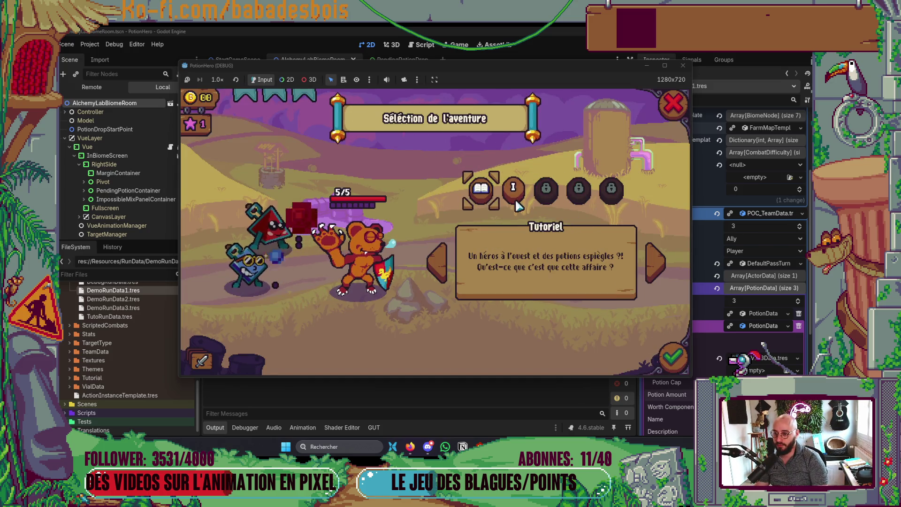
# Play the tutorial level's battle and dialogue, then enter the first map node's cauldron room
pyautogui.click(516, 201)
pyautogui.click(672, 357)
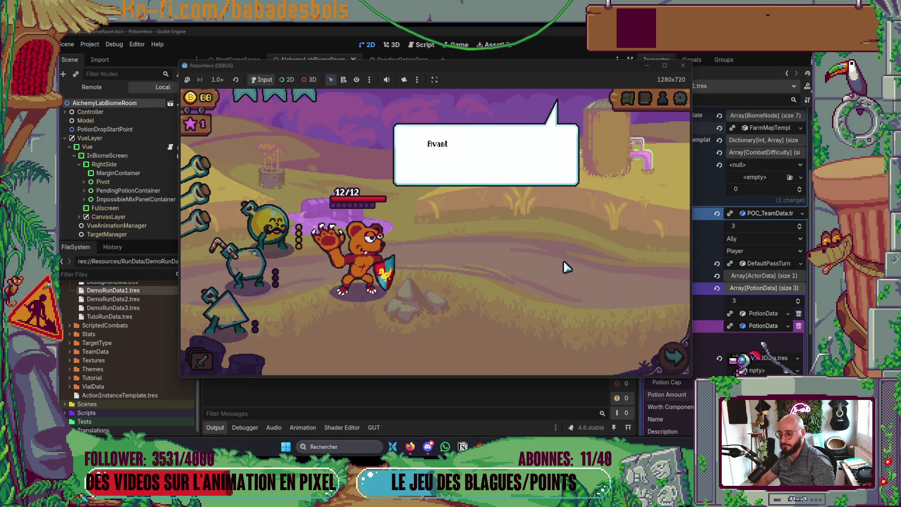
pyautogui.click(569, 282)
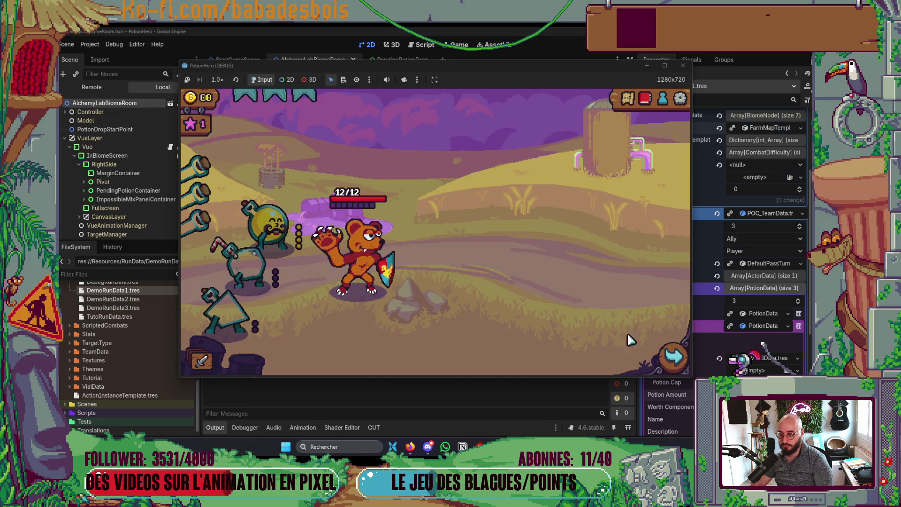
pyautogui.click(673, 356)
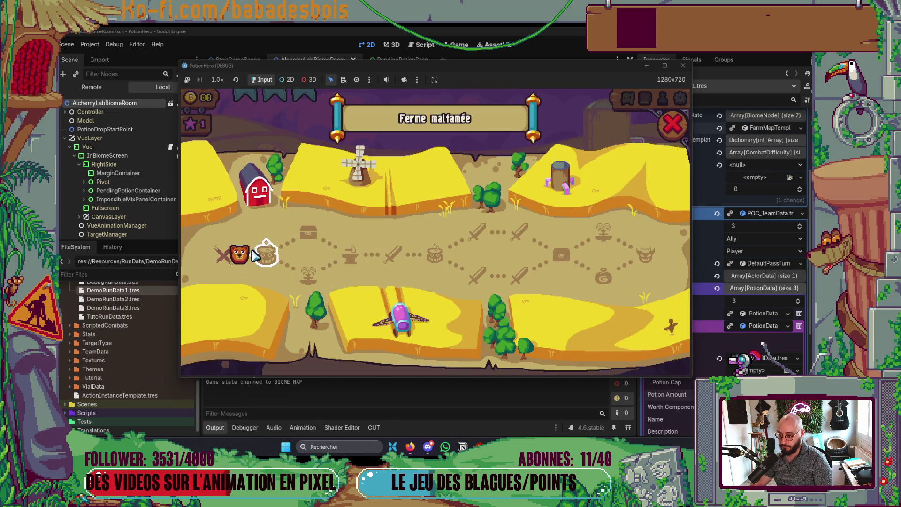
pyautogui.click(253, 255)
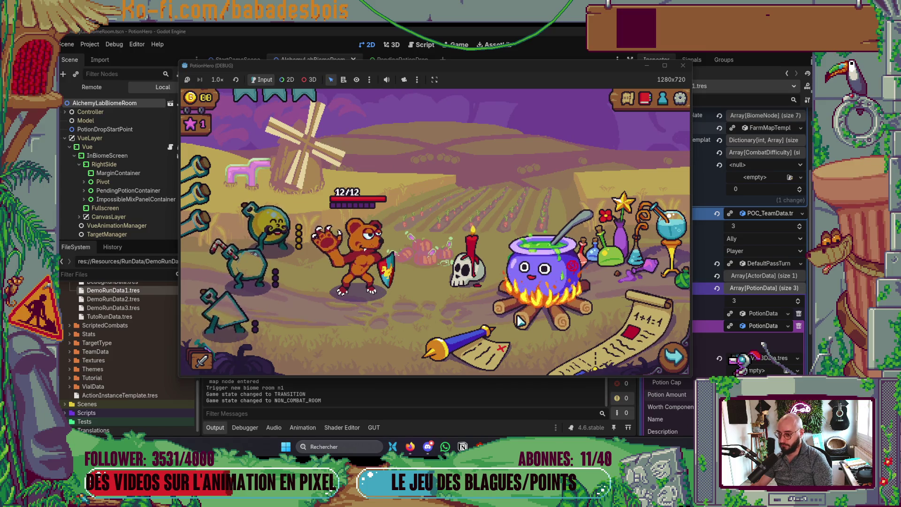
pyautogui.moveTo(281, 239)
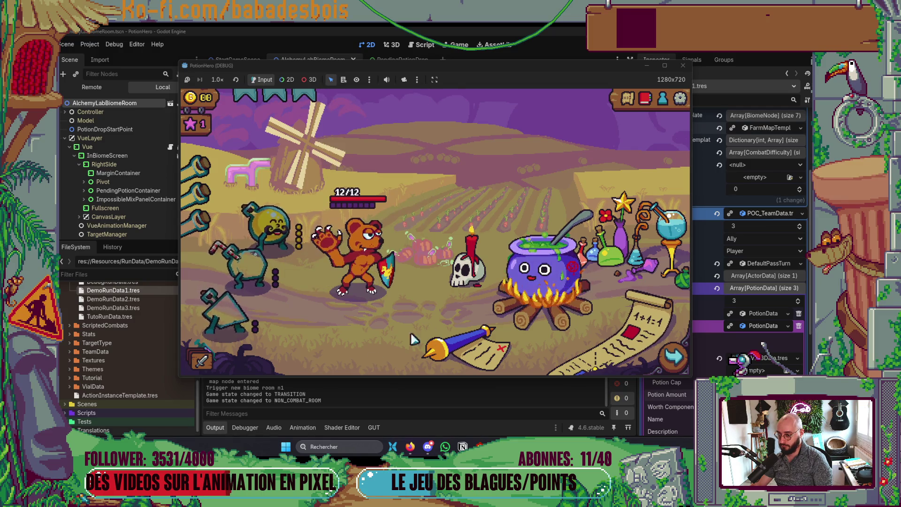
pyautogui.moveTo(253, 252)
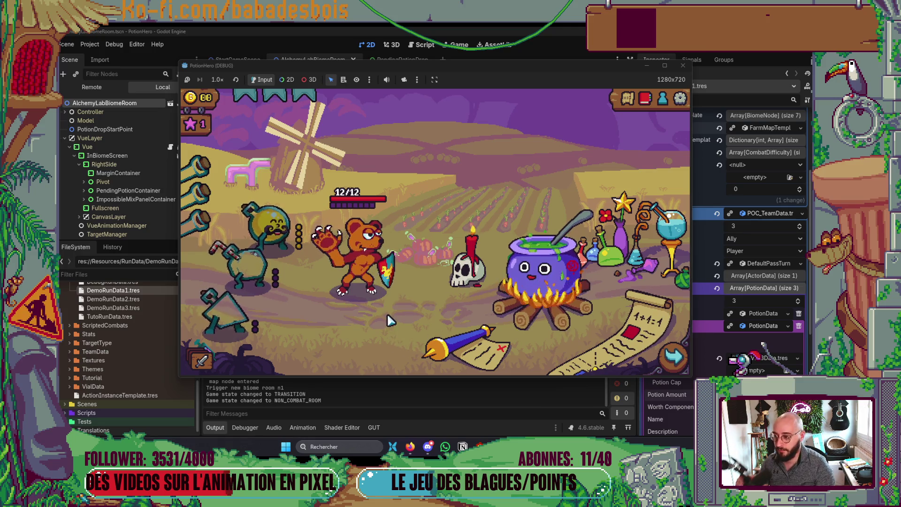
pyautogui.hotkey('alt', 'Tab')
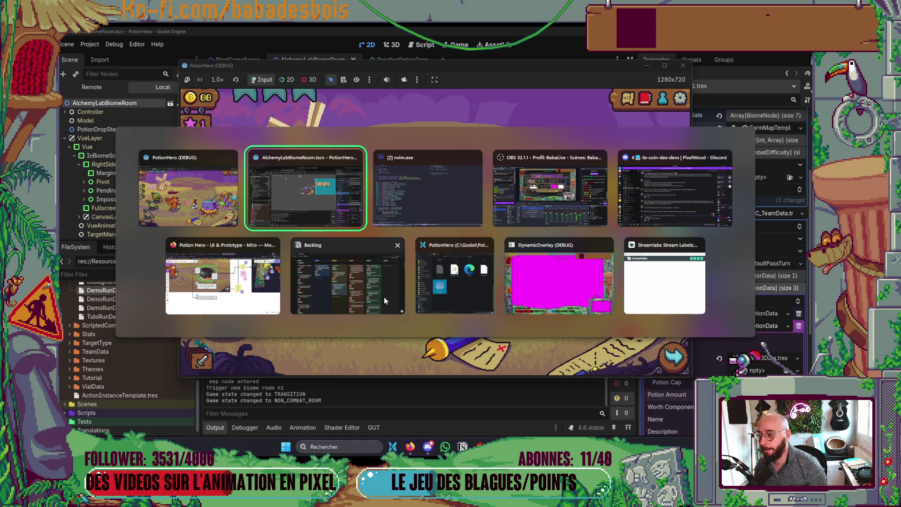
# Switch to Neovim and scroll AlchemyRoom.gd to just after the hover handler block
pyautogui.hotkey('alt', 'Tab')
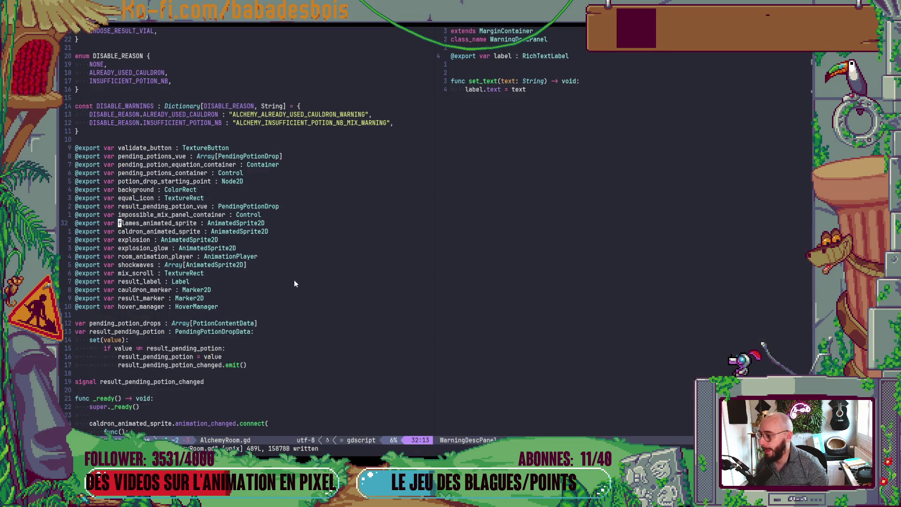
pyautogui.click(292, 281)
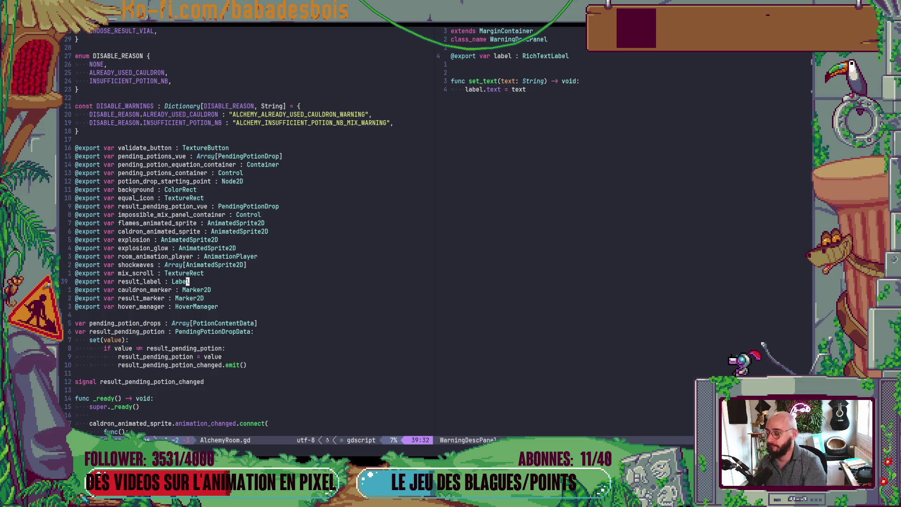
pyautogui.scroll(-18, 244, 225)
pyautogui.click(90, 232)
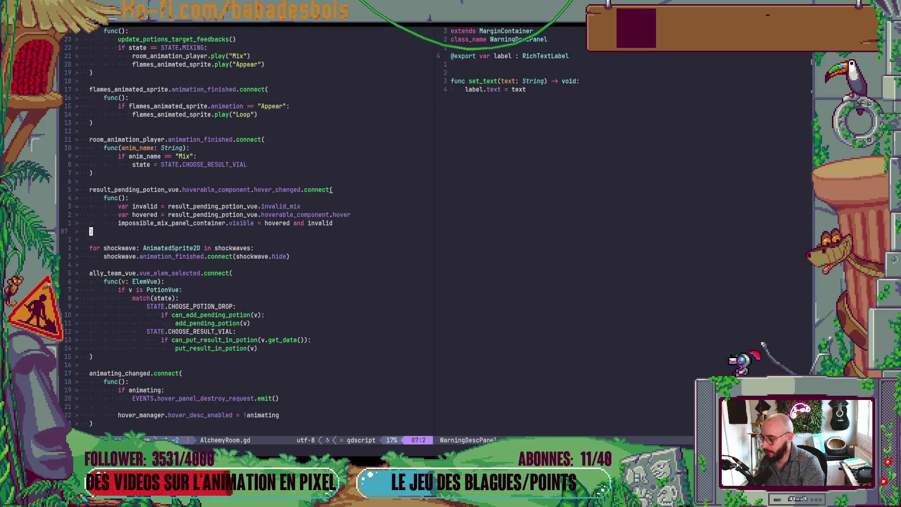
# Open BiomeRoom.gd in the right split and scroll back to the room_trigger_button code
pyautogui.click(492, 56)
pyautogui.press('space')
pyautogui.press('f')
pyautogui.press('f')
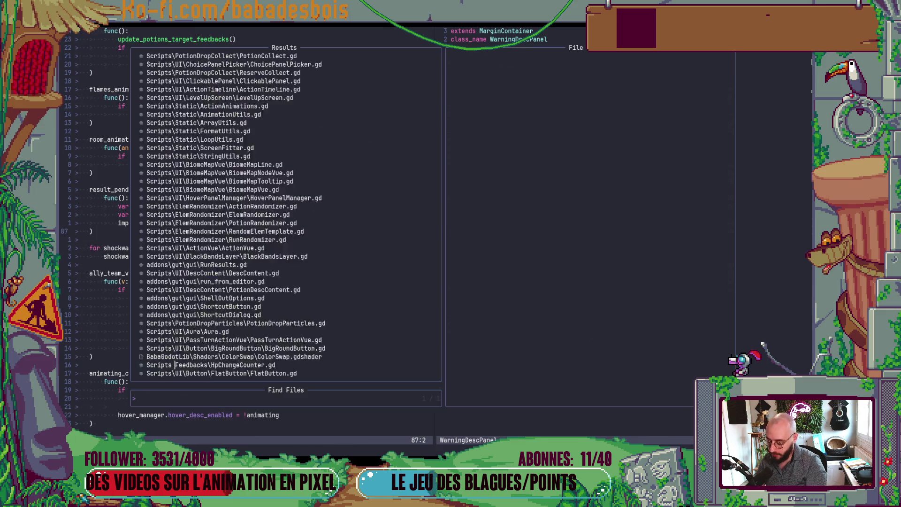
pyautogui.write('BiomeRo')
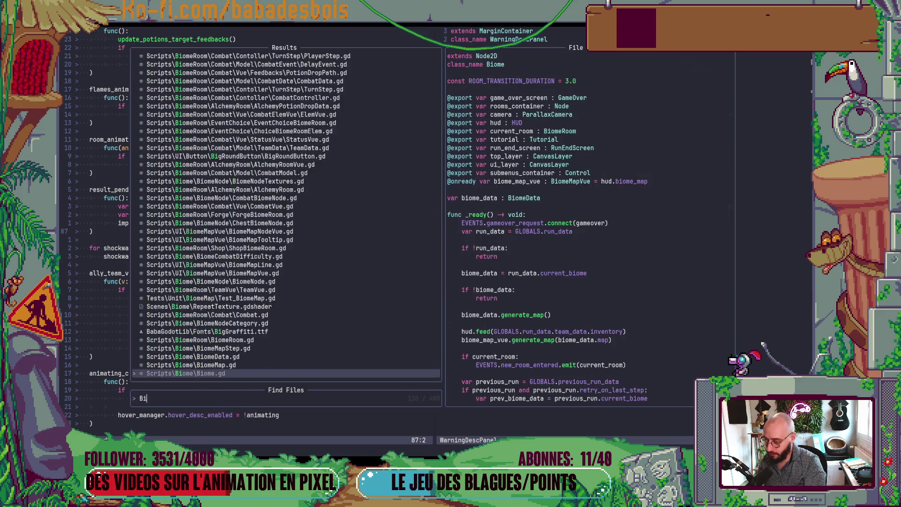
pyautogui.press('Return')
pyautogui.scroll(-15, 624, 235)
pyautogui.scroll(-15, 624, 234)
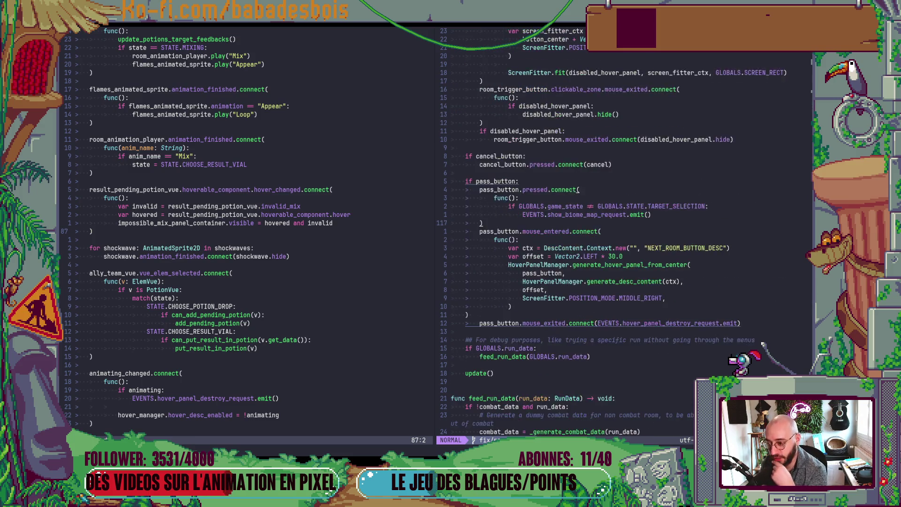
pyautogui.scroll(8, 624, 235)
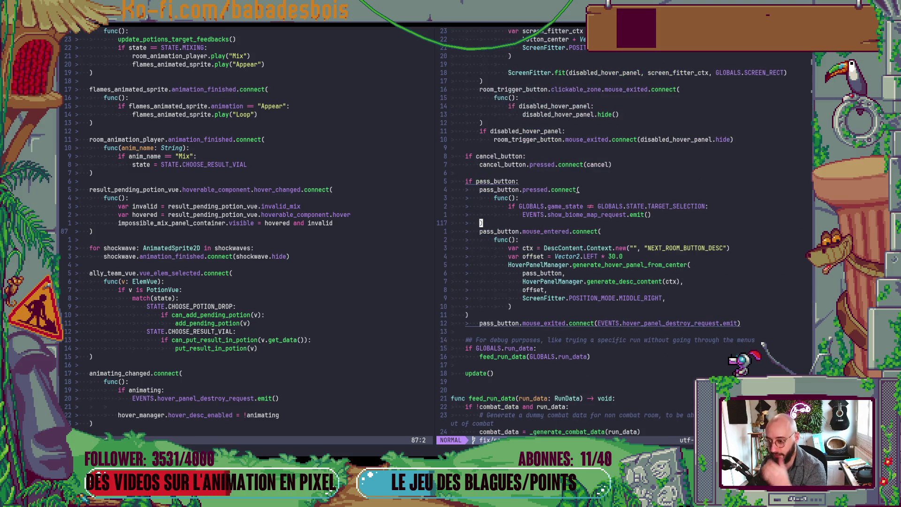
pyautogui.hotkey('ctrl', 'u')
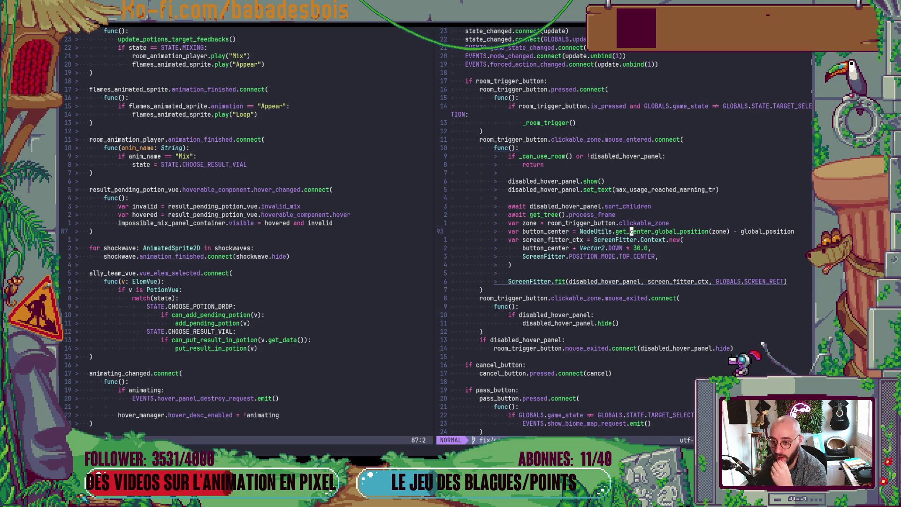
# Jump to the _can_use_room definition in BiomeRoom.gd, then return focus to the AlchemyRoom.gd pane
pyautogui.click(559, 156)
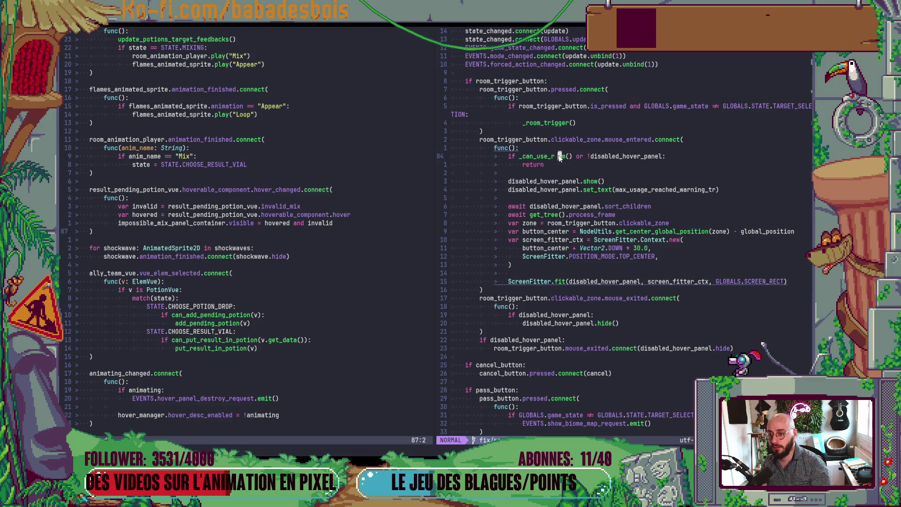
pyautogui.press('g')
pyautogui.press('d')
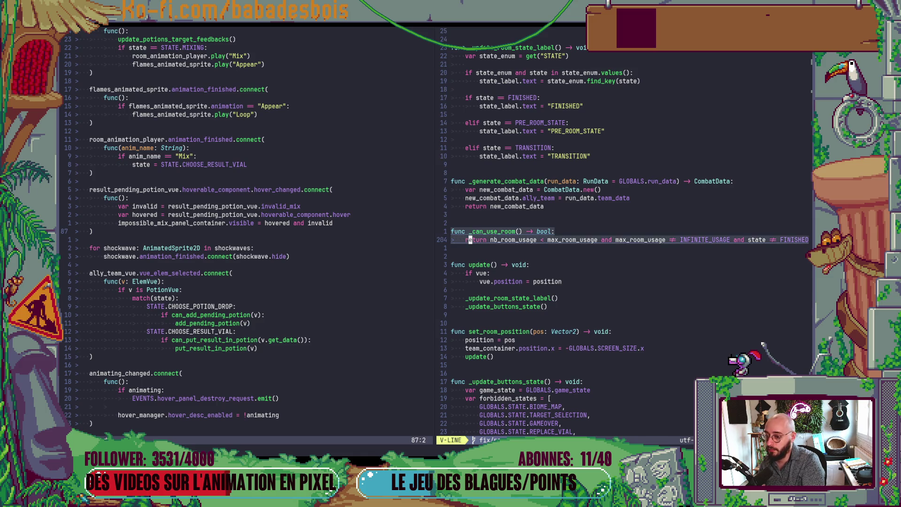
pyautogui.hotkey('ctrl', 'w')
pyautogui.press('h')
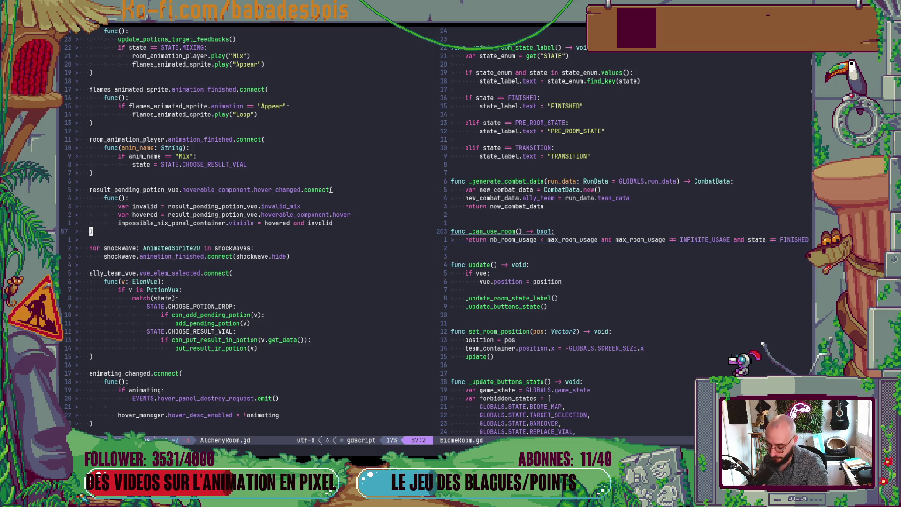
# Search AlchemyRoom.gd for _can, then move down to the blank line 211
pyautogui.press(':')
pyautogui.write('_can')
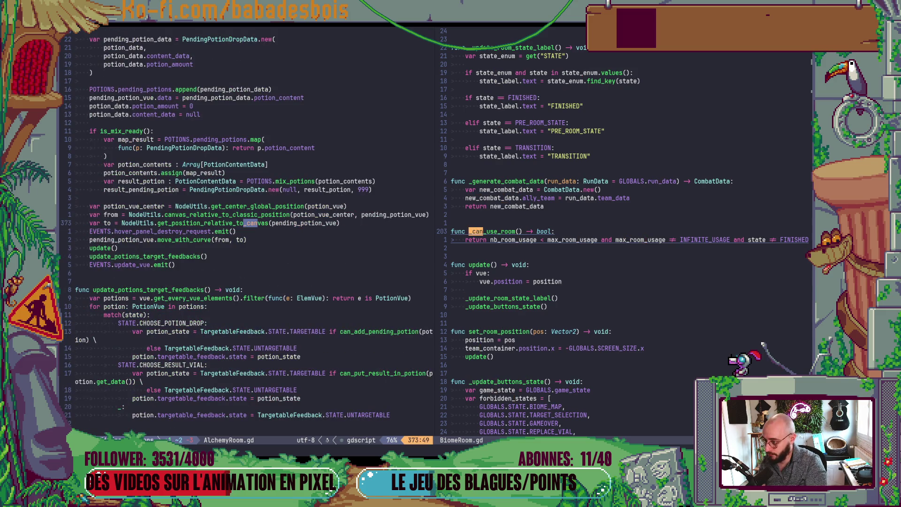
pyautogui.press('Escape')
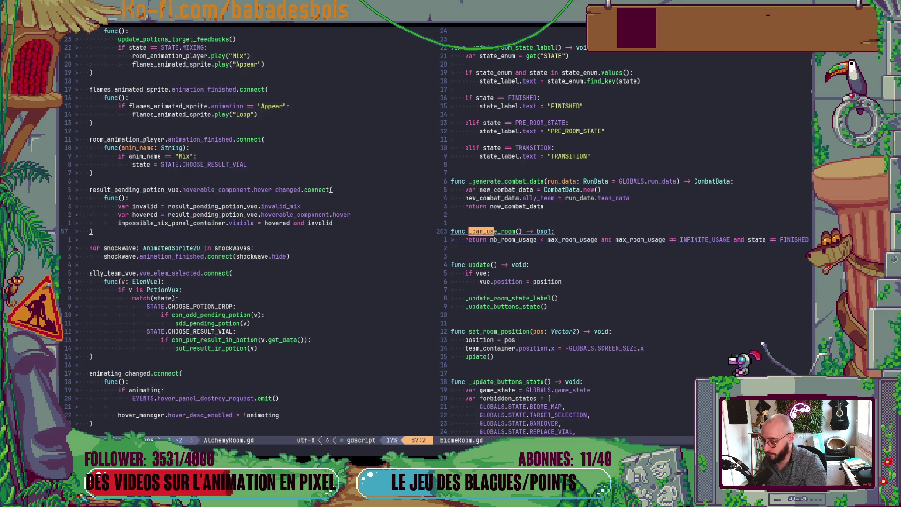
pyautogui.hotkey('ctrl', 'd')
pyautogui.hotkey('ctrl', 'd')
pyautogui.hotkey('ctrl', 'd')
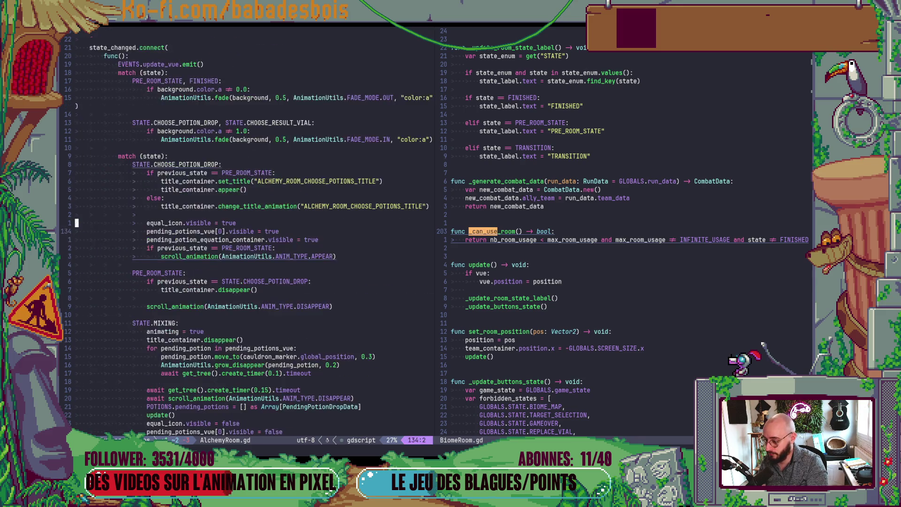
pyautogui.press('j')
pyautogui.press('}')
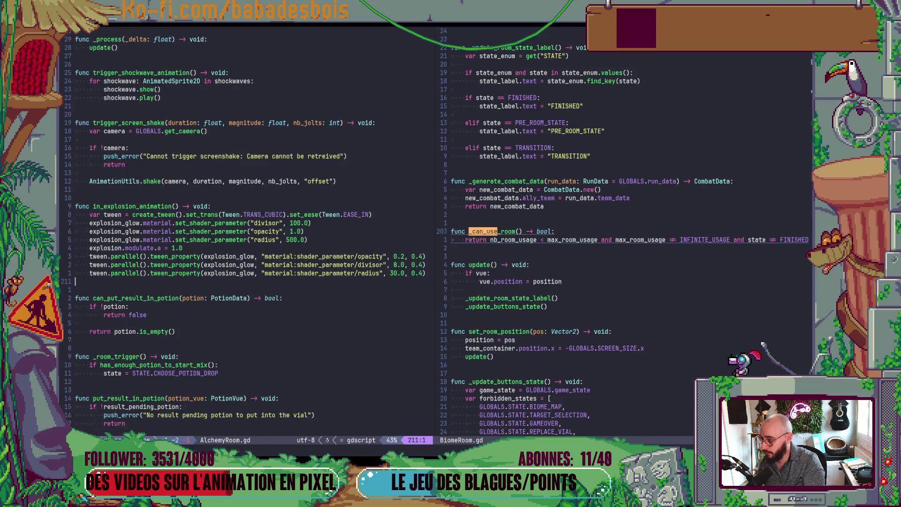
# Add a _can_use_room override whose body returns super._can_use_room()
pyautogui.press('o')
pyautogui.press('Return')
pyautogui.write('func _can')
pyautogui.press('Return')
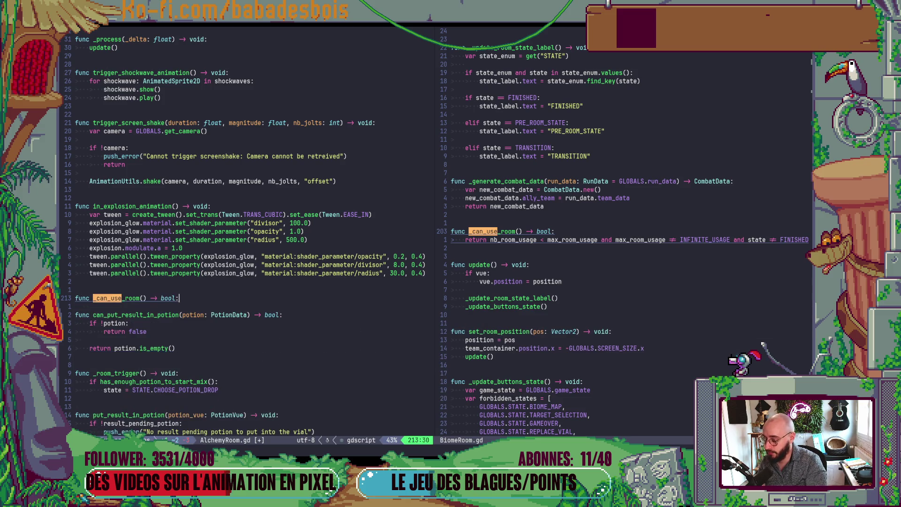
pyautogui.press('Return')
pyautogui.write('super._can')
pyautogui.press('Return')
pyautogui.press('Escape')
pyautogui.press('^')
pyautogui.write('ireturn')
pyautogui.press('End')
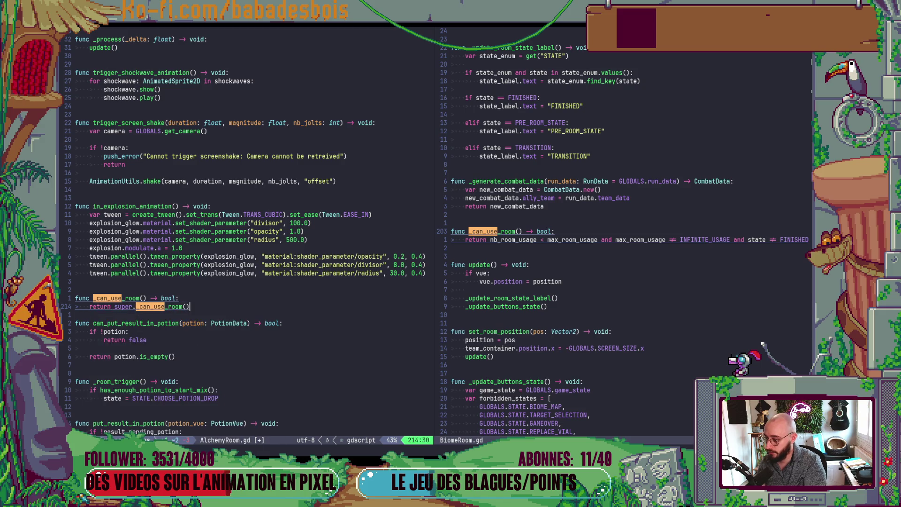
# Append 'and get_cannot_enter_reason() !=' to the override's return line
pyautogui.write('and a')
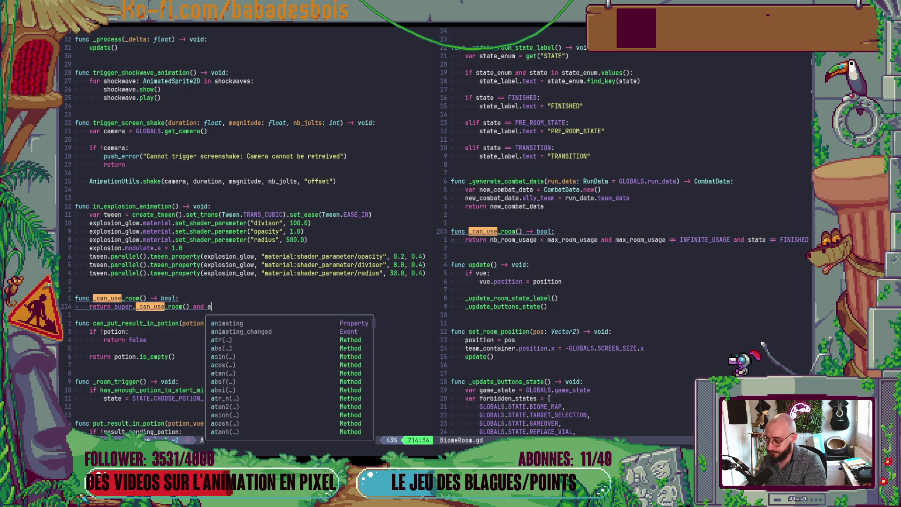
pyautogui.write('get_ew')
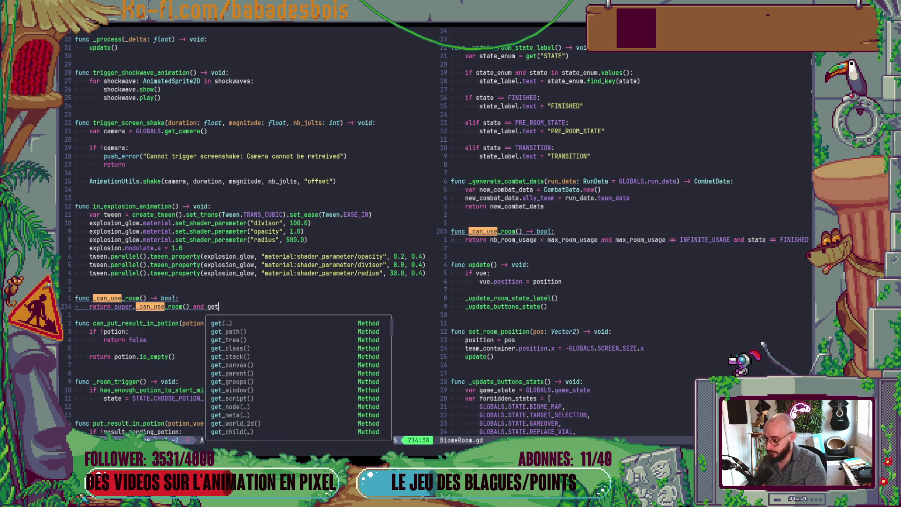
pyautogui.press('BackSpace')
pyautogui.press('BackSpace')
pyautogui.write('wa')
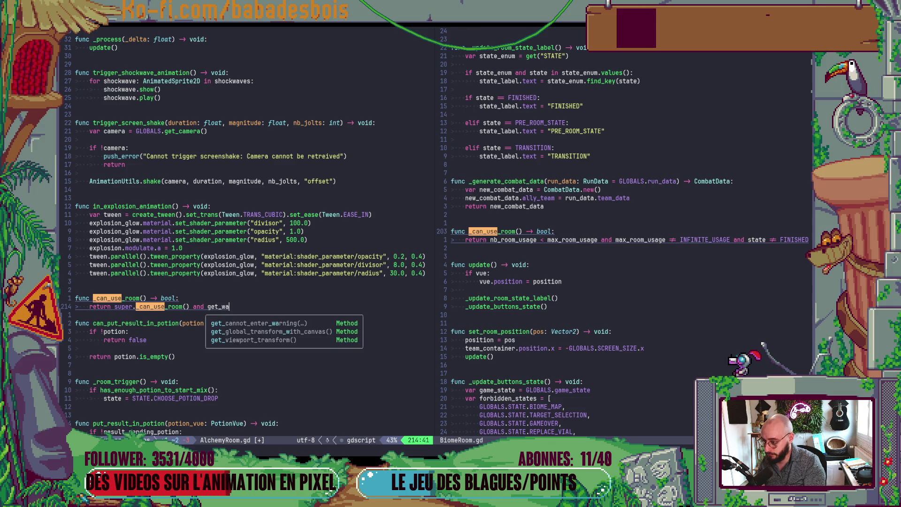
pyautogui.press('Escape')
pyautogui.hotkey('ctrl', 'o')
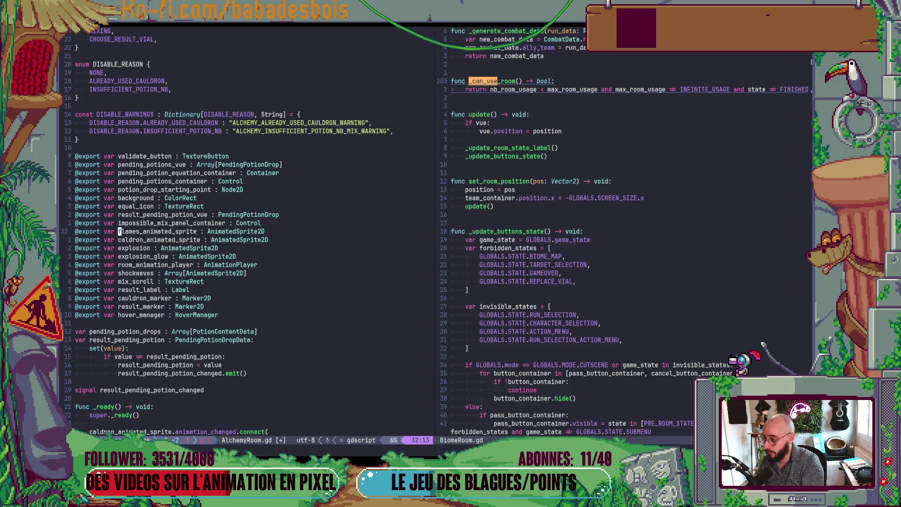
pyautogui.write('/_can')
pyautogui.press('Return')
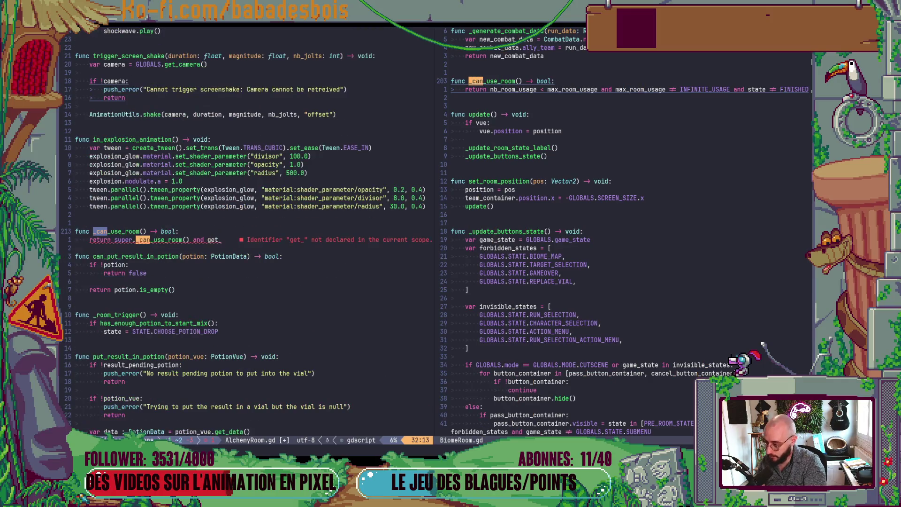
pyautogui.press('j')
pyautogui.press('$')
pyautogui.write('b')
pyautogui.write('Acannot_enter_reason')
pyautogui.write('() !=')
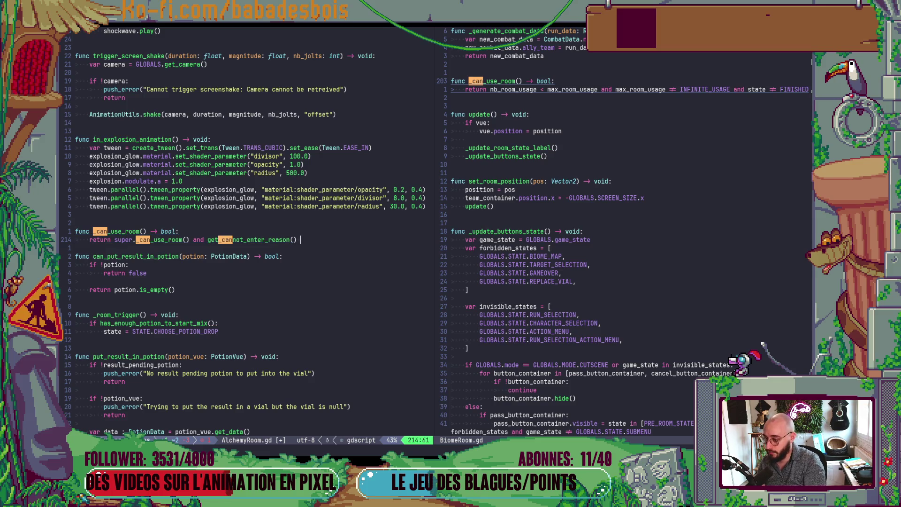
pyautogui.write(' RE')
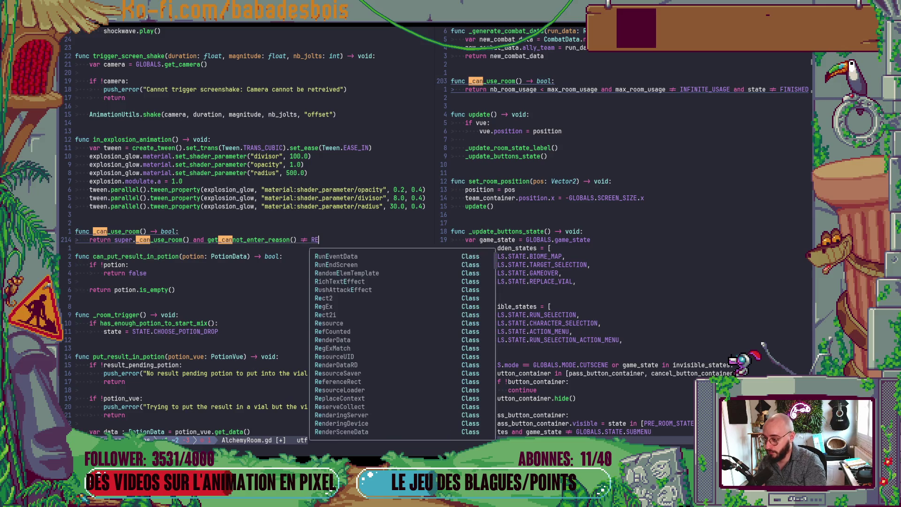
pyautogui.press('BackSpace')
pyautogui.press('BackSpace')
pyautogui.press('Escape')
# Open AlchemyRoom.gd in the right pane to look up the DISABLE_REASON enum
pyautogui.press('space')
pyautogui.press('f')
pyautogui.press('f')
pyautogui.write('Alch')
pyautogui.press('Return')
pyautogui.press('j')
pyautogui.press('j')
pyautogui.press('j')
pyautogui.press('j')
pyautogui.press('j')
pyautogui.press('j')
pyautogui.press('b')
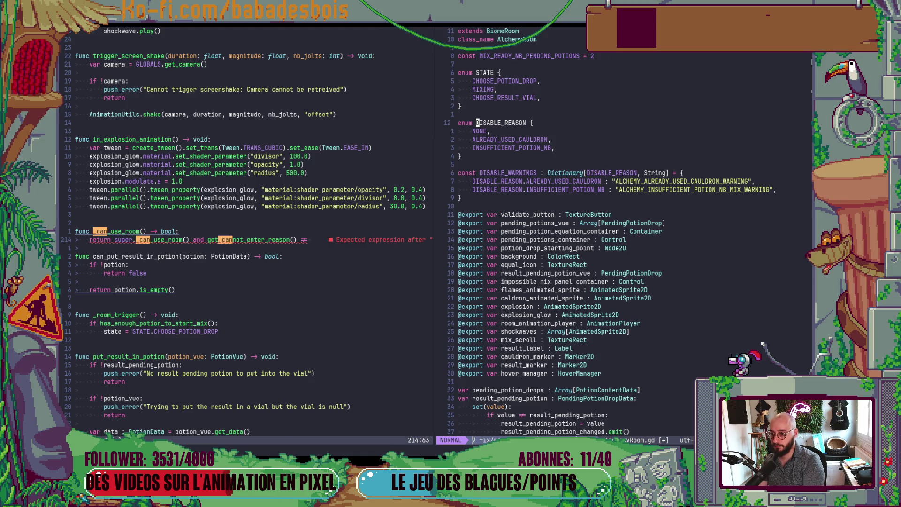
# Finish the comparison with DISABLE_REASON.NONE and save the file with :w
pyautogui.hotkey('ctrl', 'w')
pyautogui.write('h DISABLE_REASO')
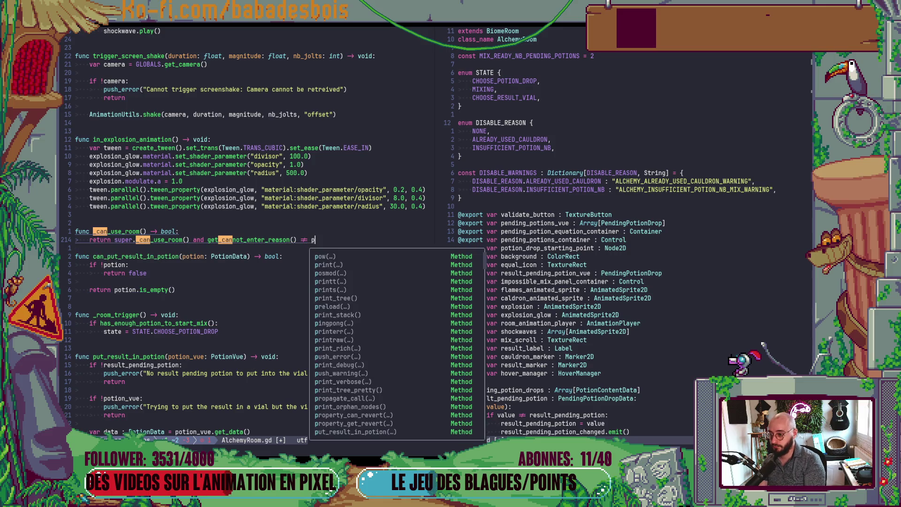
pyautogui.write('N.NONE')
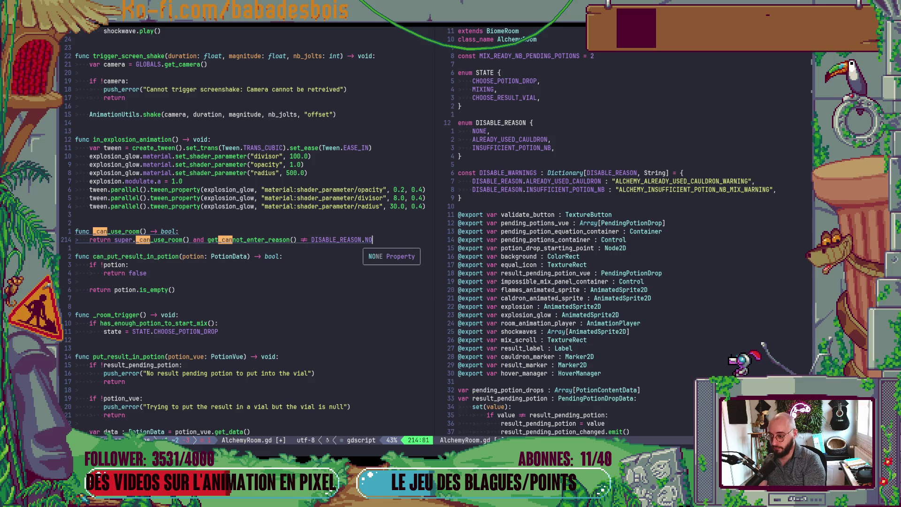
pyautogui.press('Escape')
pyautogui.write(':w')
pyautogui.press('Return')
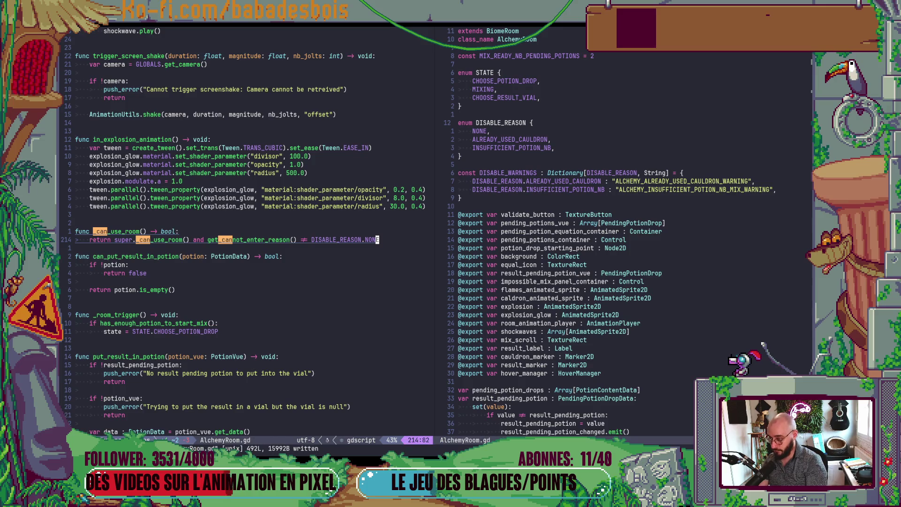
pyautogui.hotkey('alt', 'Tab')
pyautogui.hotkey('alt', 'Tab')
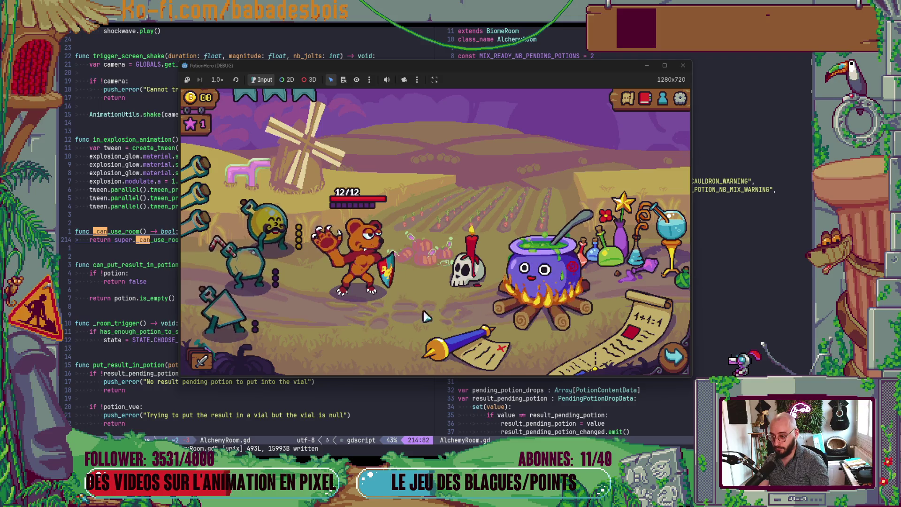
# Move the AlchemyRoom code in Neovim back to the Mix animation callback
pyautogui.hotkey('alt', 'Tab')
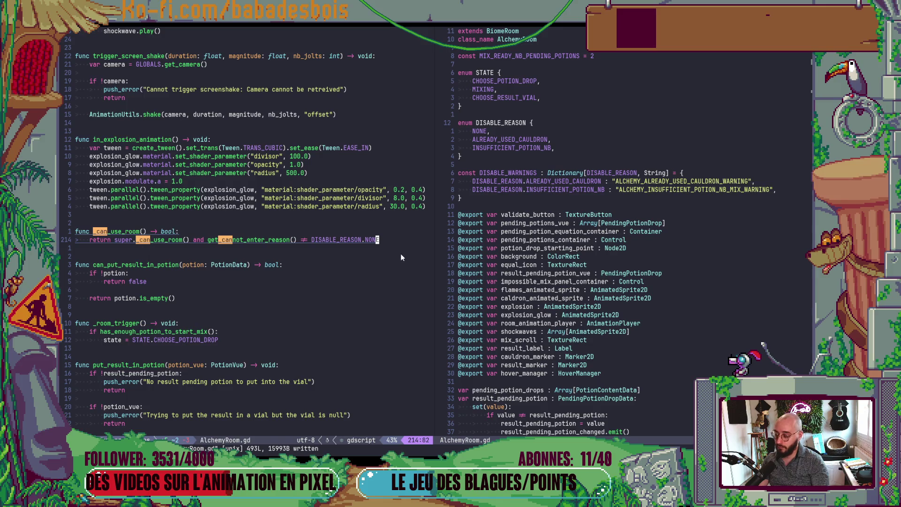
pyautogui.click(669, 273)
pyautogui.hotkey('ctrl', 'o')
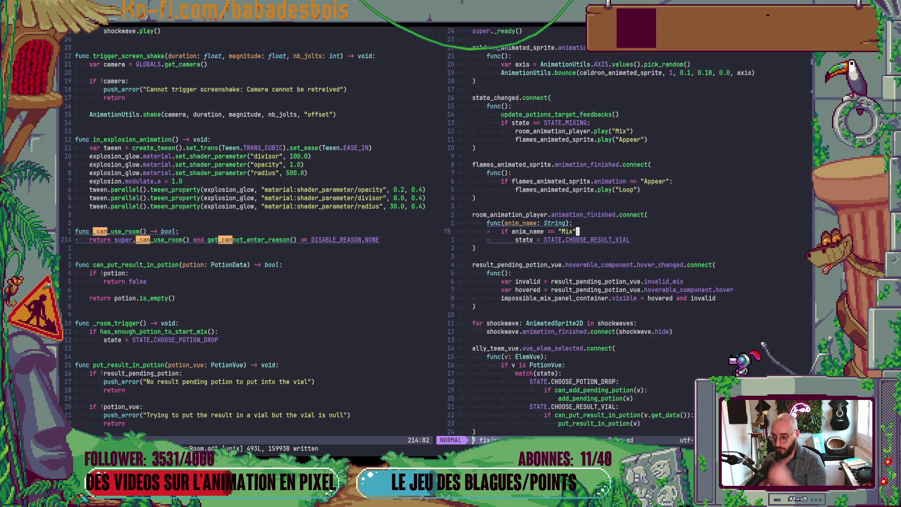
# In Godot, open the BiomeRoom.tscn scene with Quick Open Scene
pyautogui.hotkey('alt', 'Tab')
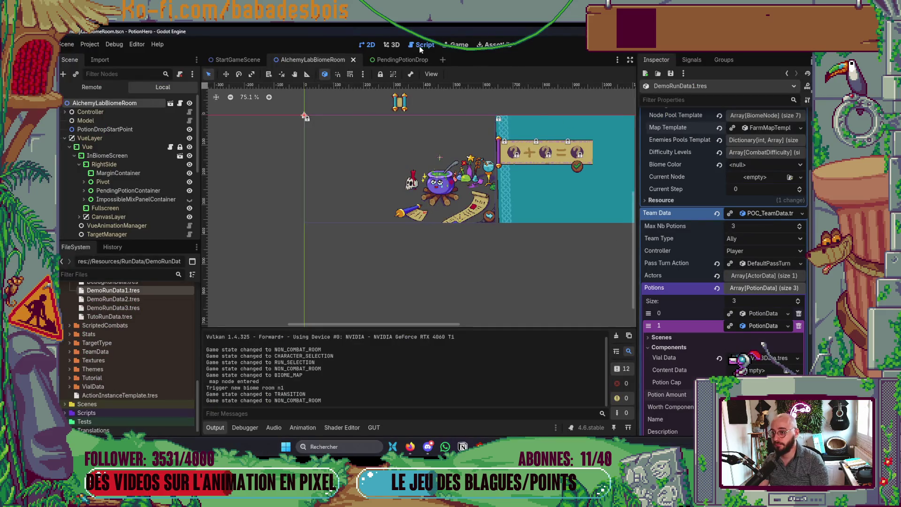
pyautogui.click(422, 45)
pyautogui.hotkey('ctrl', 'shift', 'o')
pyautogui.write('biomr')
pyautogui.press('BackSpace')
pyautogui.write('eRo')
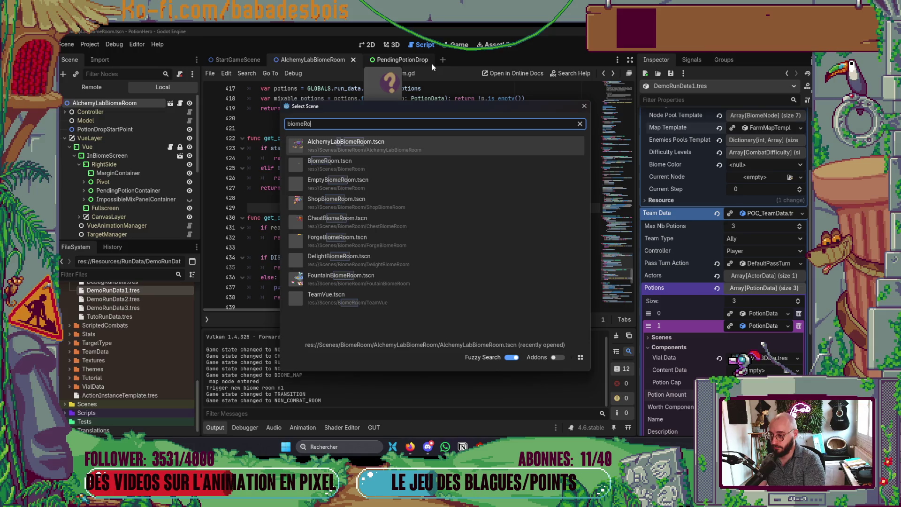
pyautogui.press('Return')
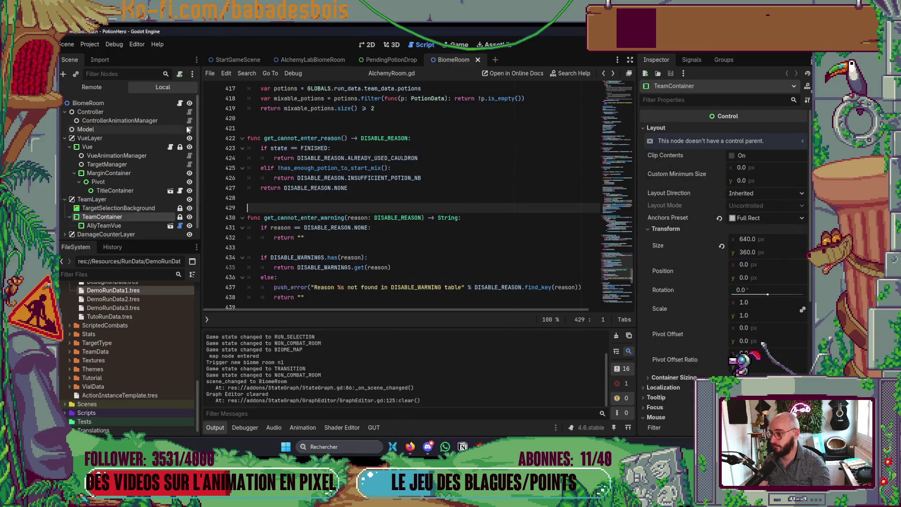
# Collapse the Output panel and set a breakpoint on line 84 of BiomeRoom.gd
pyautogui.click(212, 428)
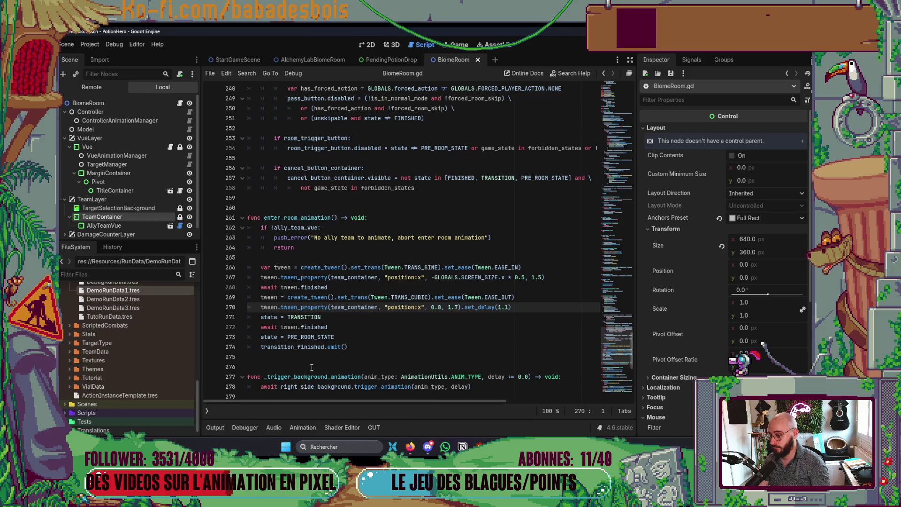
pyautogui.moveTo(630, 359); pyautogui.dragTo(624, 186)
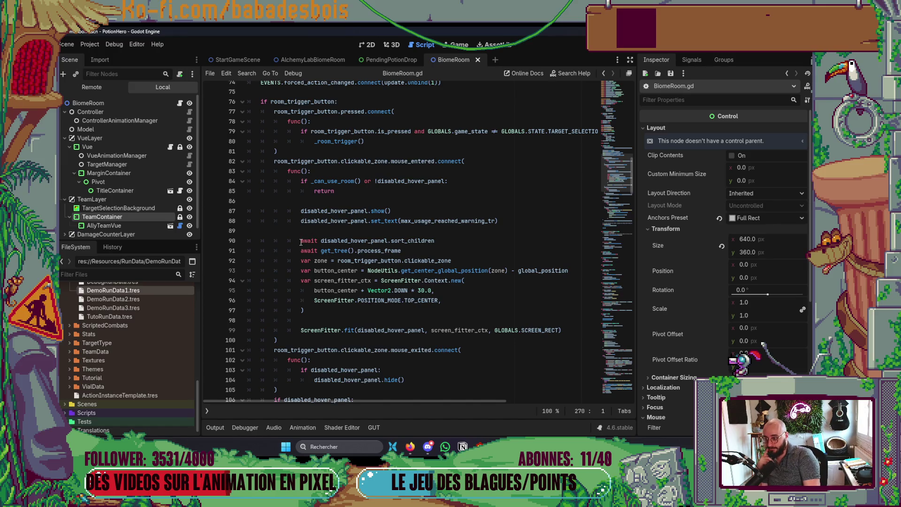
pyautogui.click(210, 181)
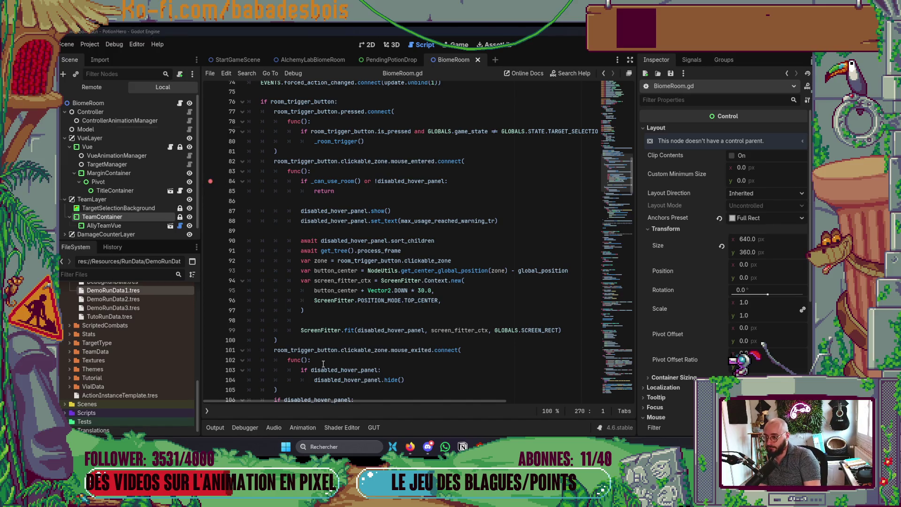
# Hit the breakpoint in-game and step into _can_use_room and super._can_use_room
pyautogui.hotkey('alt', 'Tab')
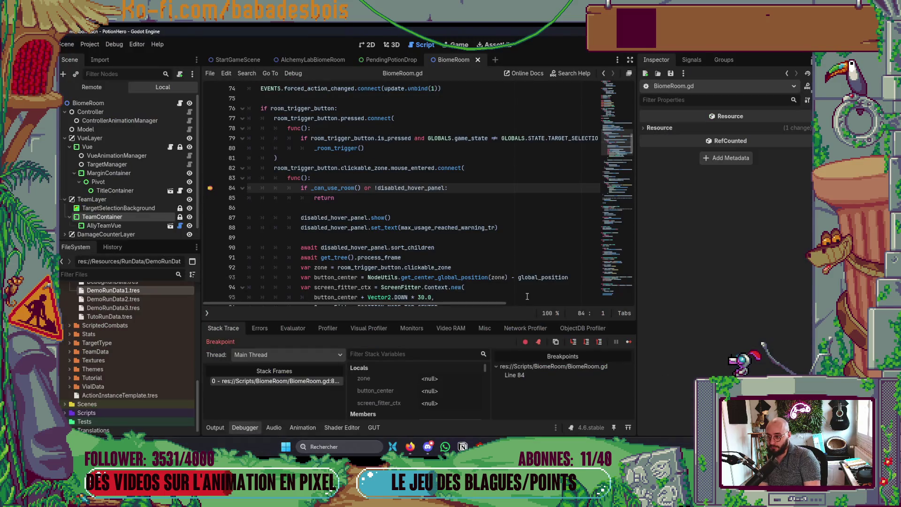
pyautogui.click(587, 342)
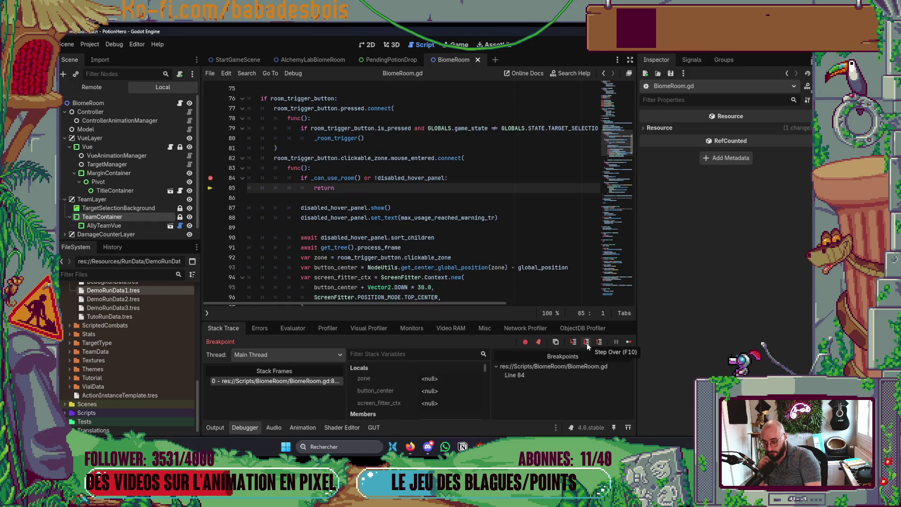
pyautogui.click(629, 342)
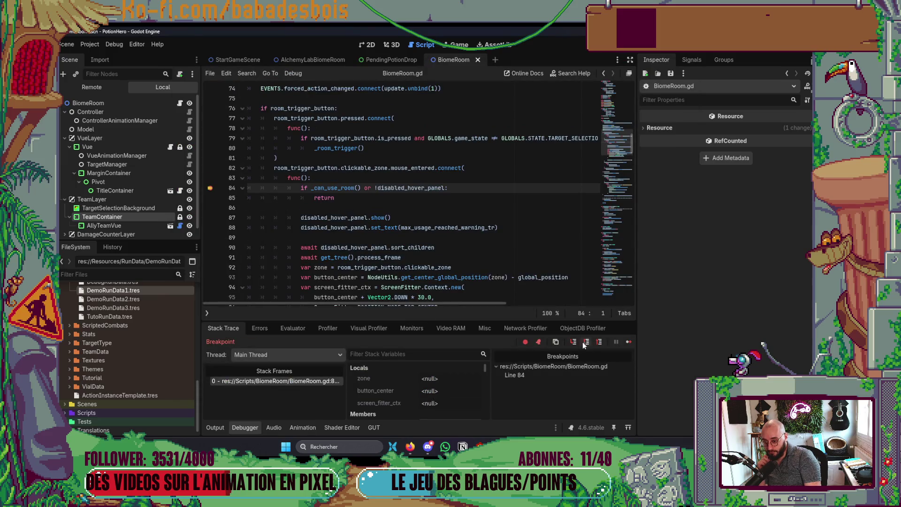
pyautogui.click(573, 342)
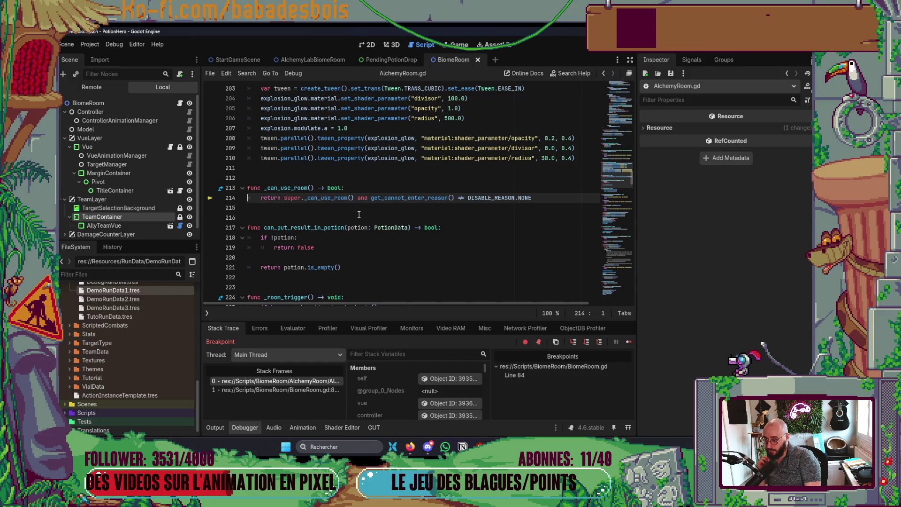
pyautogui.click(572, 342)
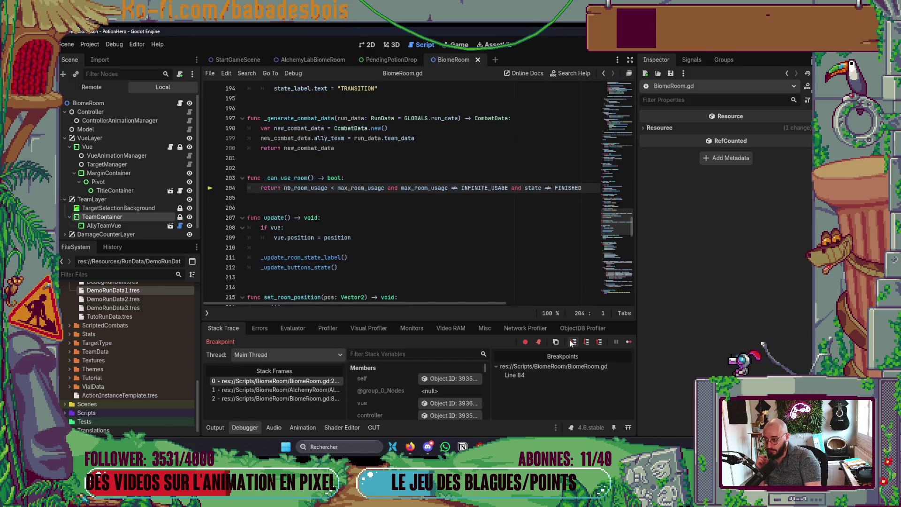
pyautogui.click(586, 342)
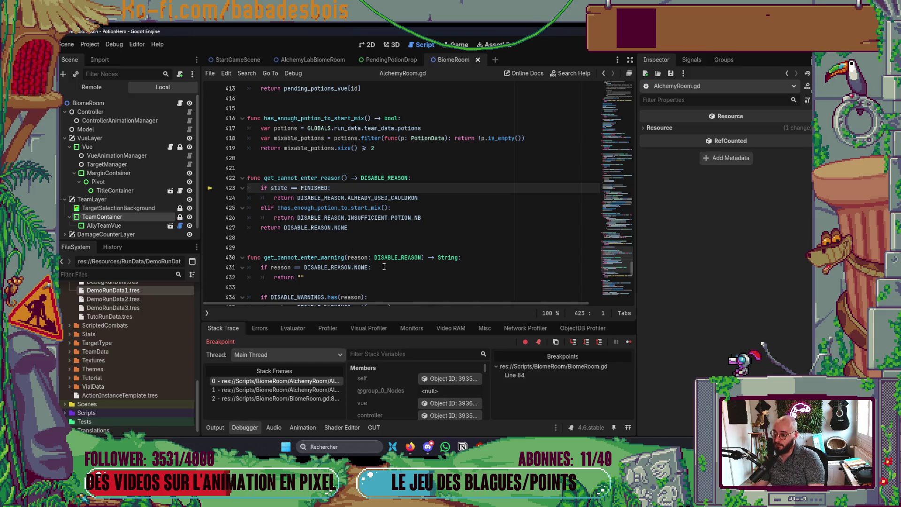
# Step through has_enough_potion_to_start_mix to the insufficient-potion return, then back to the hover callback
pyautogui.click(586, 342)
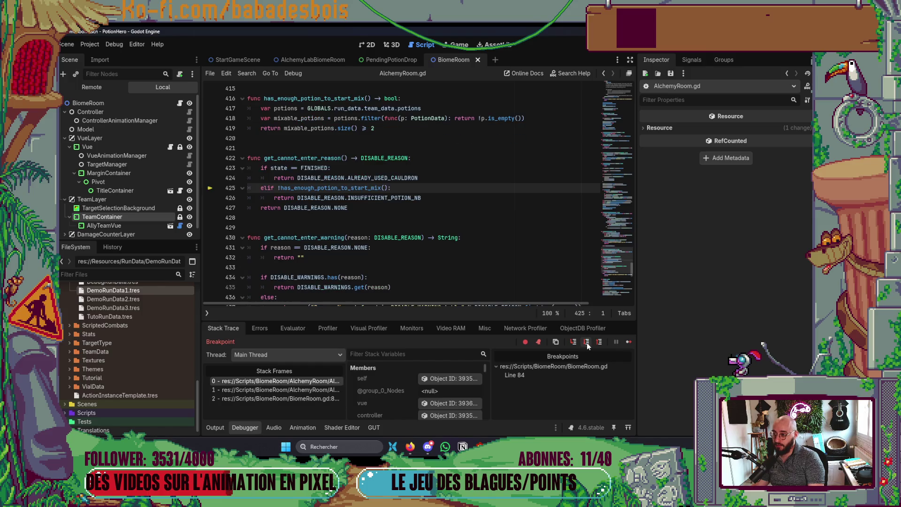
pyautogui.moveTo(348, 194)
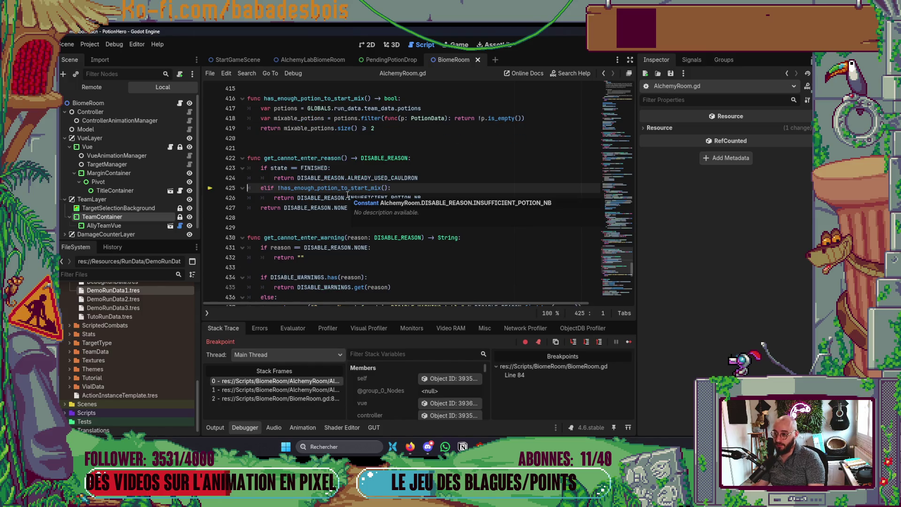
pyautogui.click(576, 343)
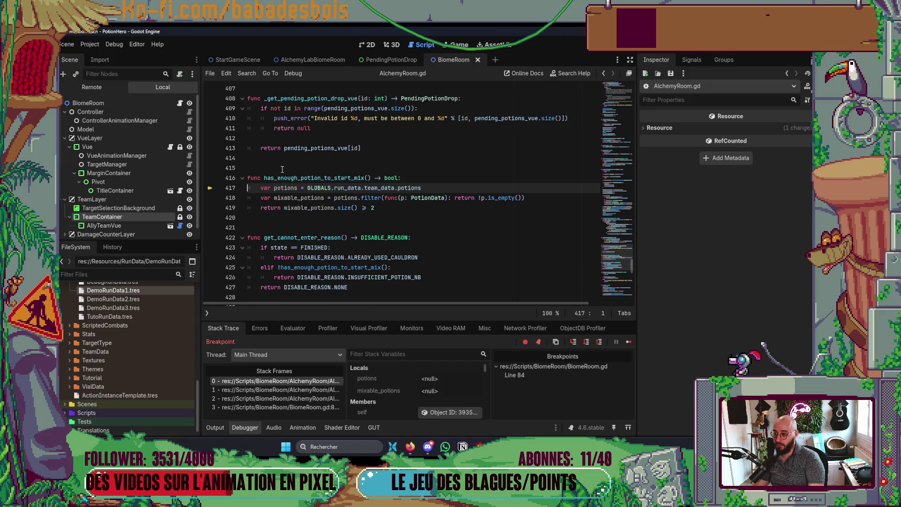
pyautogui.click(584, 341)
pyautogui.click(584, 341)
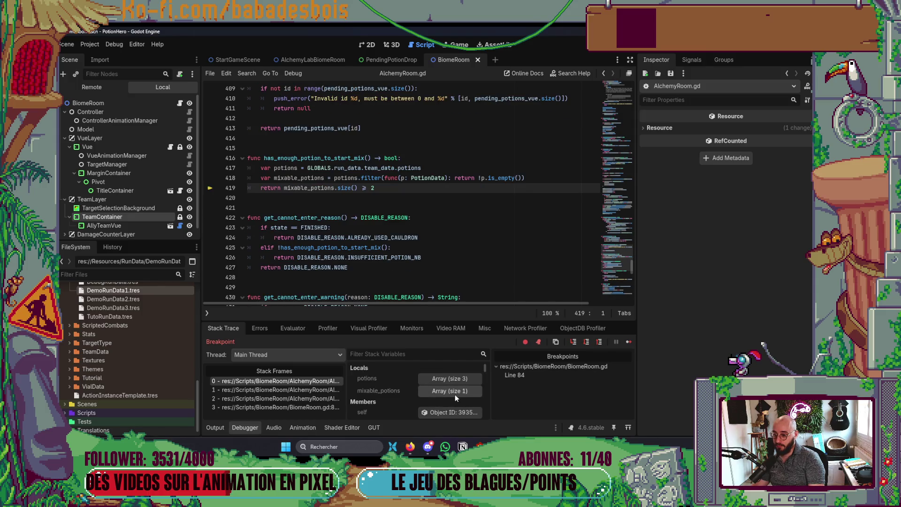
pyautogui.click(586, 342)
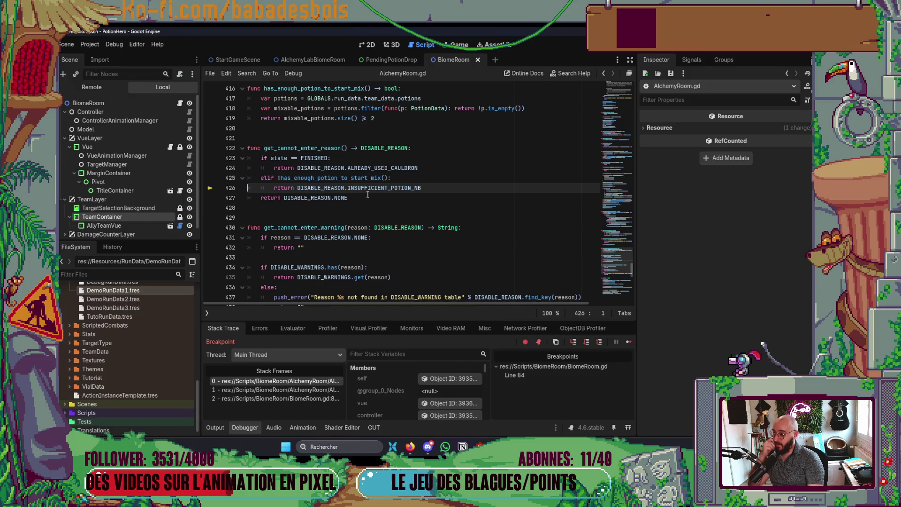
pyautogui.click(587, 342)
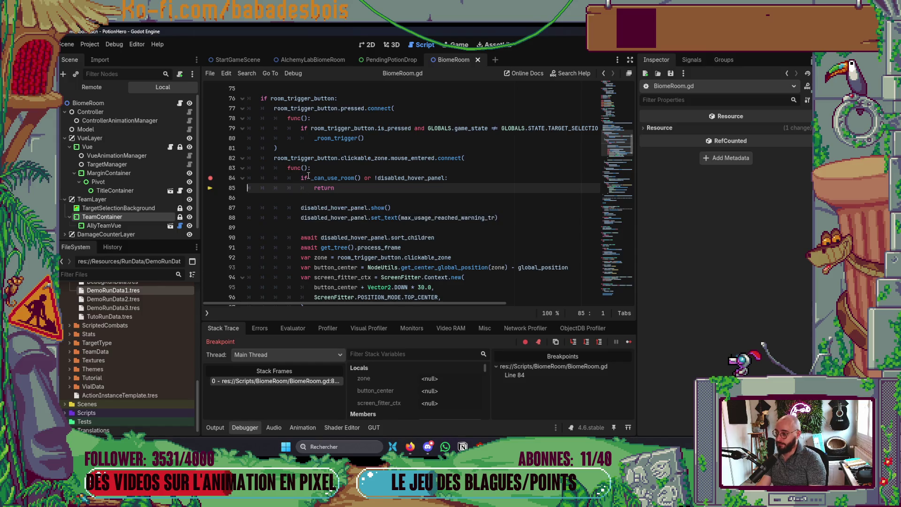
pyautogui.keyDown('ctrl'); pyautogui.click(328, 180); pyautogui.keyUp('ctrl')
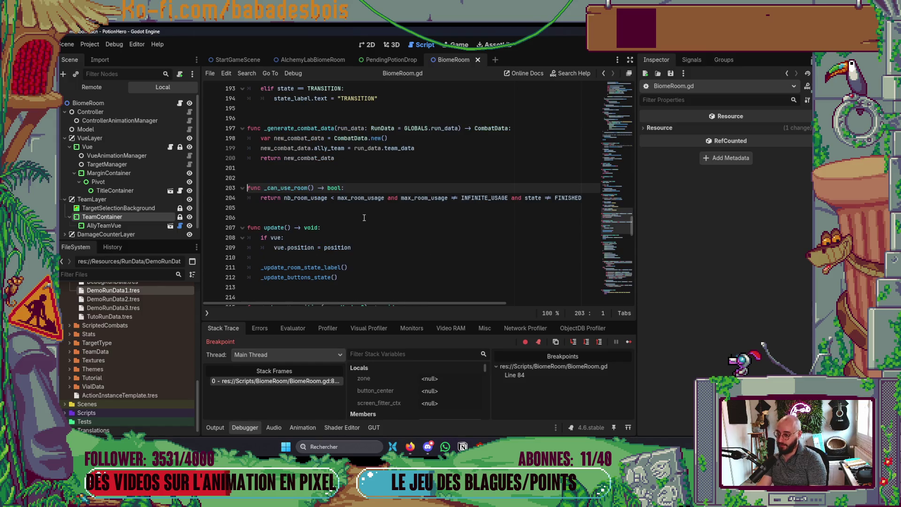
pyautogui.hotkey('alt', 'Tab')
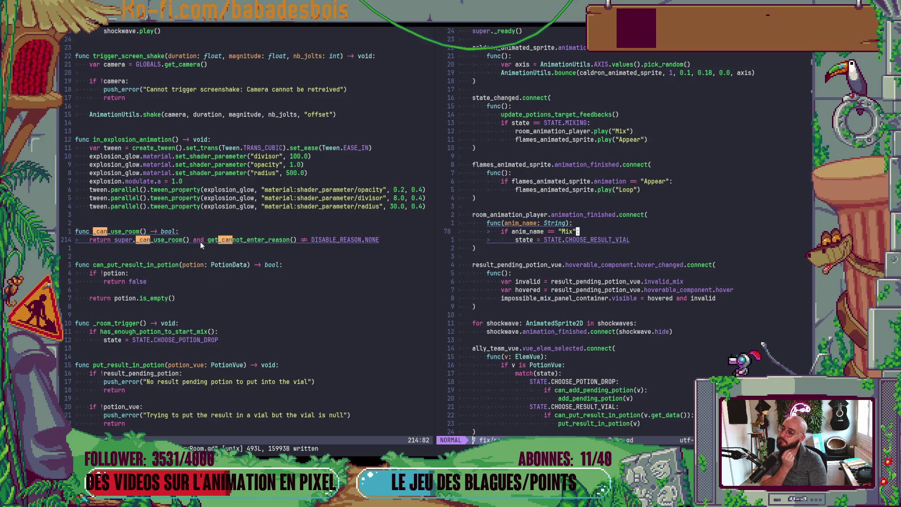
# Inspect get_cannot_enter_reason's definition and its insufficient-potion return, then jump back
pyautogui.click(303, 240)
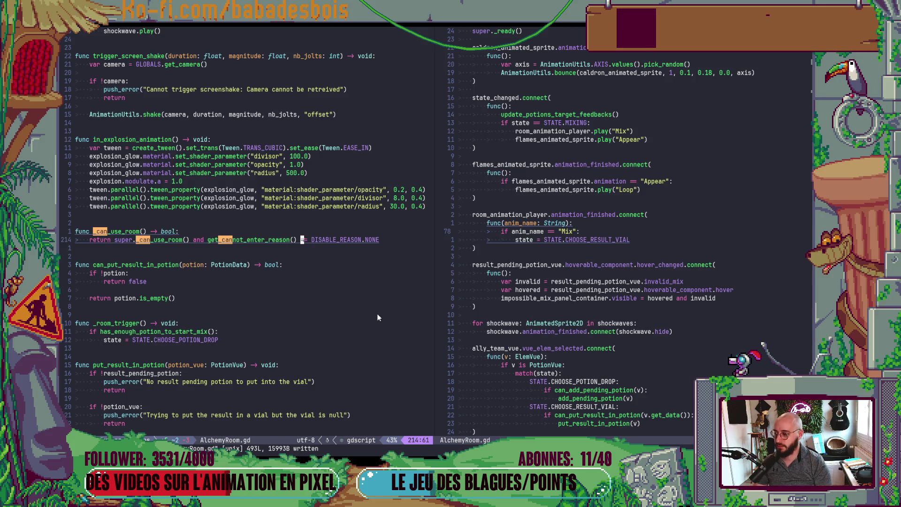
pyautogui.keyDown('ctrl'); pyautogui.click(249, 240); pyautogui.keyUp('ctrl')
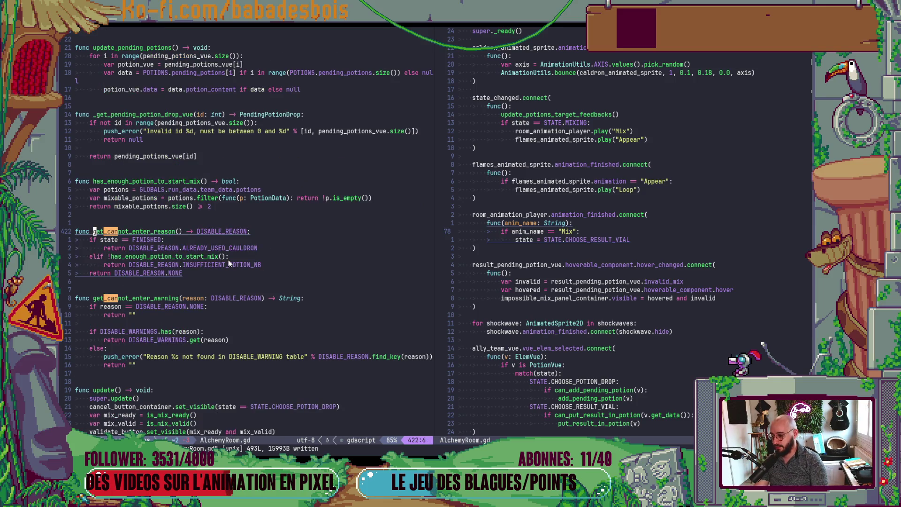
pyautogui.click(248, 264)
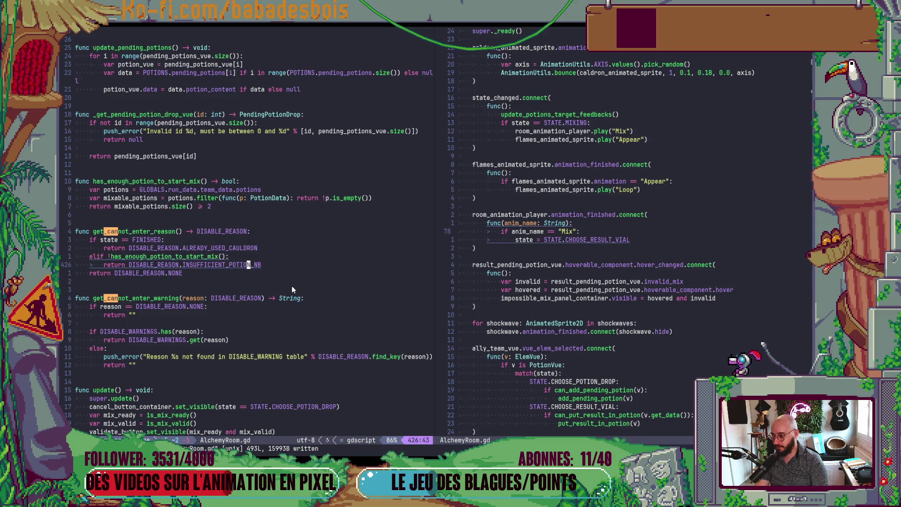
pyautogui.hotkey('ctrl', 'o')
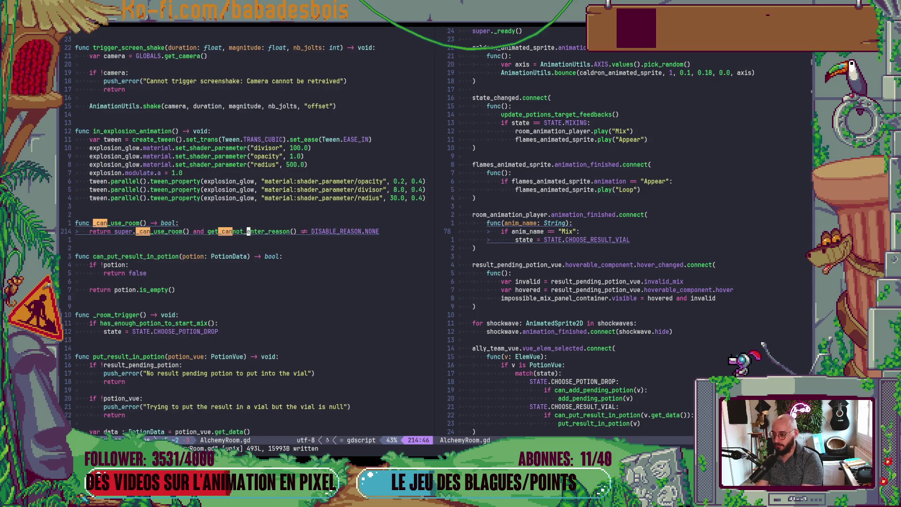
# Clear search highlights with :noh and save AlchemyRoom.gd with :w
pyautogui.write(':noh')
pyautogui.press('Return')
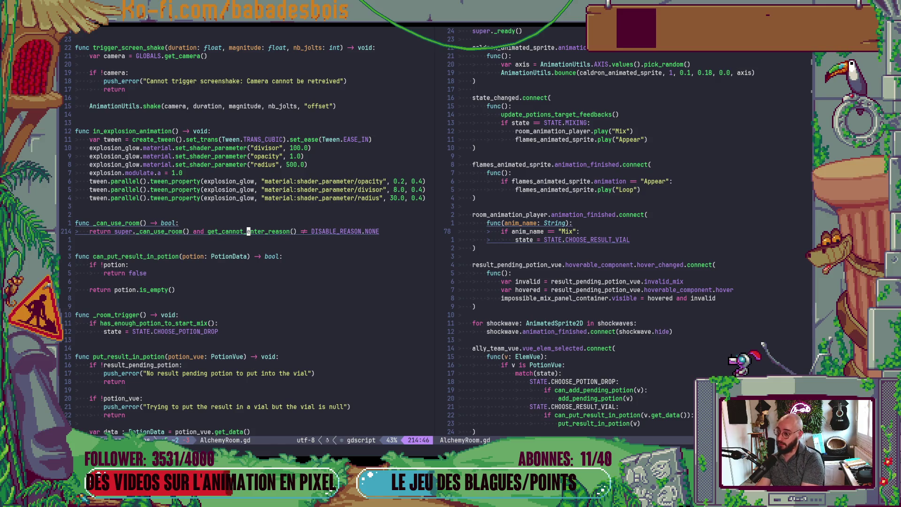
pyautogui.press('e')
pyautogui.press('l')
pyautogui.press('l')
pyautogui.press('l')
pyautogui.write(':w')
pyautogui.press('Return')
pyautogui.hotkey('alt', 'Tab')
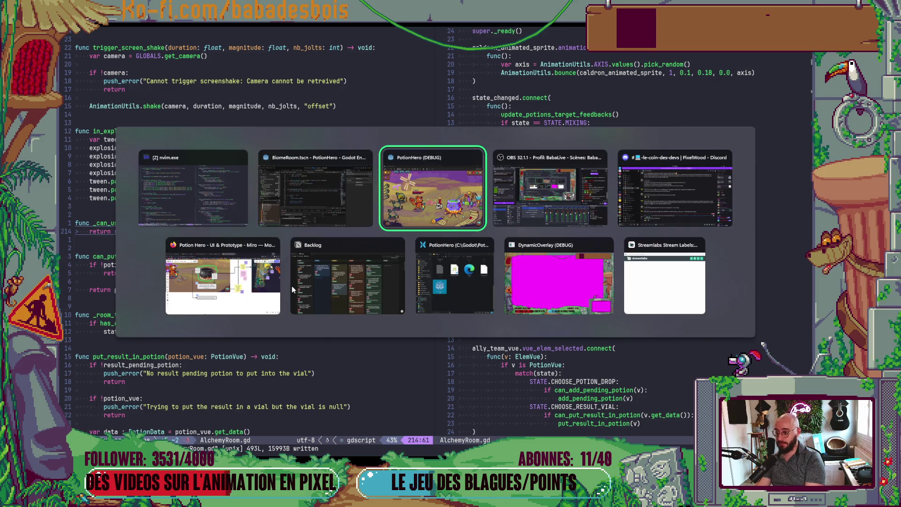
# Run the game, hover the cauldron, open and close the Ferme malfamée map, then close the game
pyautogui.press('Tab')
pyautogui.hotkey('alt', 'Tab')
pyautogui.press('Tab')
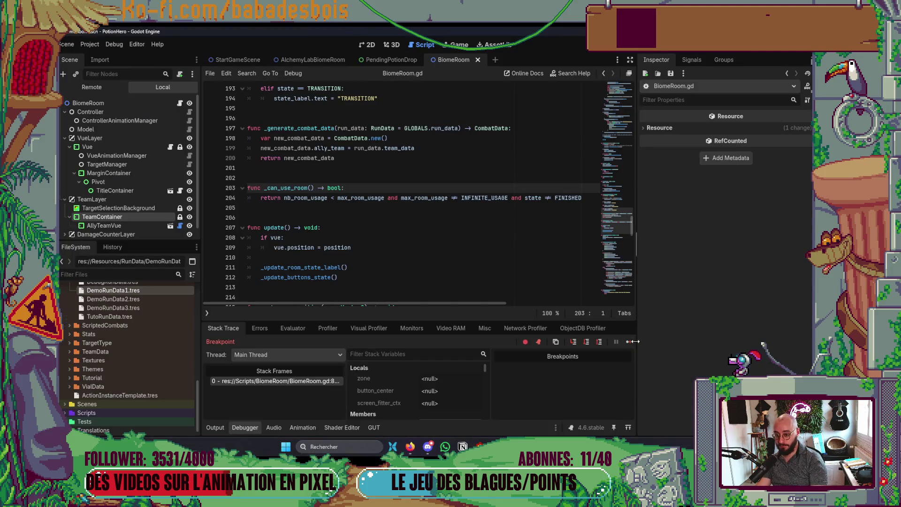
pyautogui.hotkey('alt', 'Tab')
pyautogui.moveTo(544, 305)
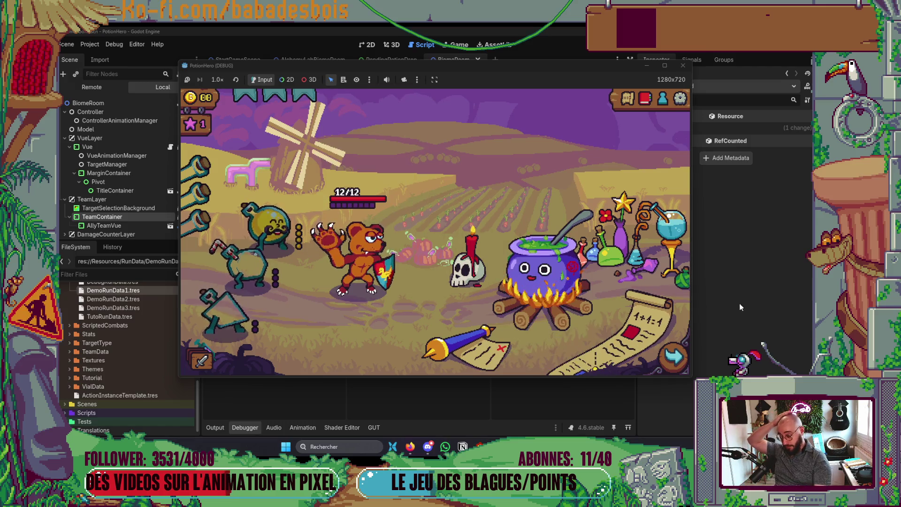
pyautogui.click(639, 350)
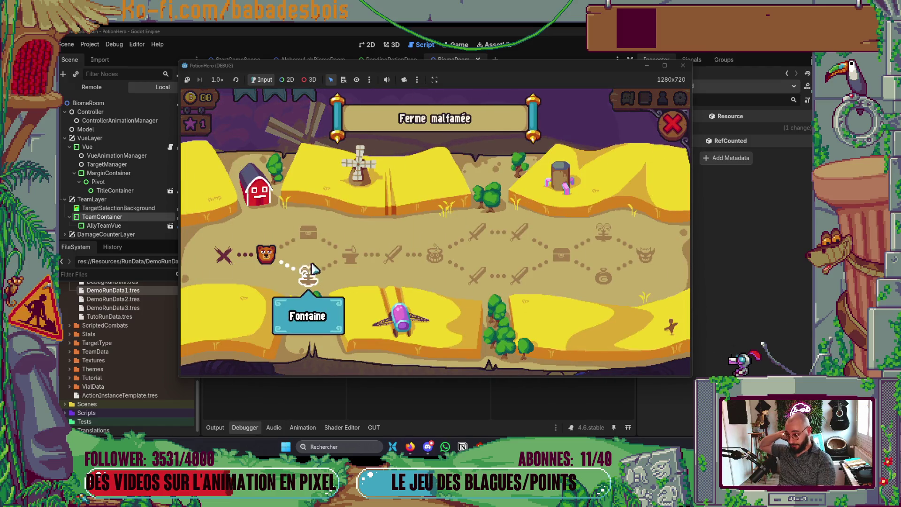
pyautogui.click(672, 124)
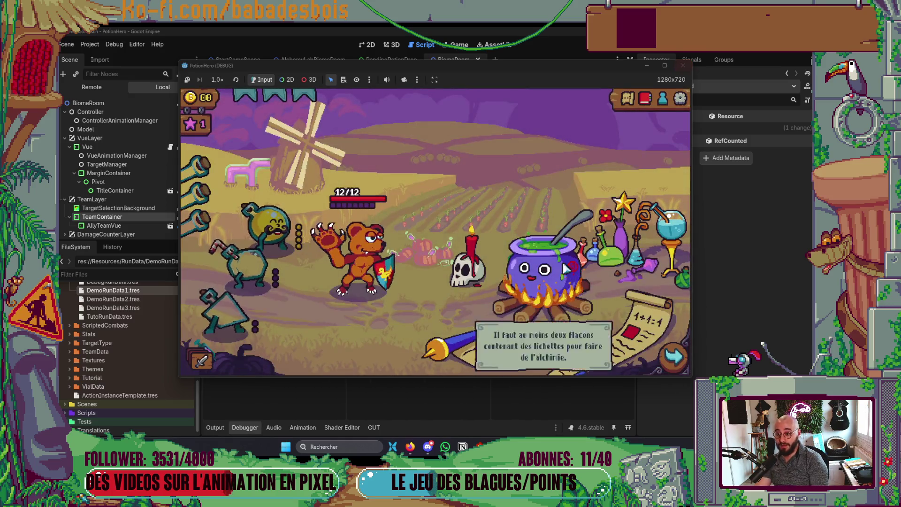
pyautogui.moveTo(516, 270)
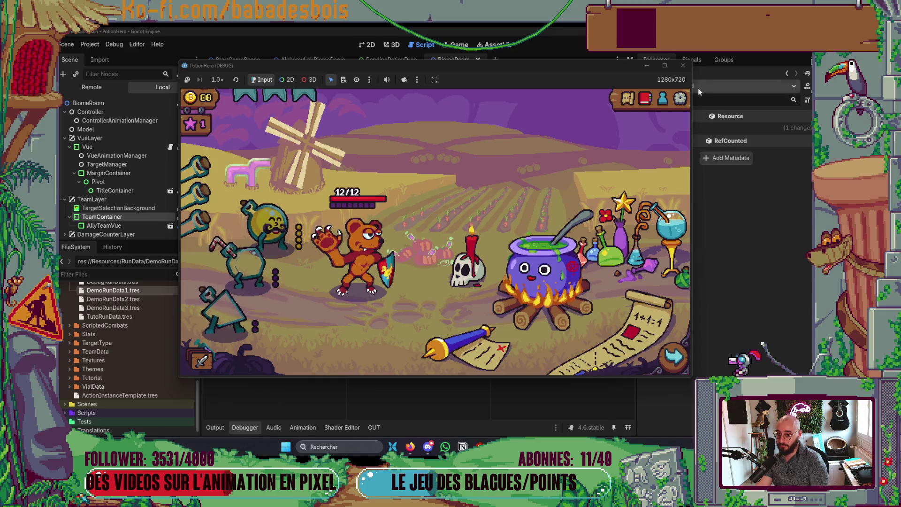
pyautogui.click(683, 65)
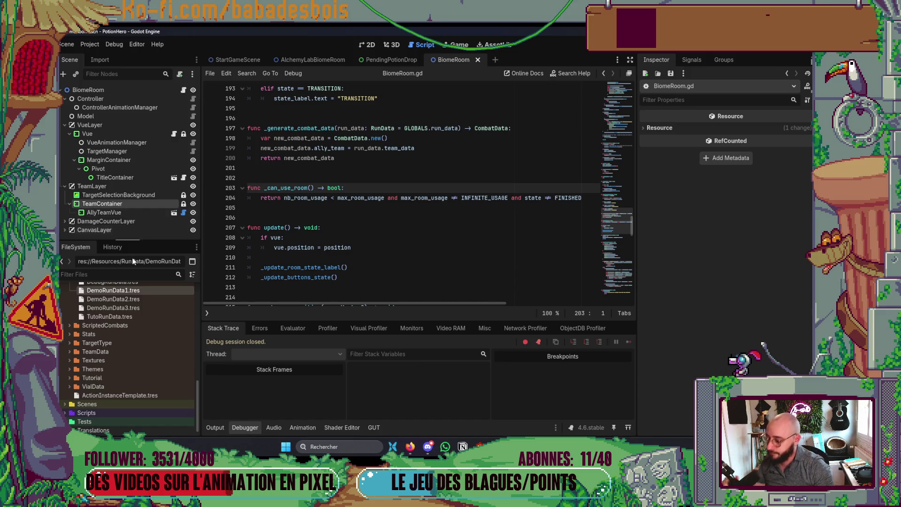
# Collapse Godot's debugger panel, switch to the 2D view, and return to Neovim
pyautogui.click(249, 430)
pyautogui.click(428, 327)
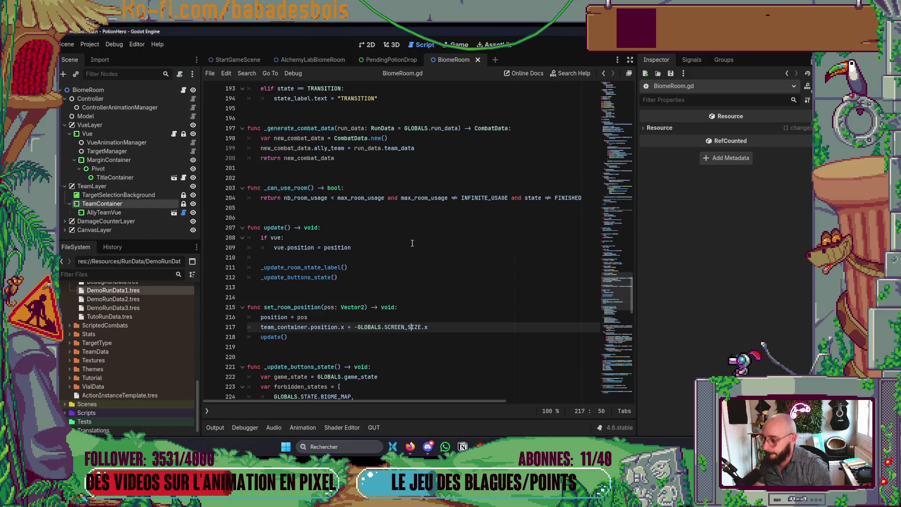
pyautogui.click(369, 44)
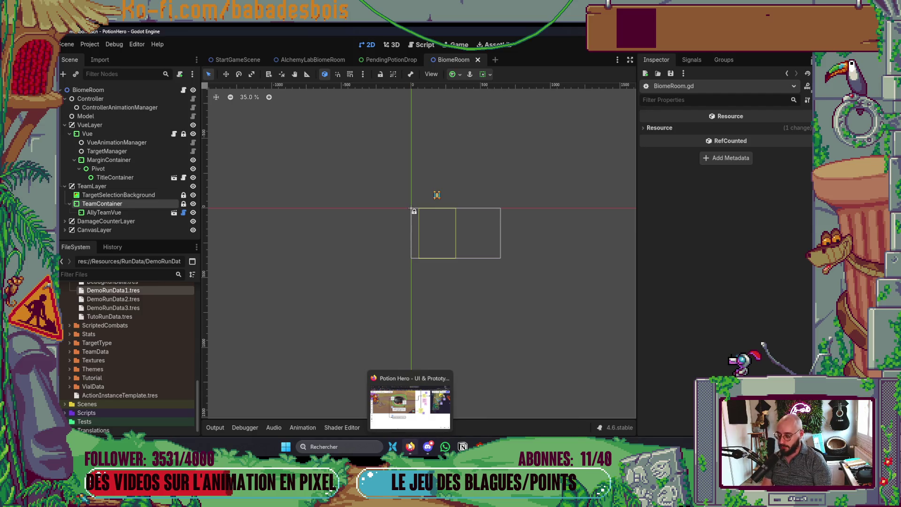
pyautogui.click(542, 401)
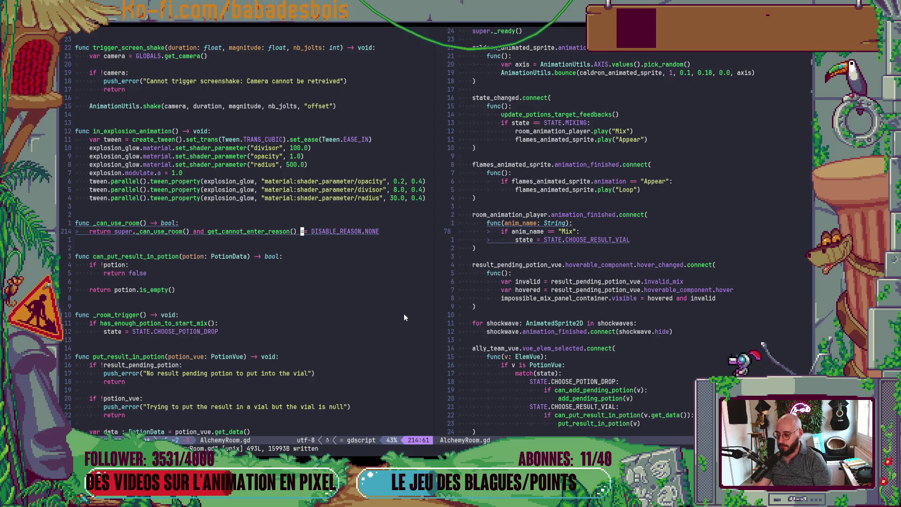
# Bring Neovim forward, open a terminal below the code and start typing 'git dif'
pyautogui.hotkey('alt', 'Tab')
pyautogui.click(229, 185)
pyautogui.click(300, 257)
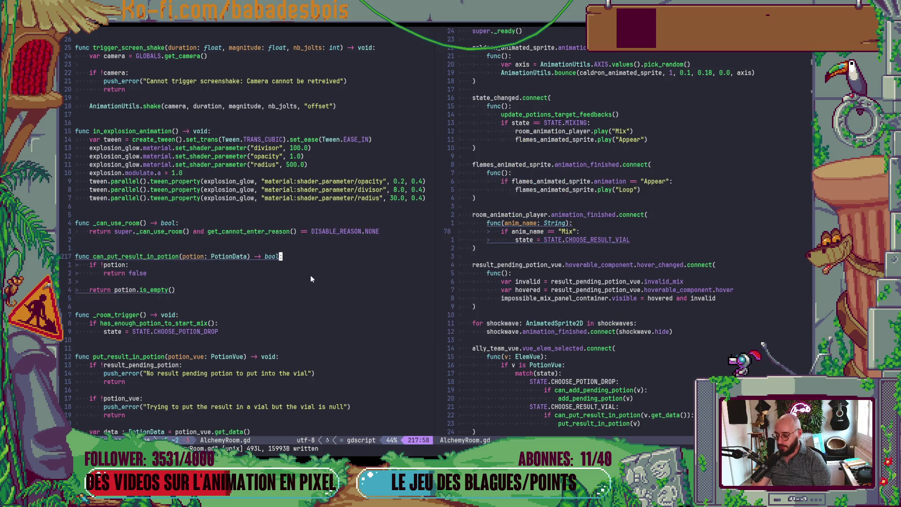
pyautogui.hotkey('ctrl', '/')
pyautogui.write('git s')
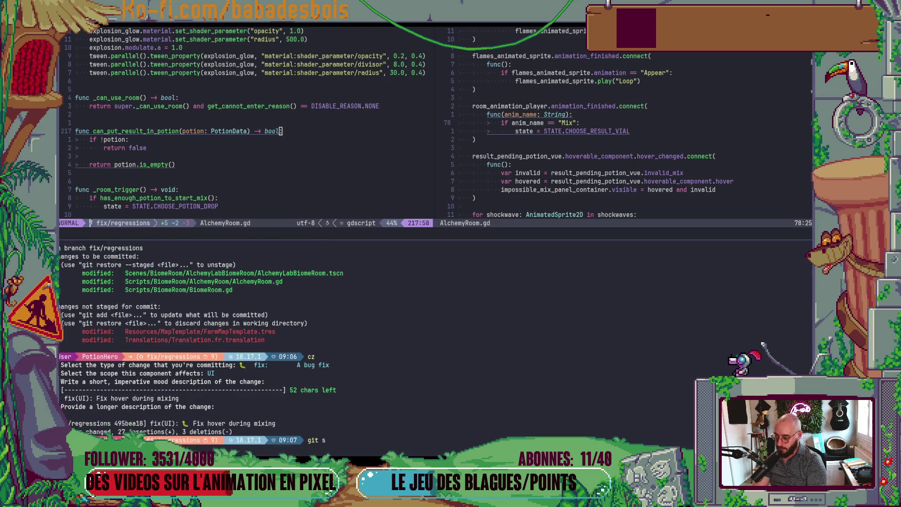
pyautogui.write('dif')
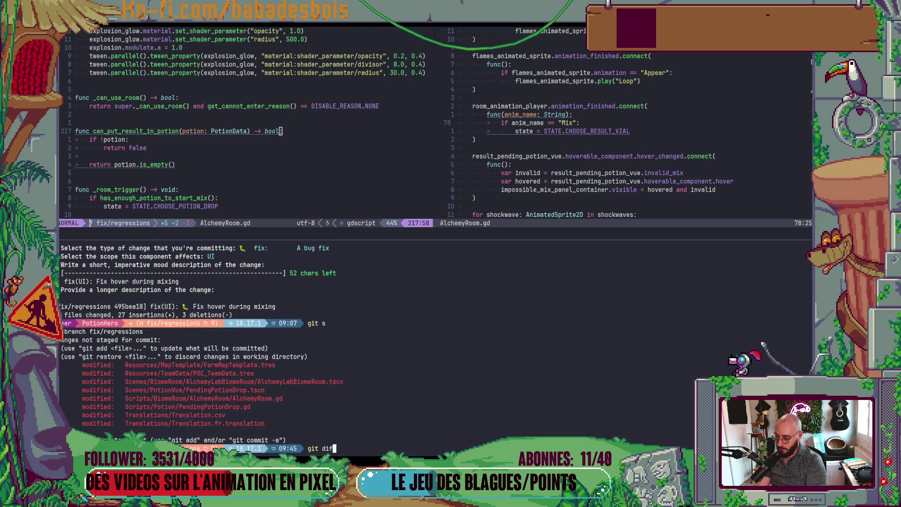
# Switch to the Notion Backlog board window
pyautogui.hotkey('alt', 'Tab')
pyautogui.press('Tab')
pyautogui.hotkey('shift', 'Tab')
pyautogui.click(311, 278)
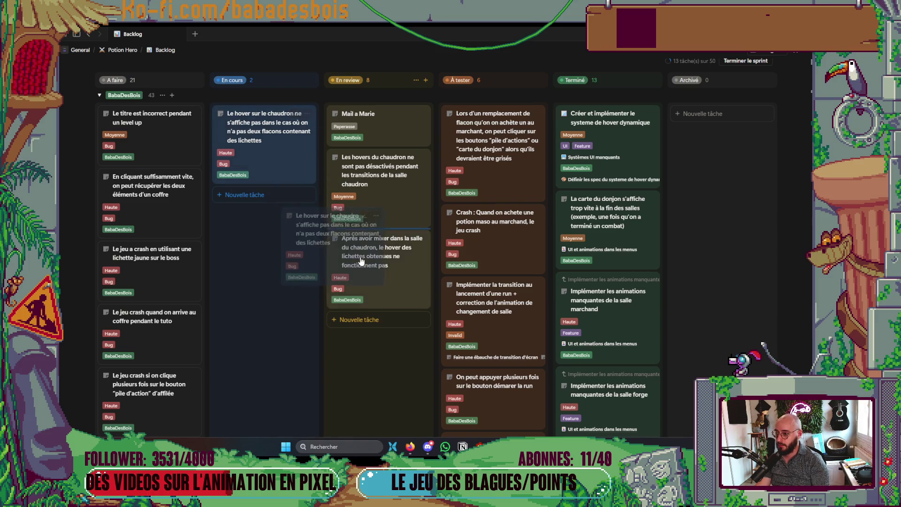
# Drag the cauldron-hover card from En cours to En review, then clear the terminal's partial command
pyautogui.moveTo(280, 154)
pyautogui.mouseDown()
pyautogui.moveTo(396, 268)
pyautogui.moveTo(400, 310)
pyautogui.mouseUp()
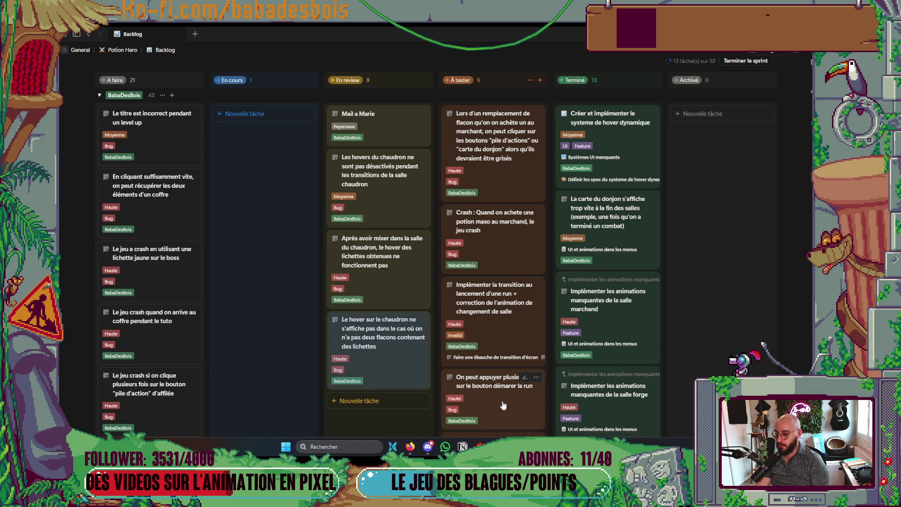
pyautogui.hotkey('alt', 'Tab')
pyautogui.write('f')
pyautogui.press('BackSpace')
pyautogui.press('BackSpace')
pyautogui.press('BackSpace')
# Stage the AlchemyLabBiomeRoom.tscn and PendingPotionDrop.tscn scenes with git add
pyautogui.write('af')
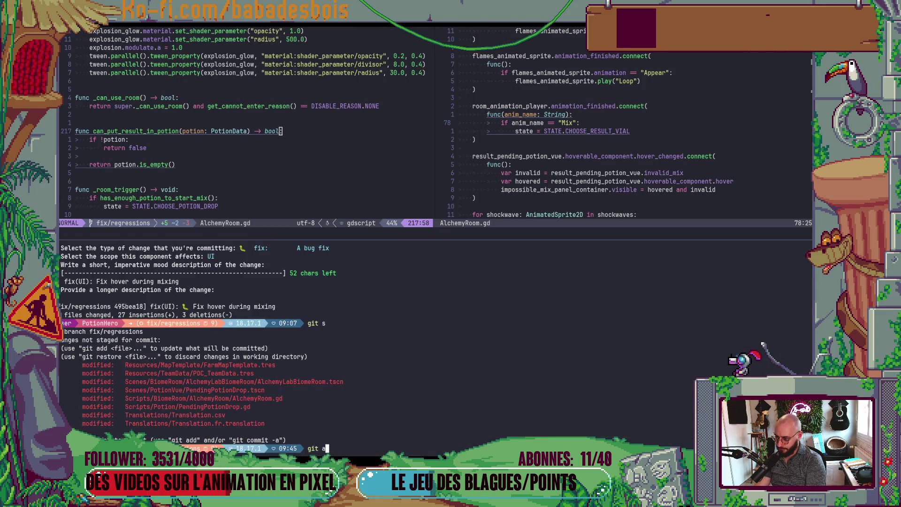
pyautogui.press('BackSpace')
pyautogui.write('dd')
pyautogui.doubleClick(323, 381)
pyautogui.middleClick(322, 381)
pyautogui.press('Return')
pyautogui.press('Return')
pyautogui.write('git add')
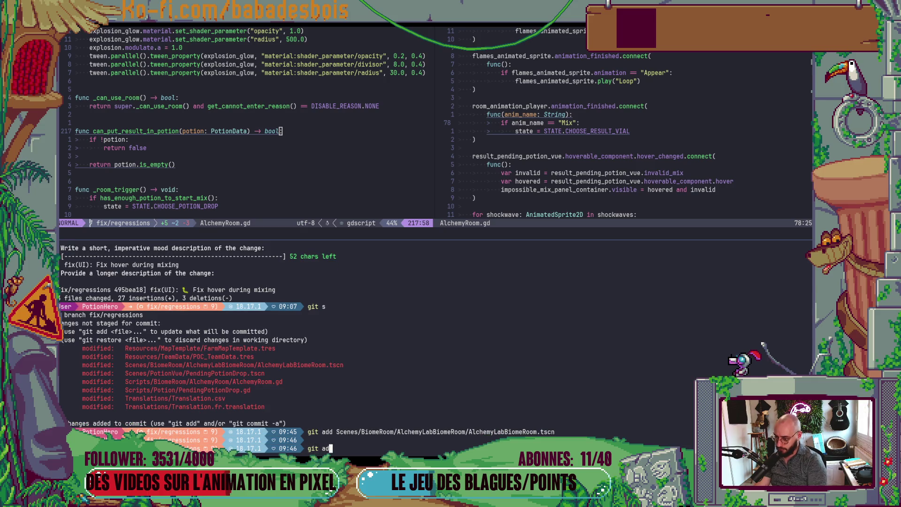
pyautogui.doubleClick(255, 373)
pyautogui.middleClick(254, 373)
pyautogui.press('Return')
# Stage the AlchemyRoom.gd and PendingPotionDrop.gd scripts with git add
pyautogui.write('git add')
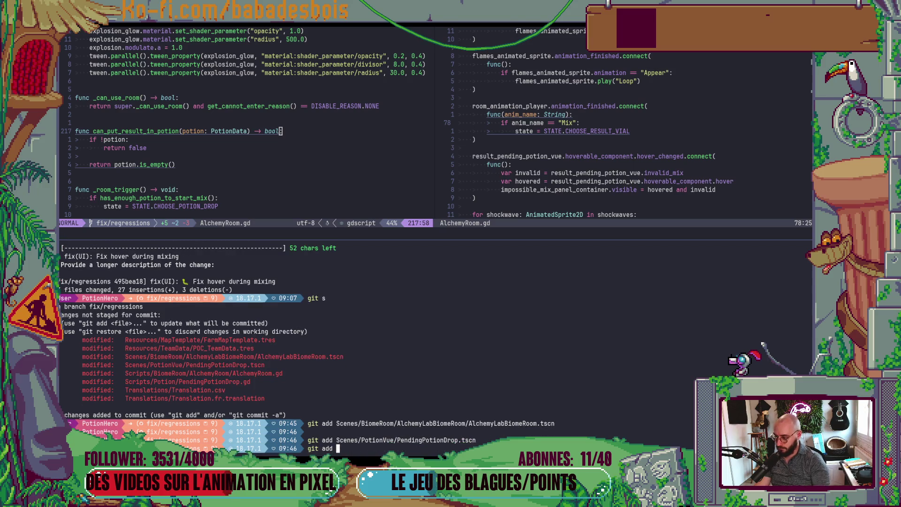
pyautogui.doubleClick(219, 373)
pyautogui.middleClick(218, 373)
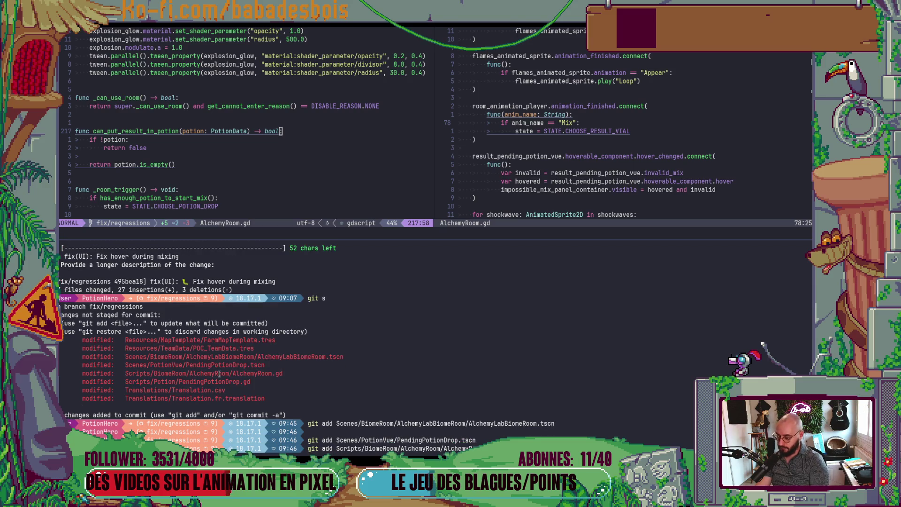
pyautogui.press('Return')
pyautogui.write('git add')
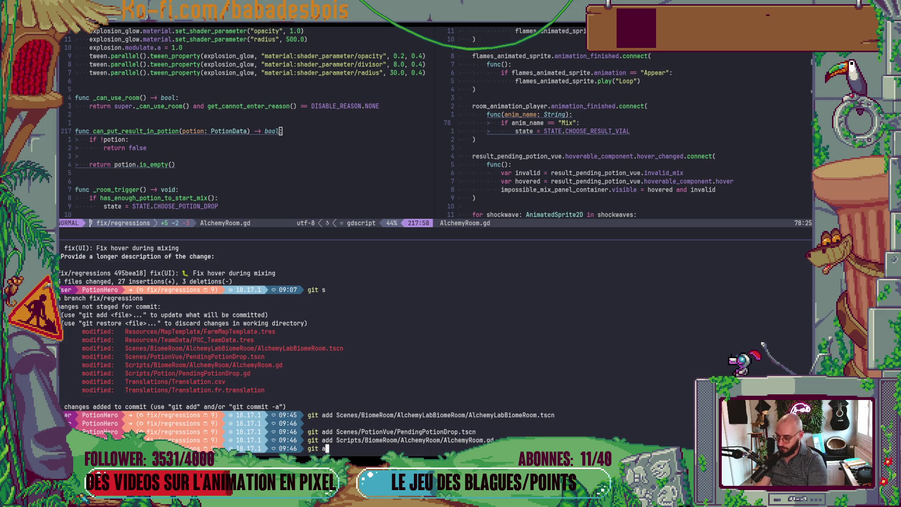
pyautogui.doubleClick(201, 375)
pyautogui.middleClick(200, 374)
pyautogui.press('Return')
# Stage the whole Translations/ folder with git add
pyautogui.write('gitad')
pyautogui.press('BackSpace')
pyautogui.press('BackSpace')
pyautogui.write('add')
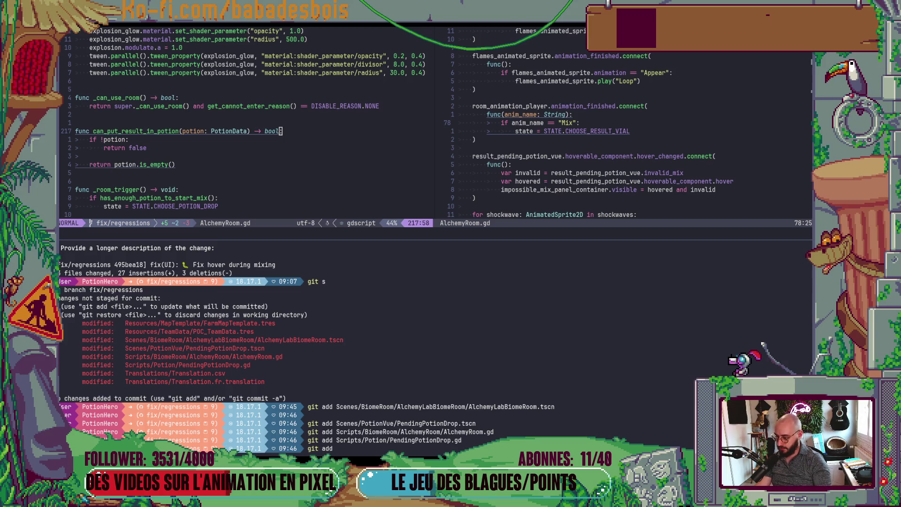
pyautogui.middleClick(133, 370)
pyautogui.press('BackSpace')
pyautogui.press('BackSpace')
pyautogui.press('BackSpace')
pyautogui.press('Return')
# Check the staged files with git s, then start a guided commit with cz
pyautogui.write('git s')
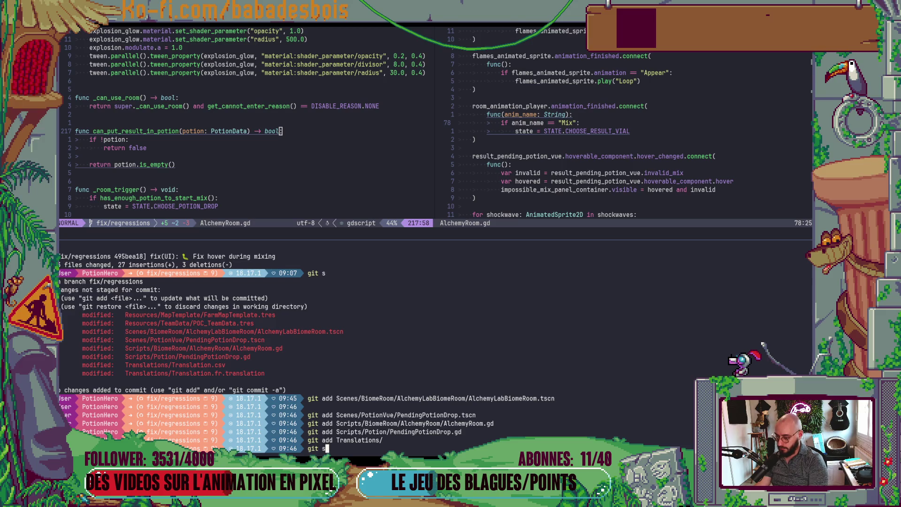
pyautogui.press('Return')
pyautogui.write('cz')
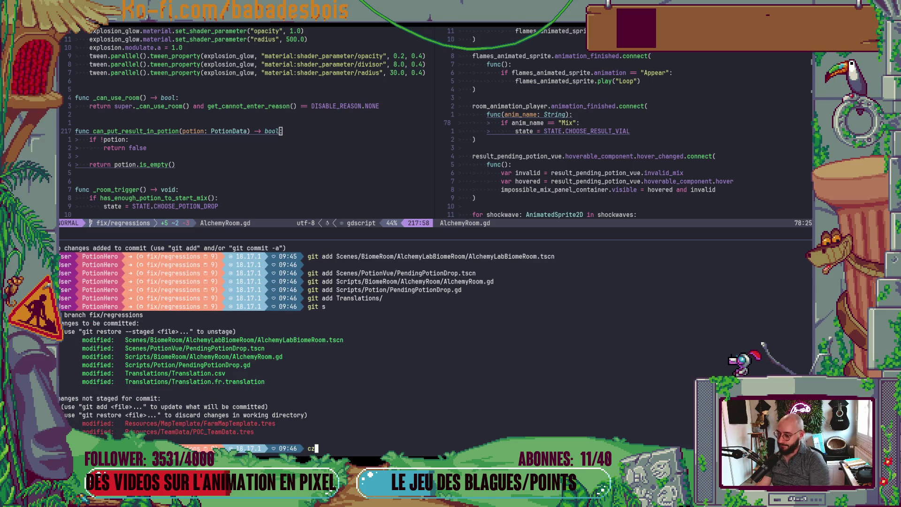
pyautogui.press('Return')
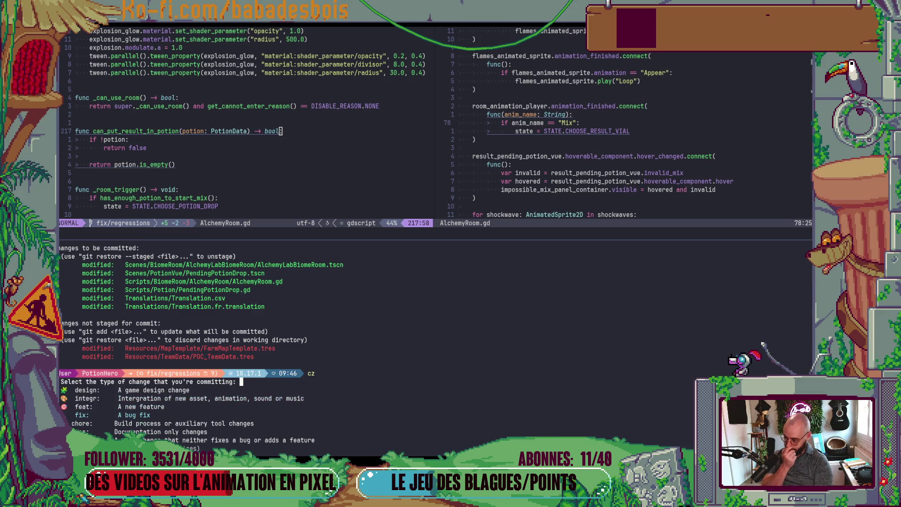
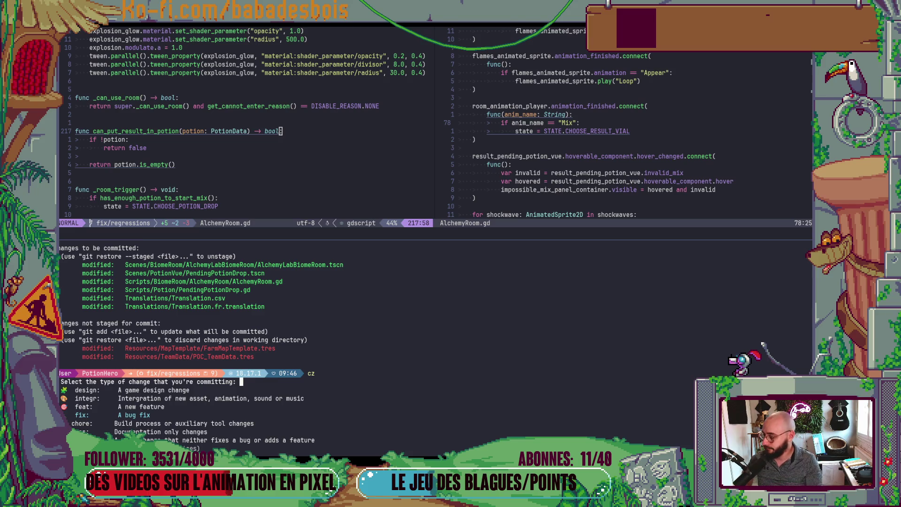
# Commit as fix(UI) 'Fix warning when not enough potions to mix' with no long description
pyautogui.press('Return')
pyautogui.press('Down')
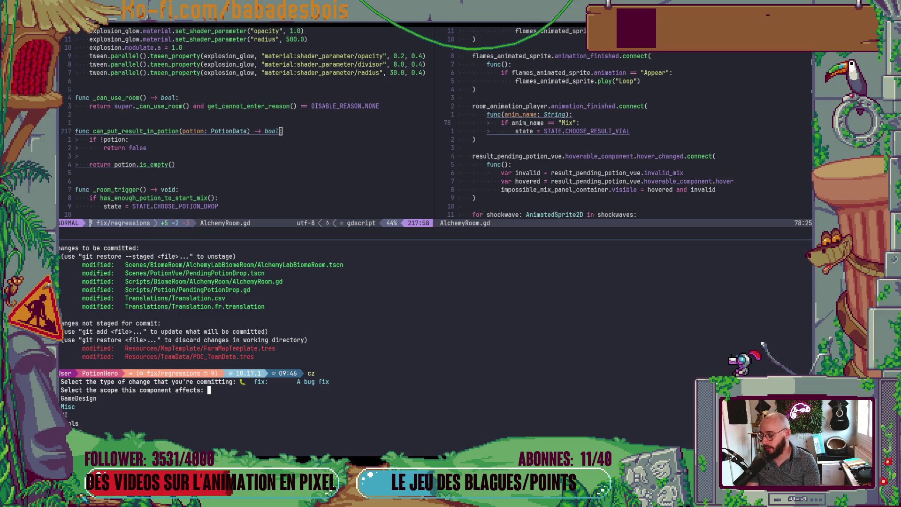
pyautogui.press('Down')
pyautogui.press('Return')
pyautogui.write('Fix warning pa')
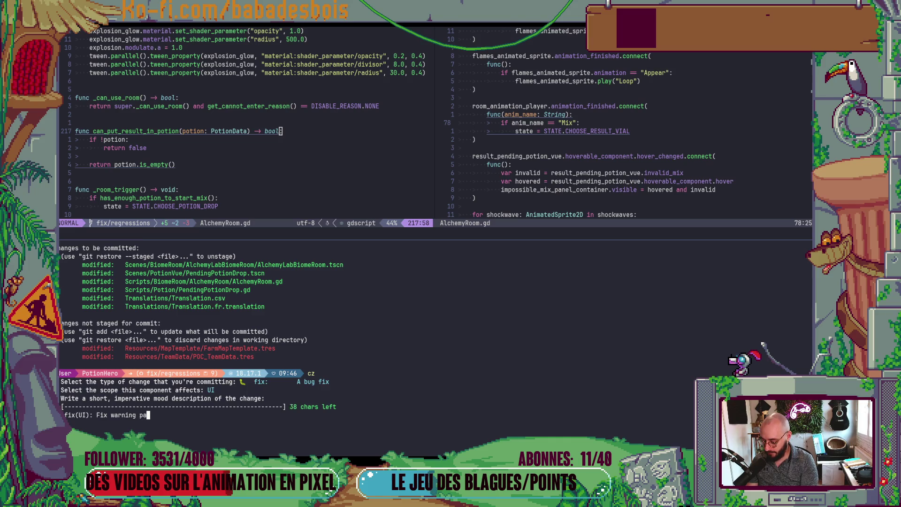
pyautogui.press('BackSpace')
pyautogui.press('BackSpace')
pyautogui.write('w')
pyautogui.write('hen not ')
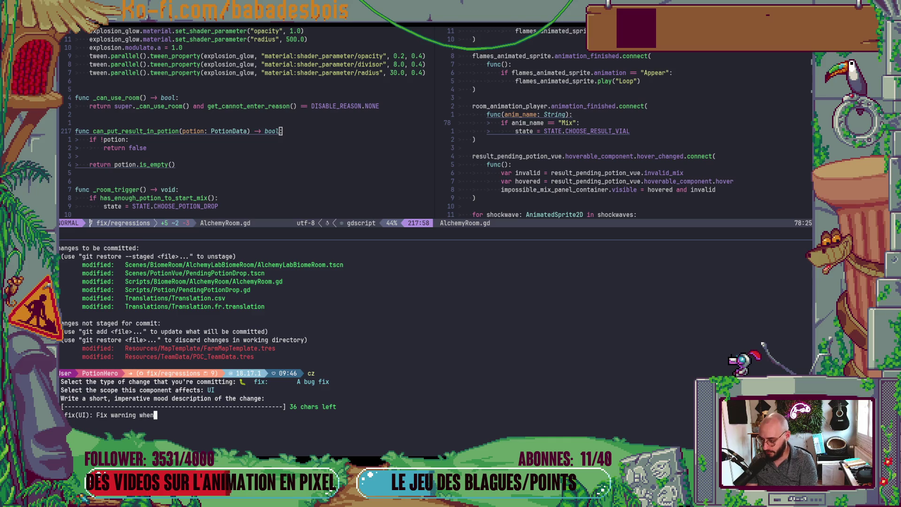
pyautogui.write('enough potions to mix')
pyautogui.press('Return')
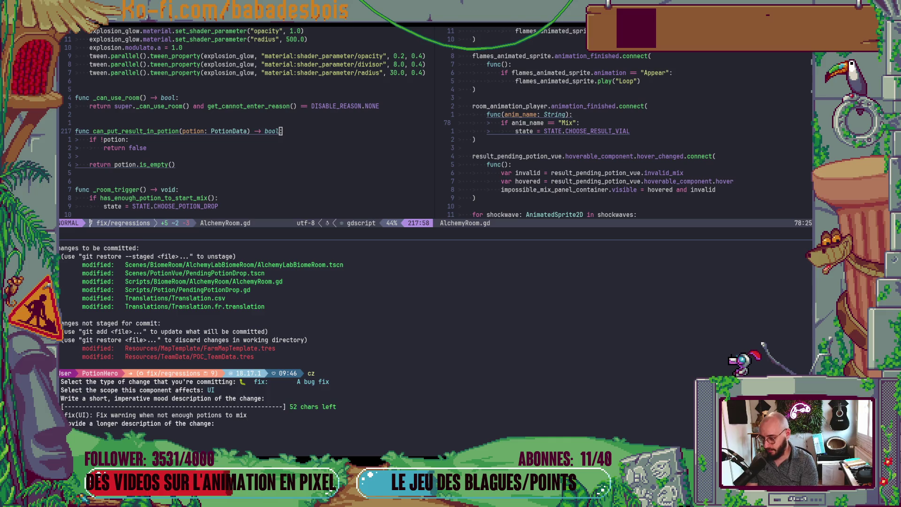
pyautogui.press('Return')
pyautogui.write('g')
pyautogui.hotkey('alt', 'Tab')
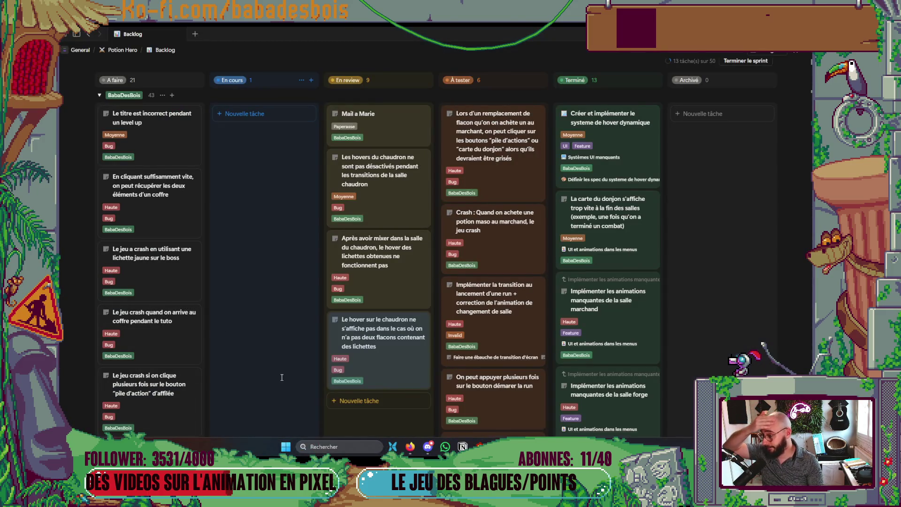
pyautogui.scroll(-2, 282, 378)
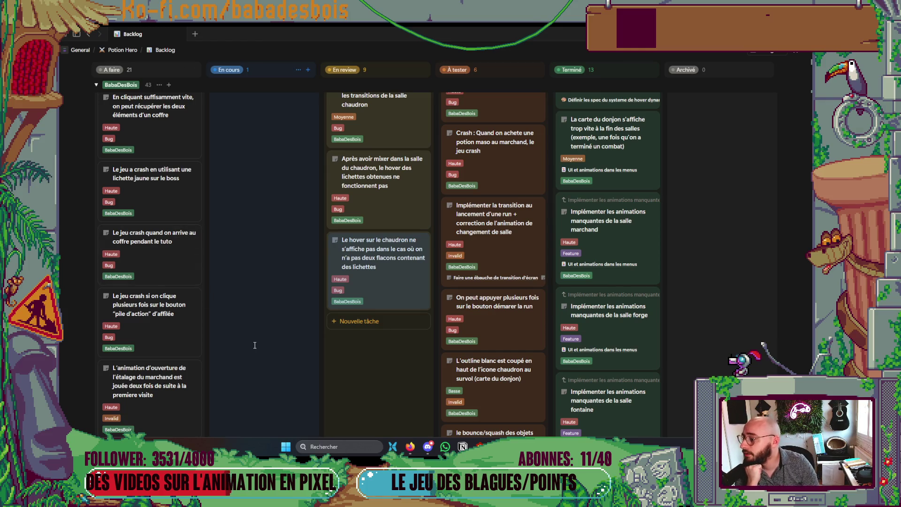
pyautogui.scroll(-1, 256, 340)
pyautogui.scroll(-1, 256, 339)
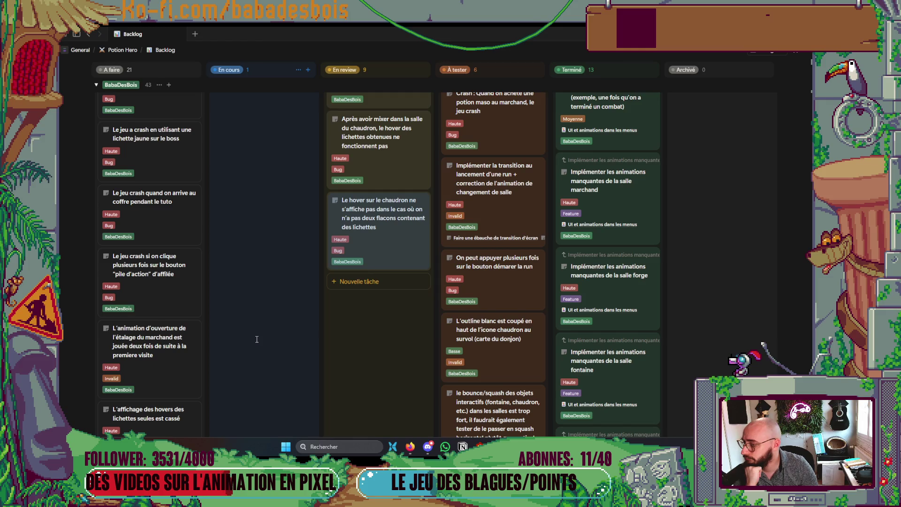
pyautogui.scroll(1, 257, 338)
pyautogui.scroll(-1, 257, 336)
pyautogui.scroll(-1, 258, 336)
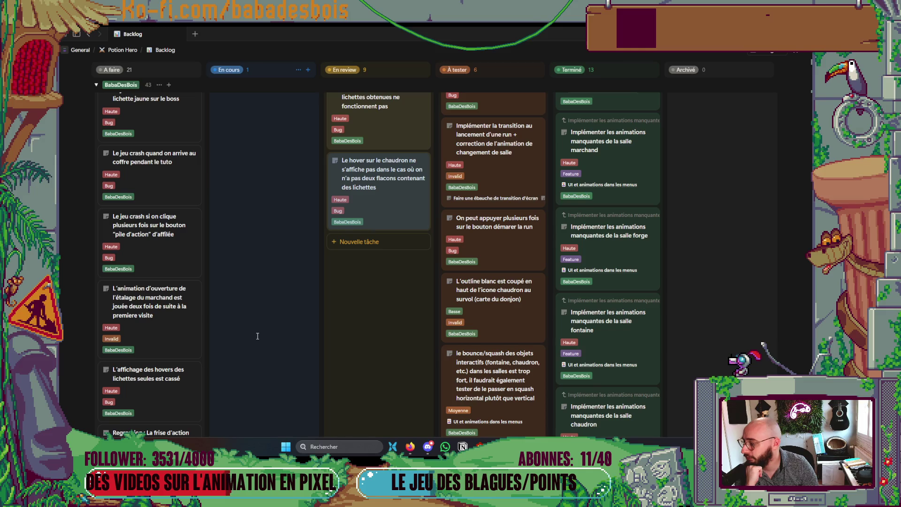
pyautogui.scroll(-1, 257, 336)
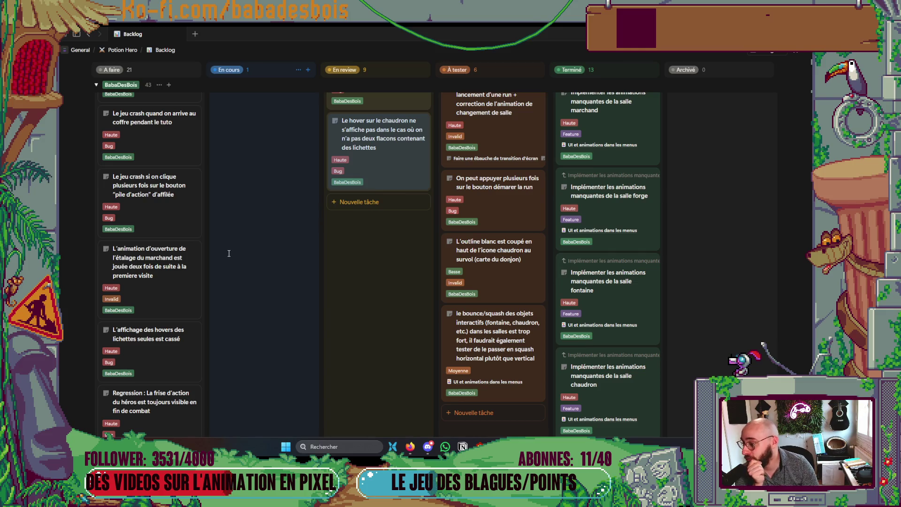
pyautogui.scroll(-1, 228, 267)
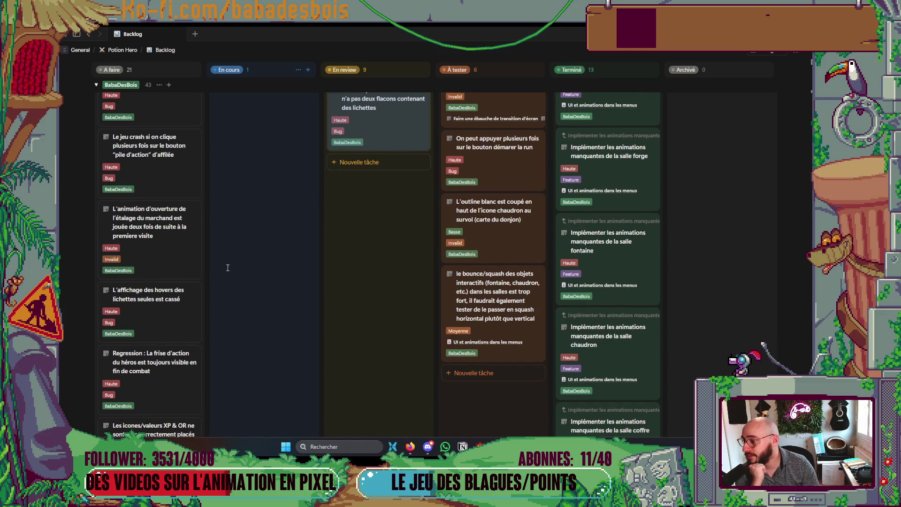
pyautogui.scroll(-1, 225, 270)
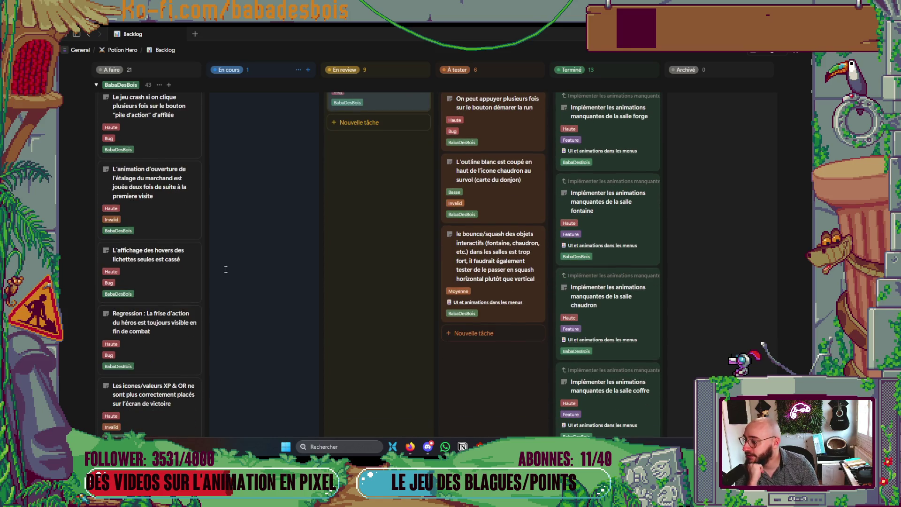
# Move the broken lichettes-hovers card from A faire to En cours and review the board
pyautogui.scroll(2, 260, 248)
pyautogui.moveTo(181, 263)
pyautogui.mouseDown()
pyautogui.moveTo(261, 247)
pyautogui.moveTo(258, 273)
pyautogui.mouseUp()
pyautogui.scroll(3, 262, 263)
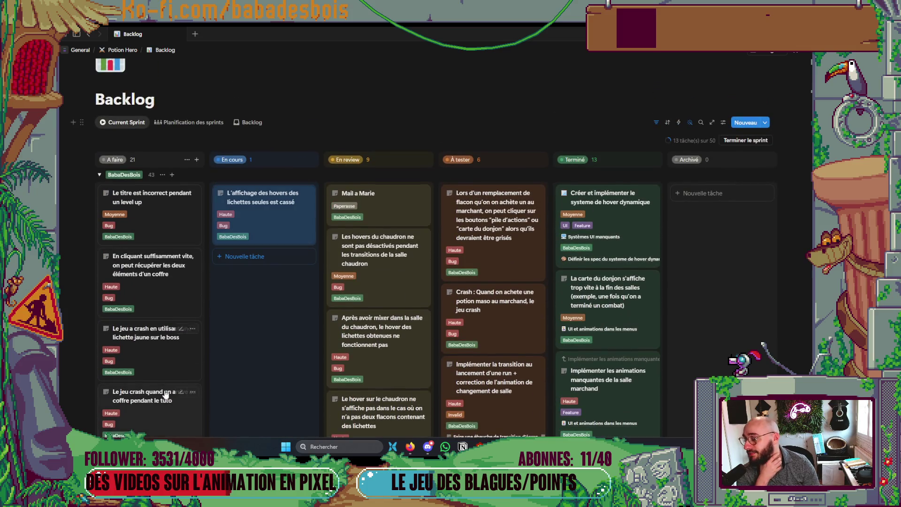
pyautogui.scroll(-3, 159, 357)
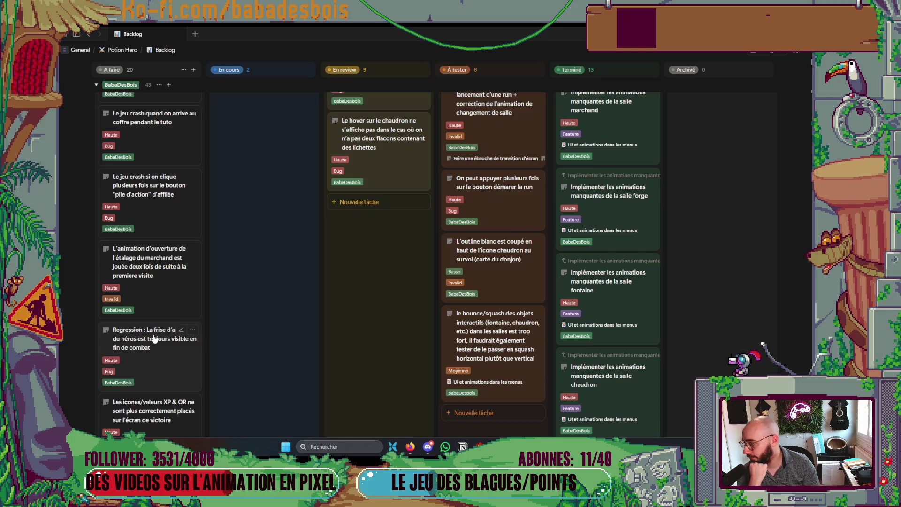
pyautogui.scroll(3, 209, 328)
pyautogui.scroll(-2, 209, 330)
pyautogui.scroll(-2, 208, 330)
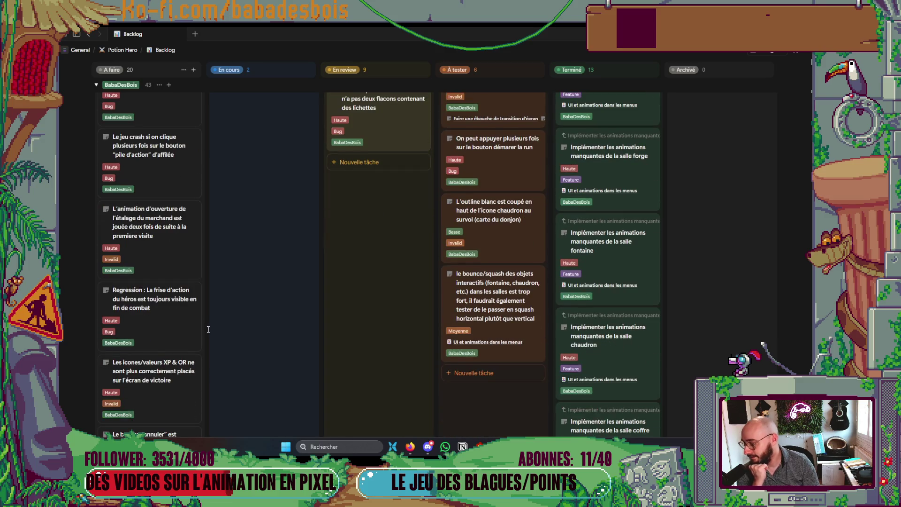
pyautogui.scroll(1, 204, 317)
pyautogui.scroll(-1, 203, 314)
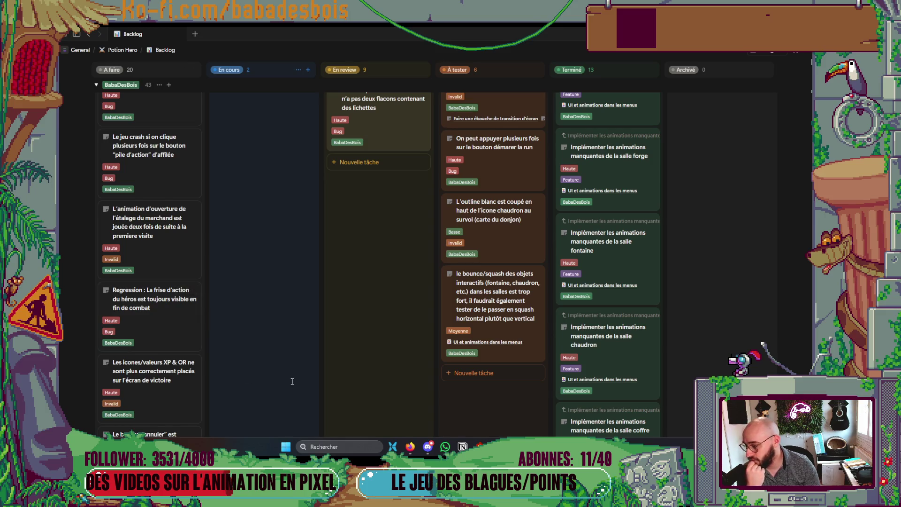
pyautogui.scroll(-2, 287, 368)
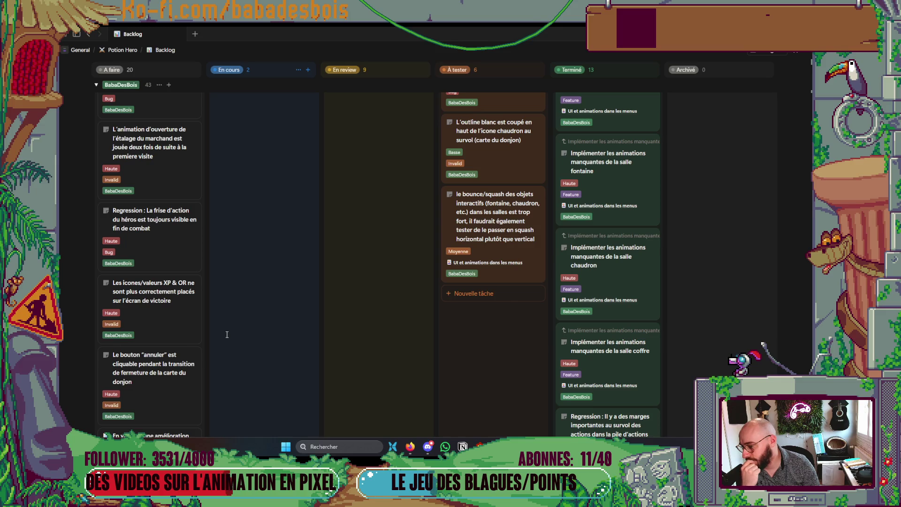
pyautogui.scroll(-3, 178, 347)
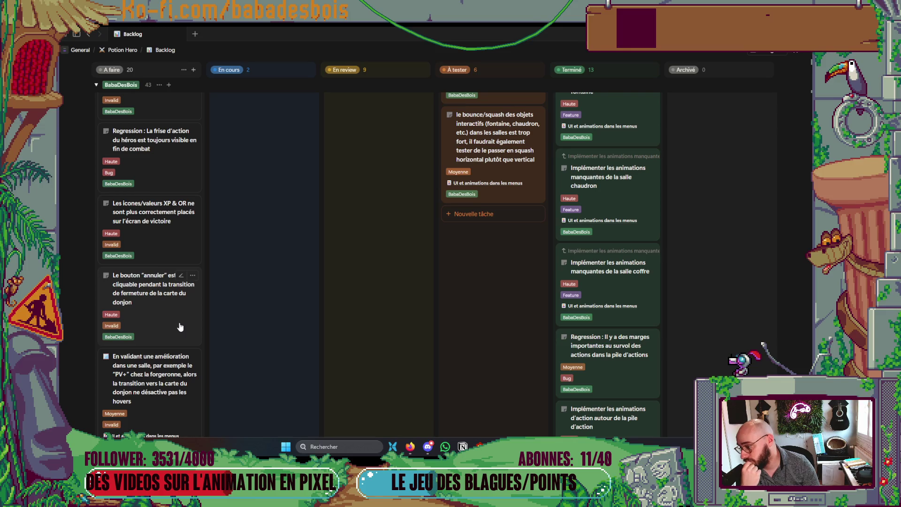
pyautogui.scroll(-3, 178, 327)
pyautogui.scroll(-2, 177, 338)
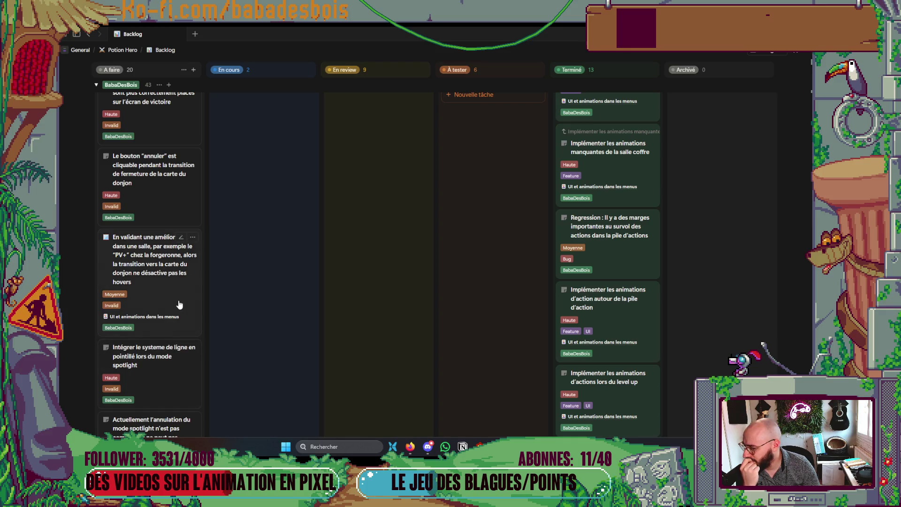
pyautogui.scroll(-3, 179, 305)
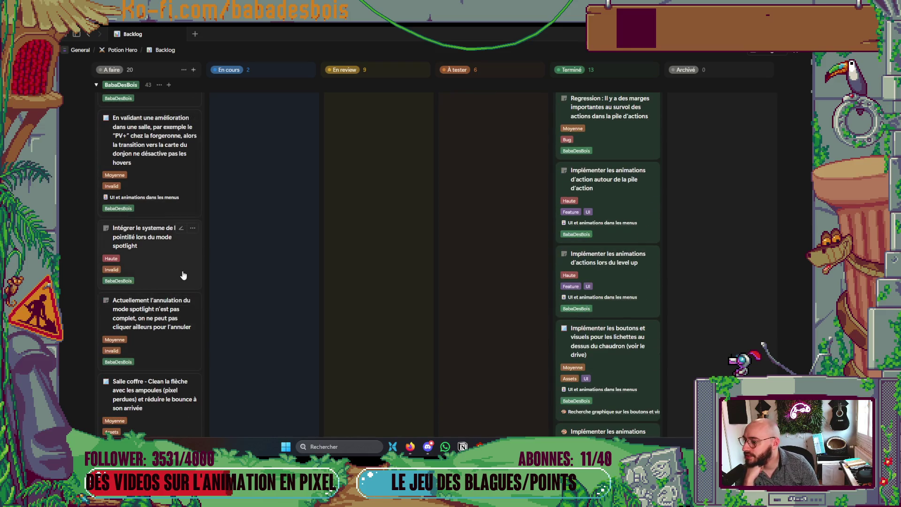
pyautogui.scroll(-1, 192, 360)
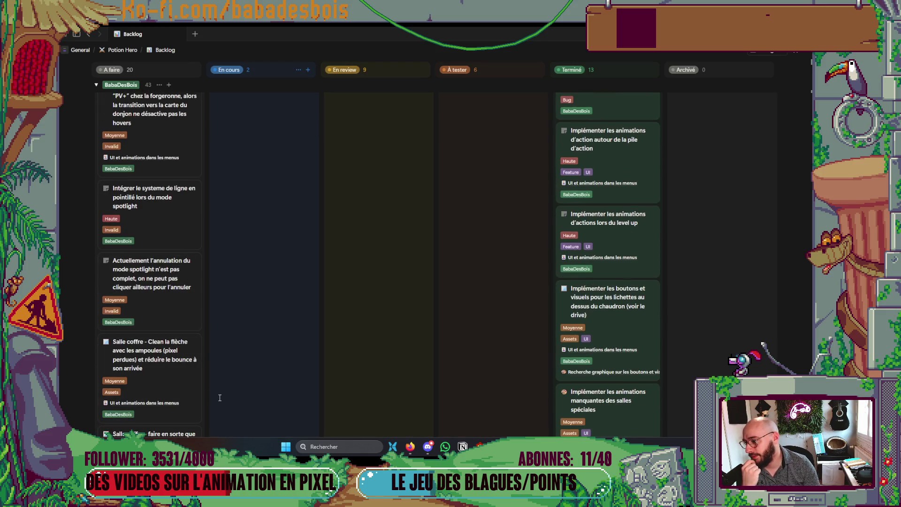
pyautogui.scroll(-2, 220, 398)
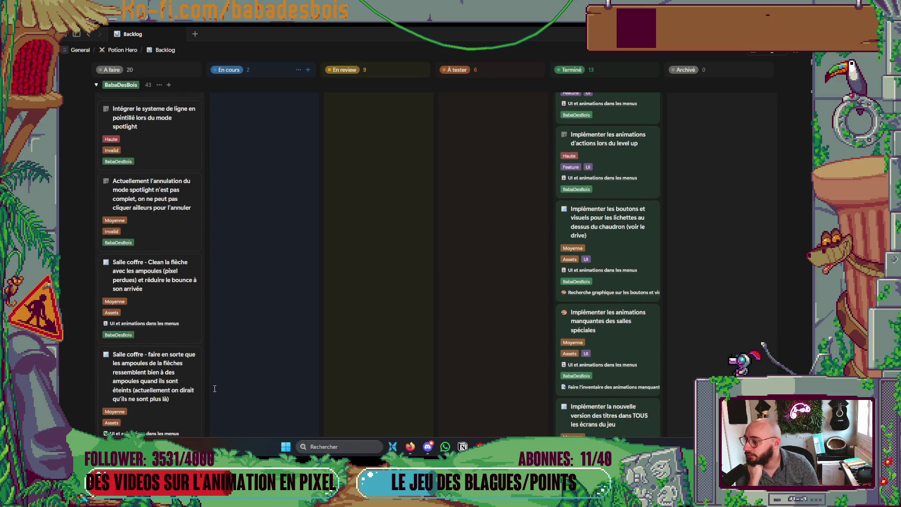
pyautogui.scroll(10, 213, 386)
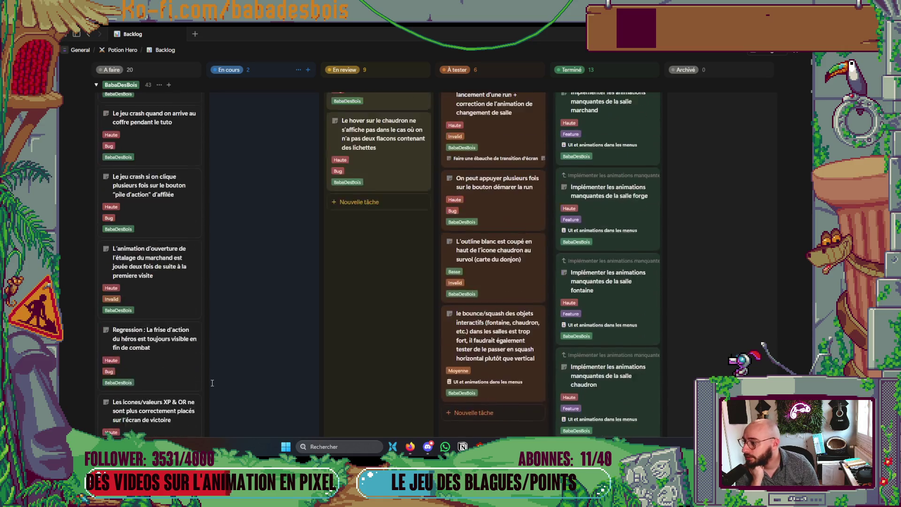
pyautogui.scroll(10, 212, 383)
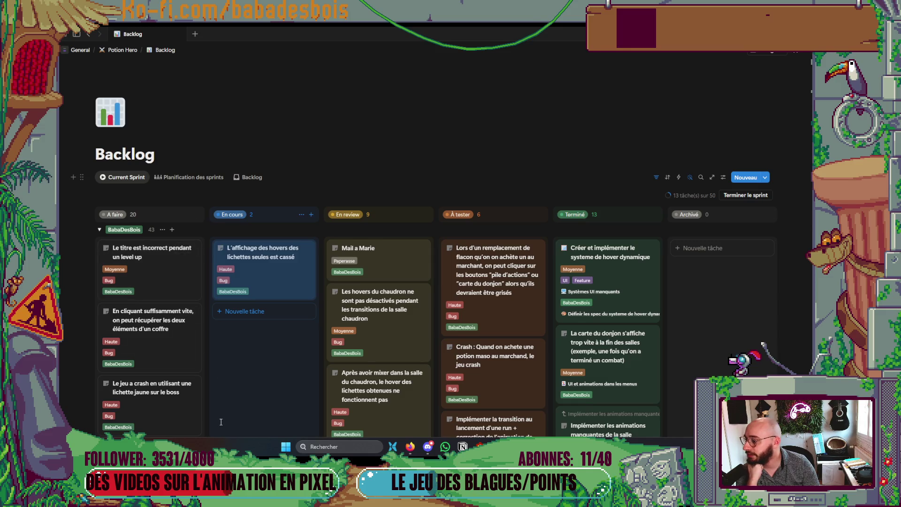
pyautogui.scroll(-3, 178, 370)
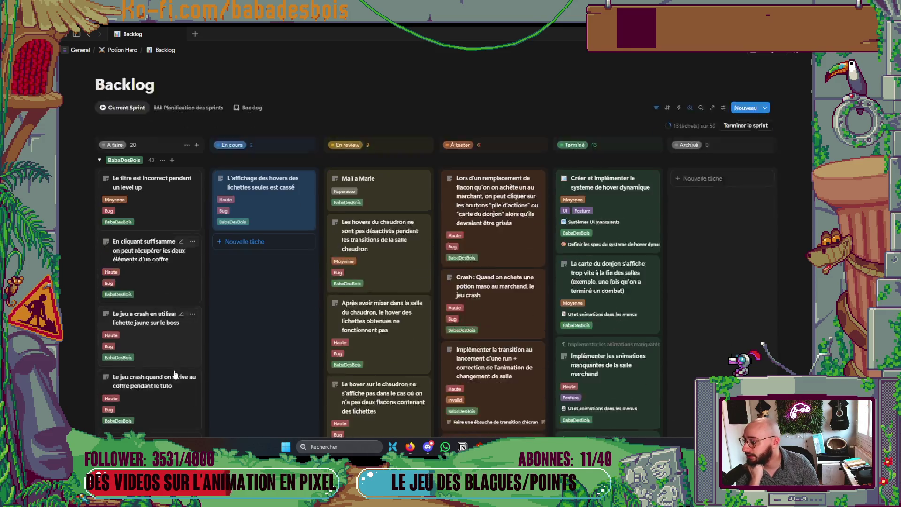
pyautogui.scroll(-2, 178, 375)
pyautogui.scroll(5, 179, 375)
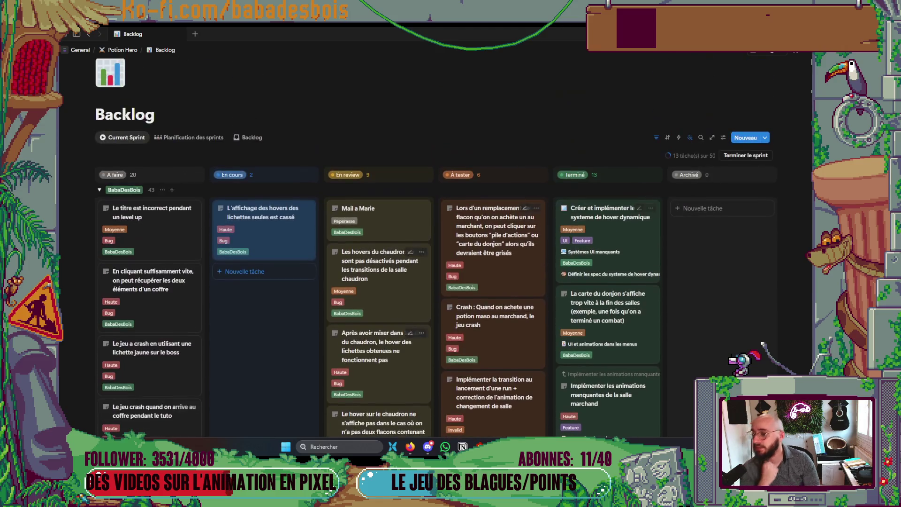
# Refocus the AlchemyRoom.gd code editor, then switch over to Godot Engine
pyautogui.hotkey('alt', 'Tab')
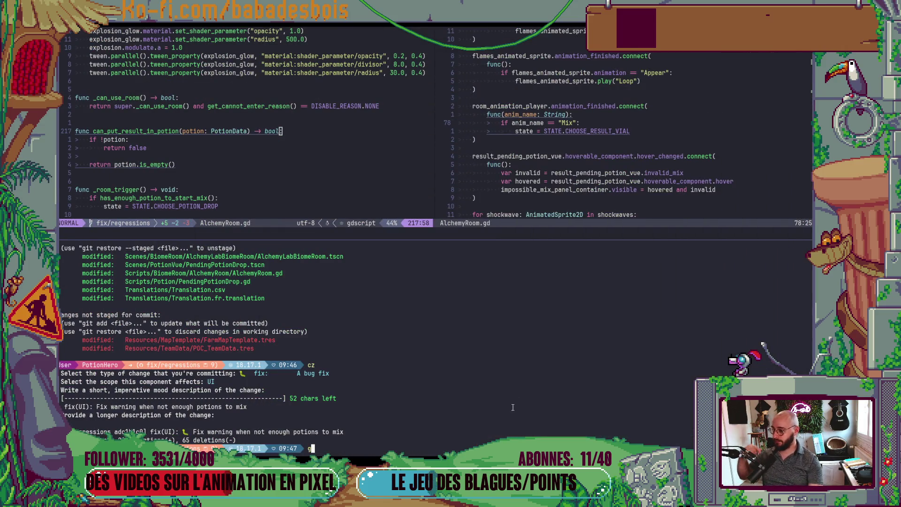
pyautogui.click(340, 64)
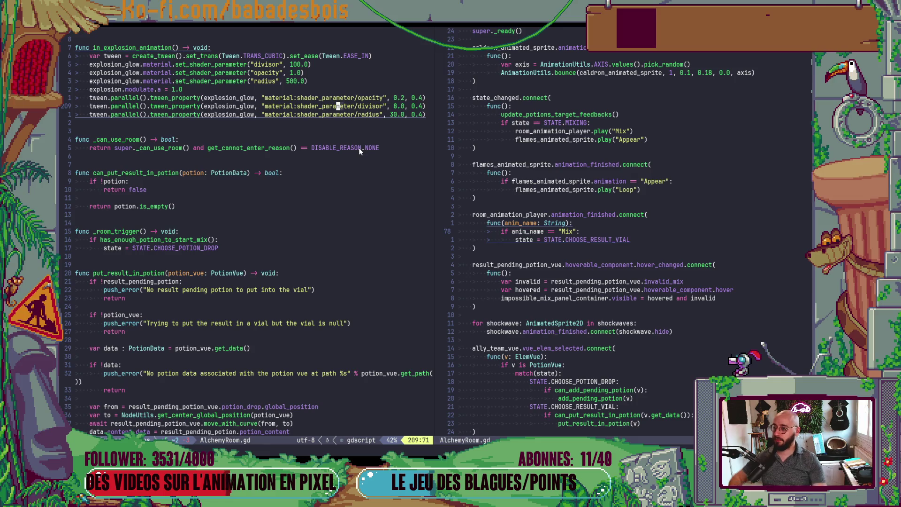
pyautogui.hotkey('alt', 'Tab')
pyautogui.hotkey('alt', 'Tab')
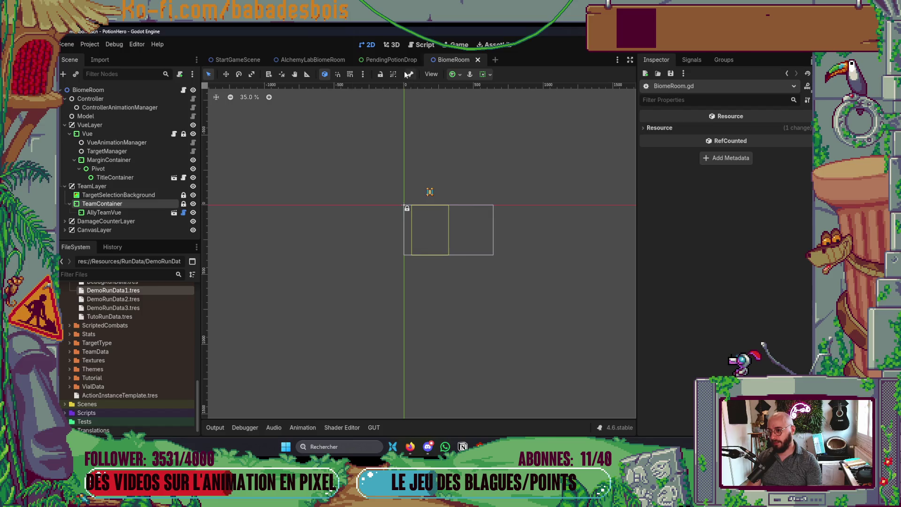
# Open PendingPotionDrop, reduce the root node's Custom Minimum Size height, and save the scene
pyautogui.click(400, 61)
pyautogui.click(457, 216)
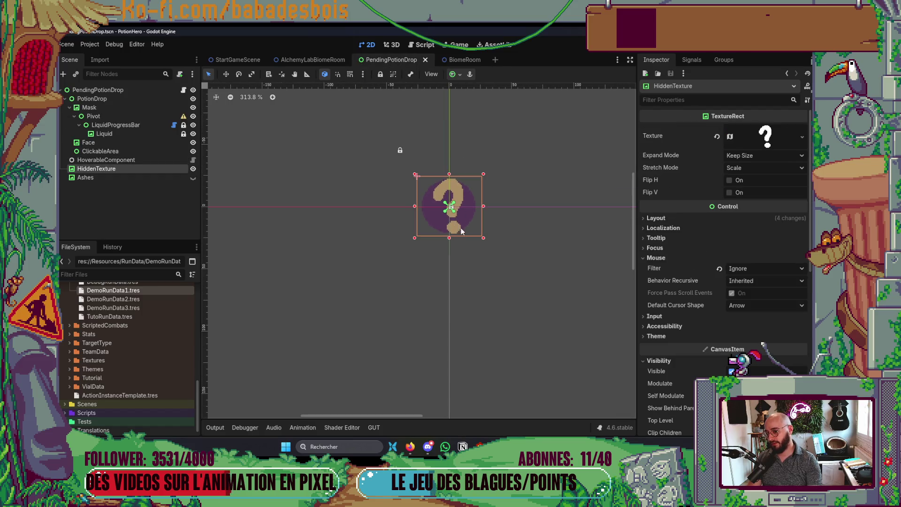
pyautogui.click(86, 90)
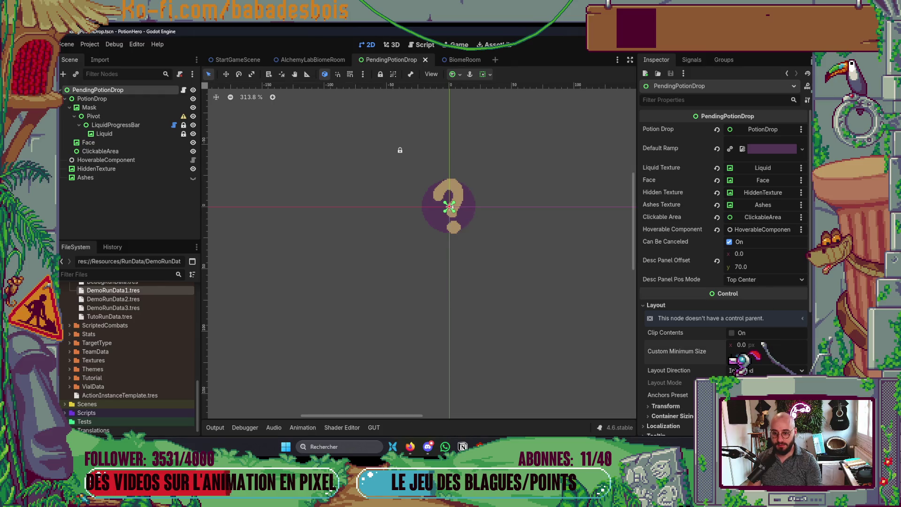
pyautogui.moveTo(763, 345); pyautogui.dragTo(770, 345)
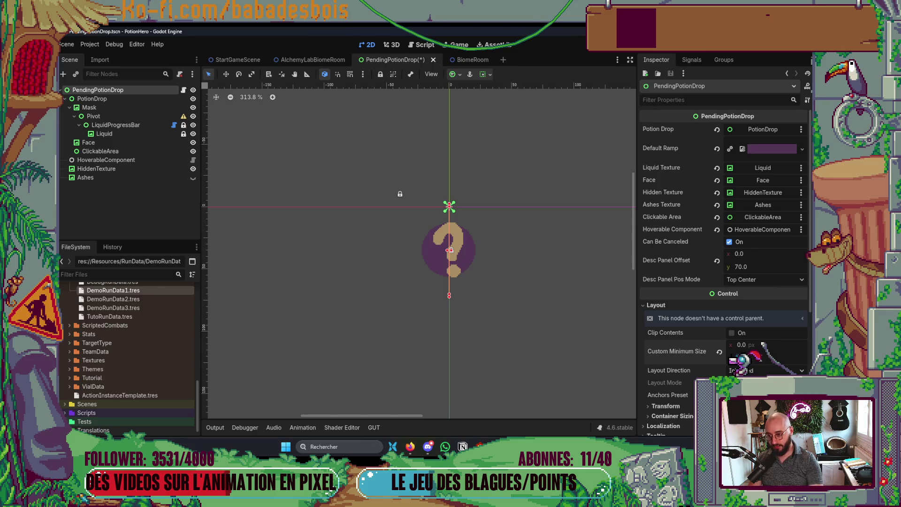
pyautogui.moveTo(764, 344); pyautogui.dragTo(764, 345)
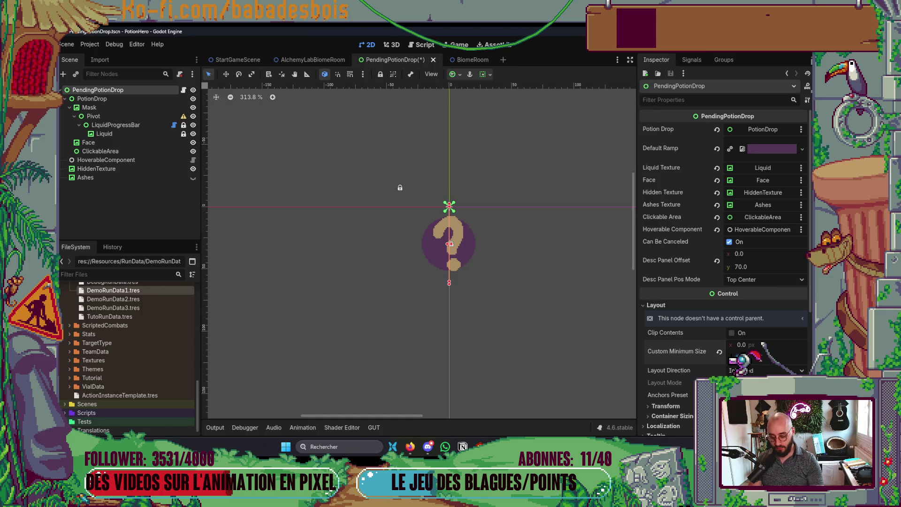
pyautogui.hotkey('ctrl', 's')
pyautogui.hotkey('alt', 'Tab')
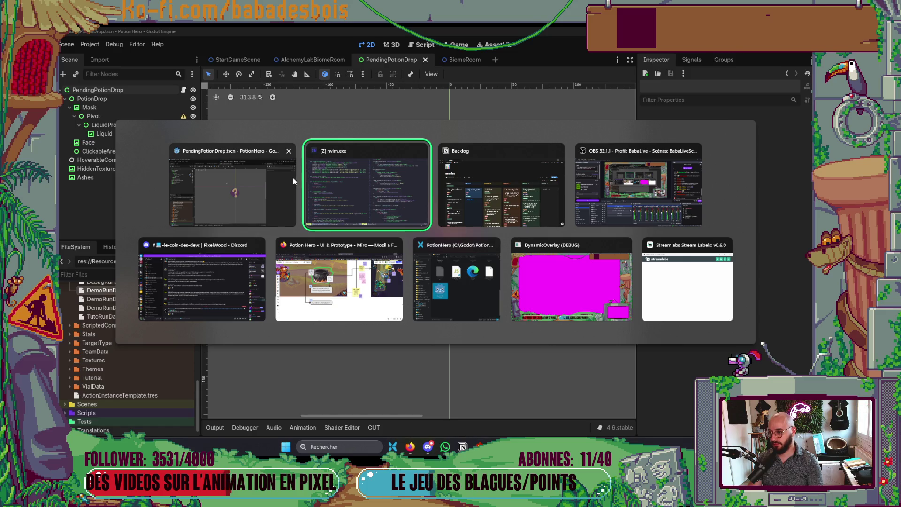
# Playtest the Tutoriel adventure into the cauldron room, then close the game
pyautogui.click(277, 190)
pyautogui.press('F5')
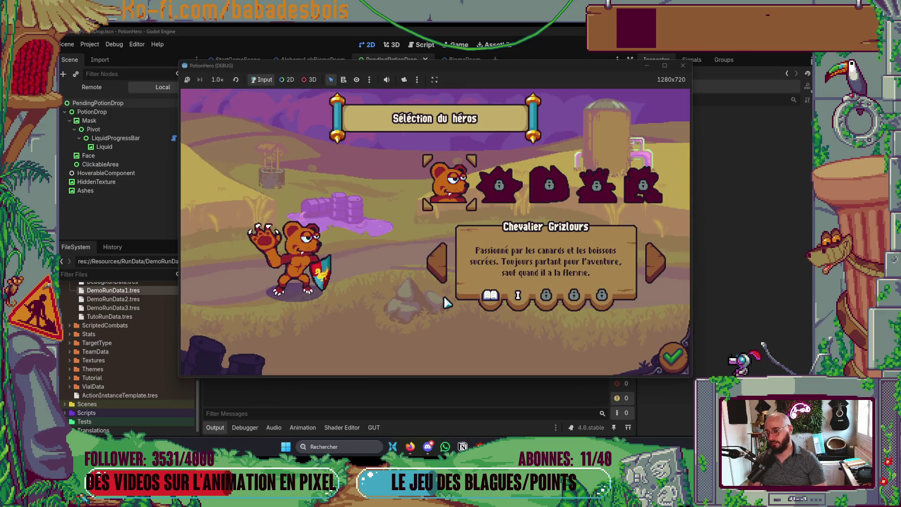
pyautogui.click(681, 355)
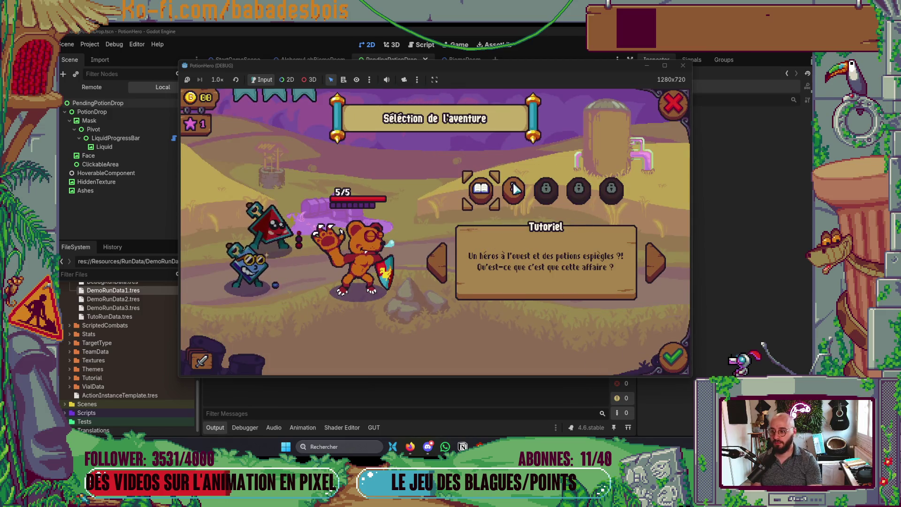
pyautogui.click(673, 357)
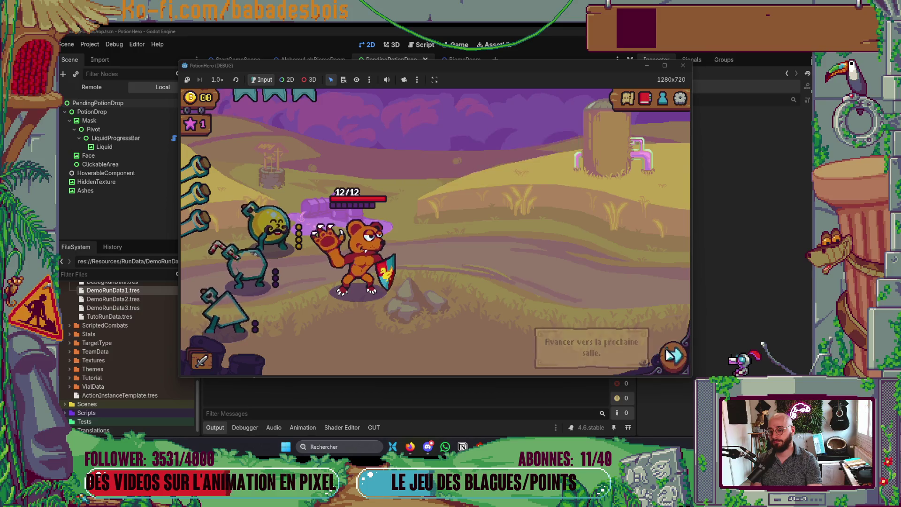
pyautogui.click(256, 256)
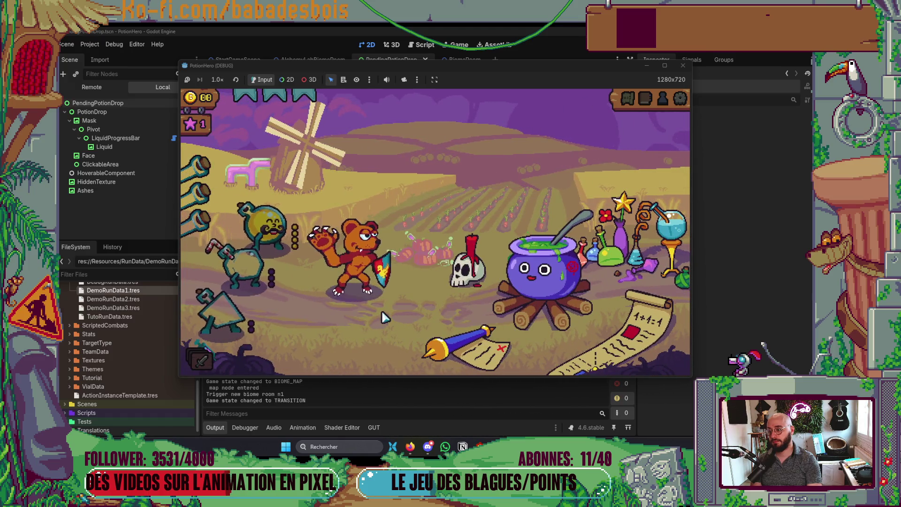
pyautogui.moveTo(581, 286)
pyautogui.click(683, 66)
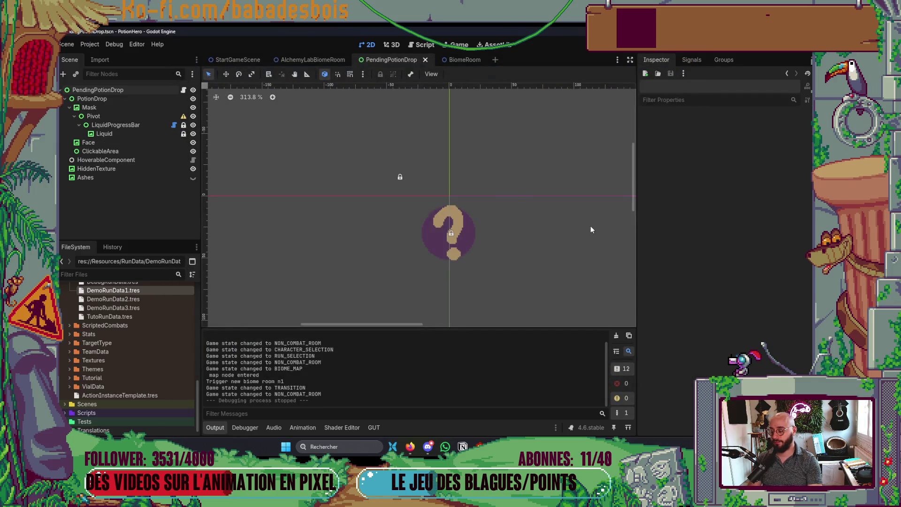
# Back in the Godot editor, open DemoRunData1.tres from the FileSystem dock
pyautogui.hotkey('alt', 'Tab')
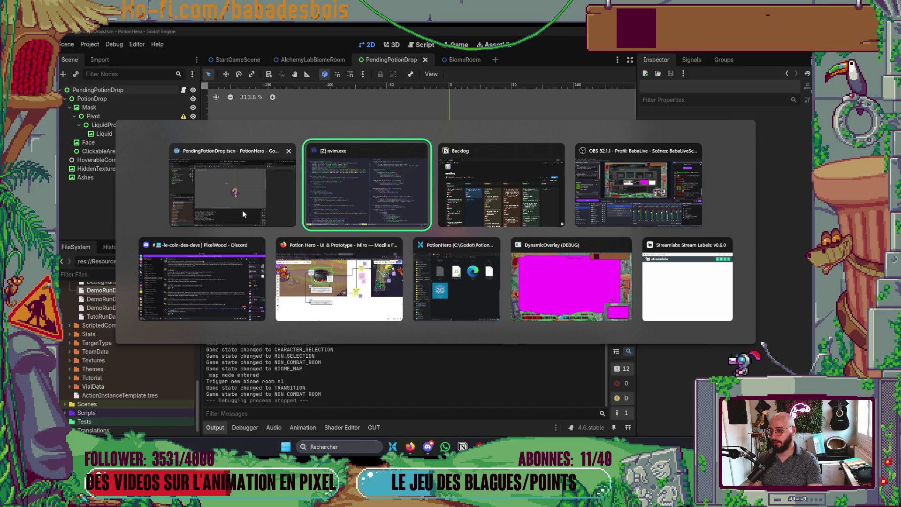
pyautogui.click(242, 210)
pyautogui.scroll(3, 120, 347)
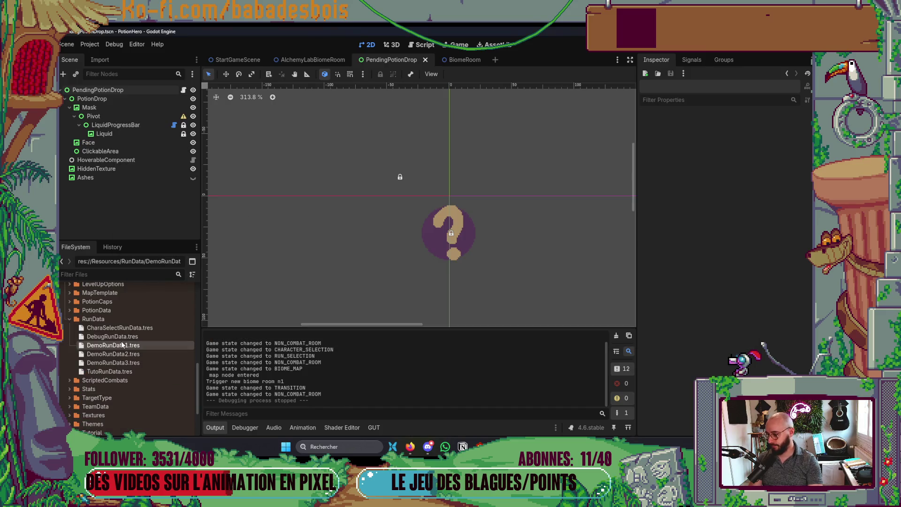
pyautogui.click(122, 344)
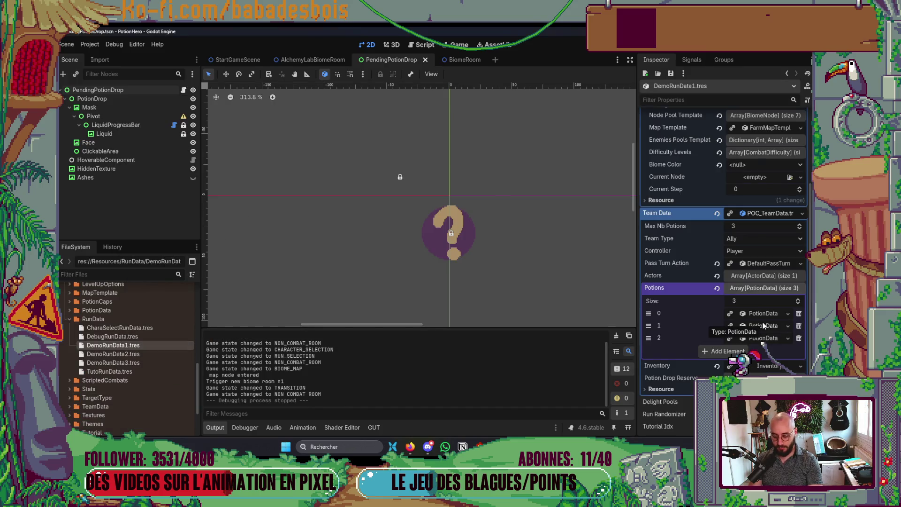
# Assign BoostPotionContent.tres as the Content Data of Potions element 1
pyautogui.hotkey('alt', 'Tab')
pyautogui.press('Escape')
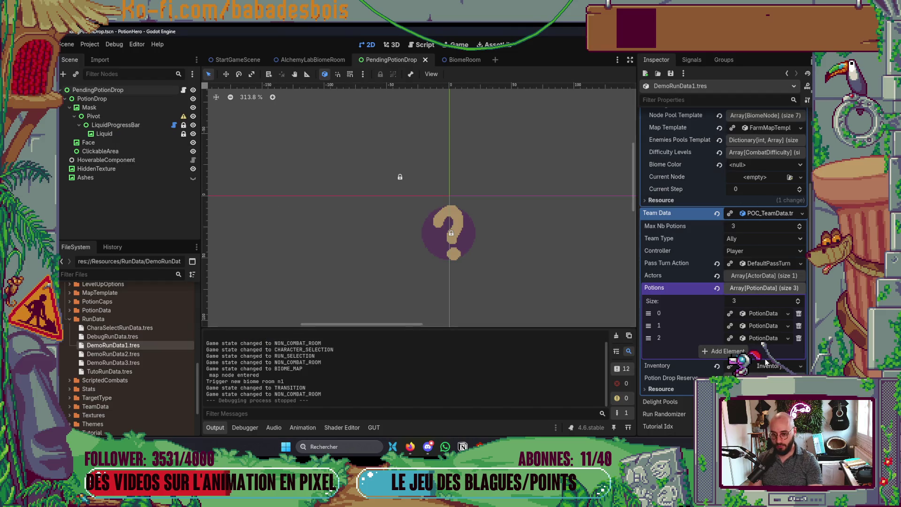
pyautogui.click(753, 325)
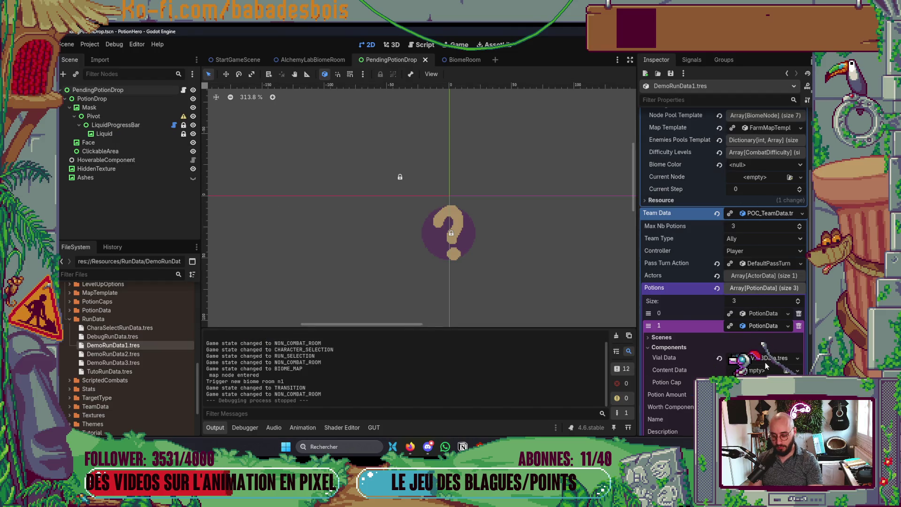
pyautogui.scroll(-2, 764, 344)
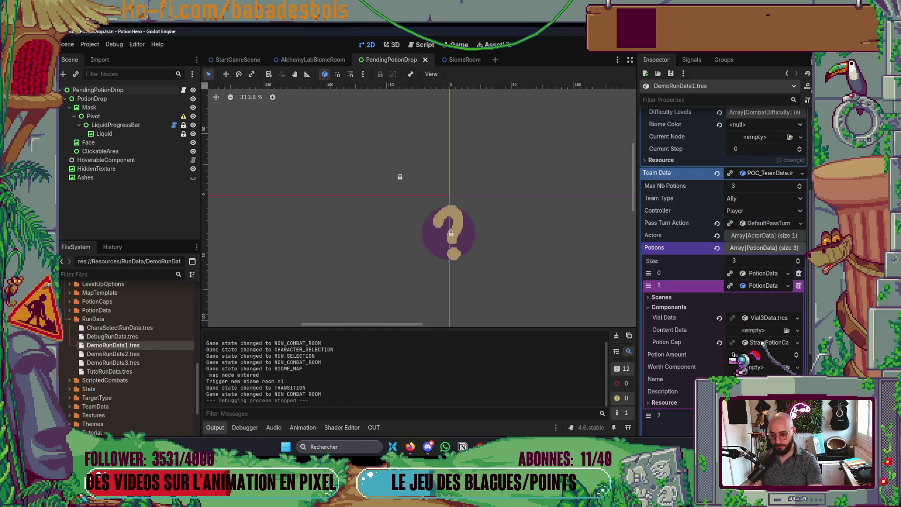
pyautogui.hotkey('ctrl', 'z')
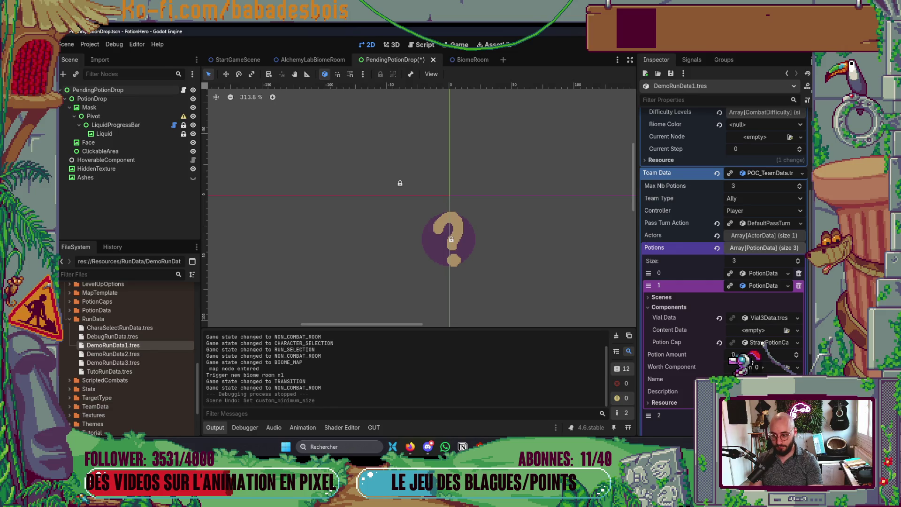
pyautogui.hotkey('ctrl', 'shift', 'z')
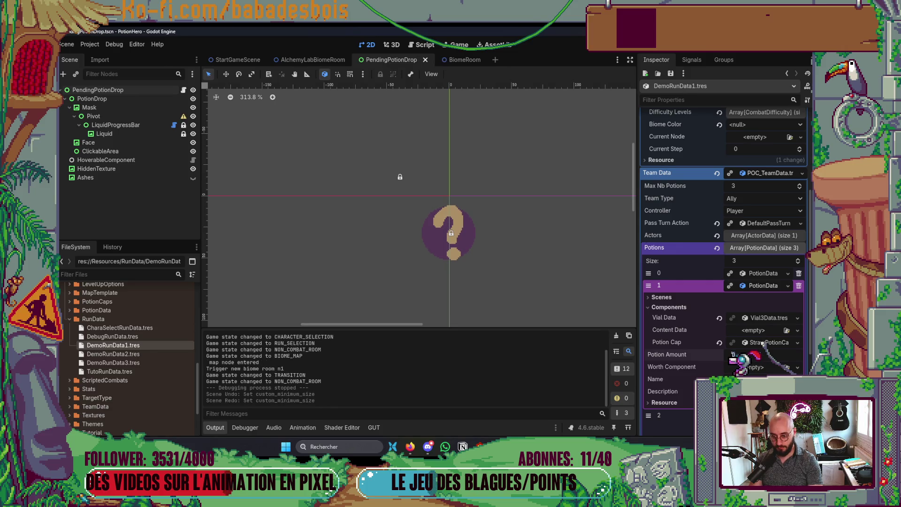
pyautogui.hotkey('ctrl', 's')
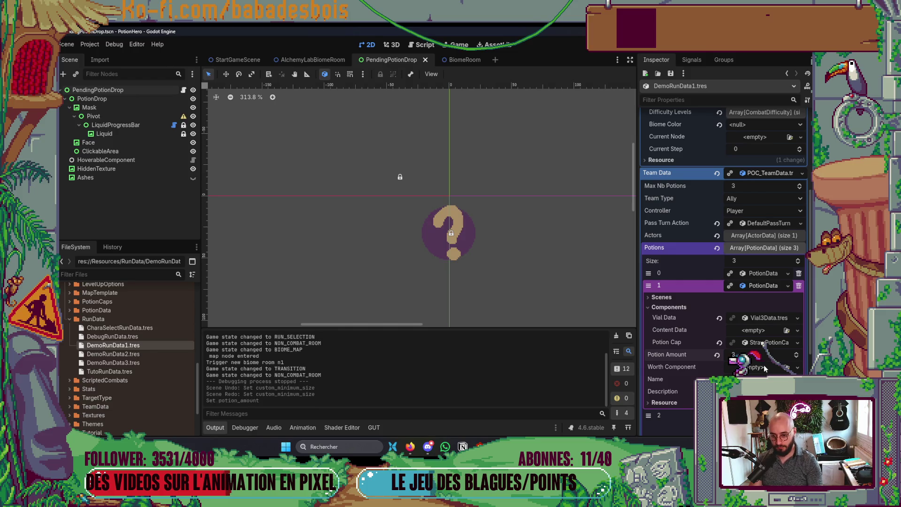
pyautogui.write('BoostPo')
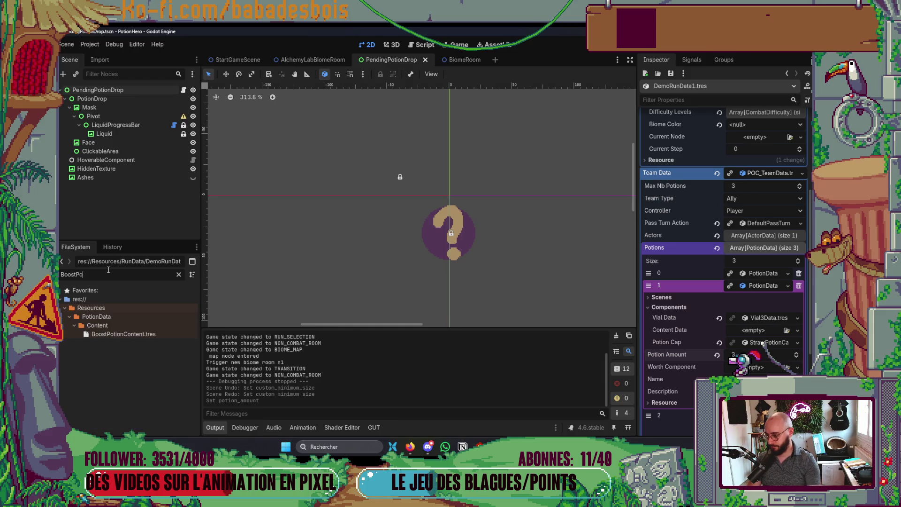
pyautogui.moveTo(125, 334); pyautogui.dragTo(770, 331)
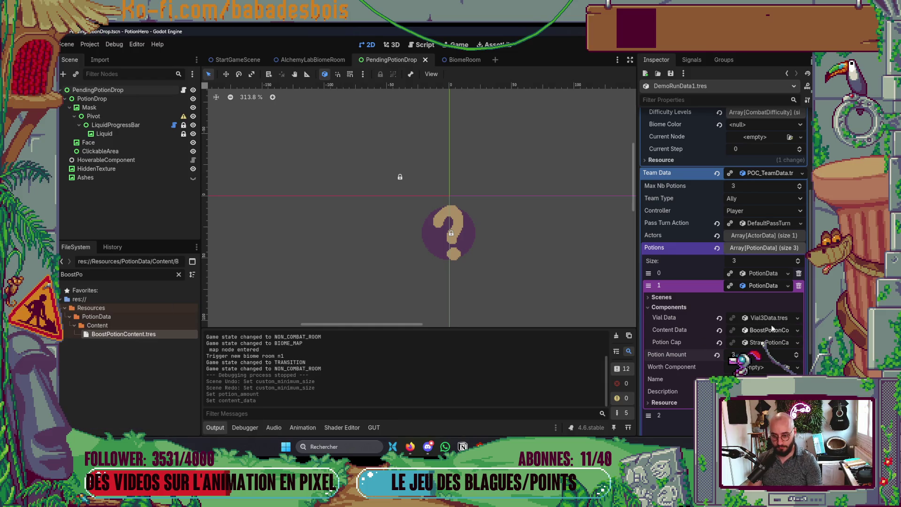
# Put BoostPotionContent in Potion Drop Reserve element 0 and run the game
pyautogui.click(758, 289)
pyautogui.click(767, 247)
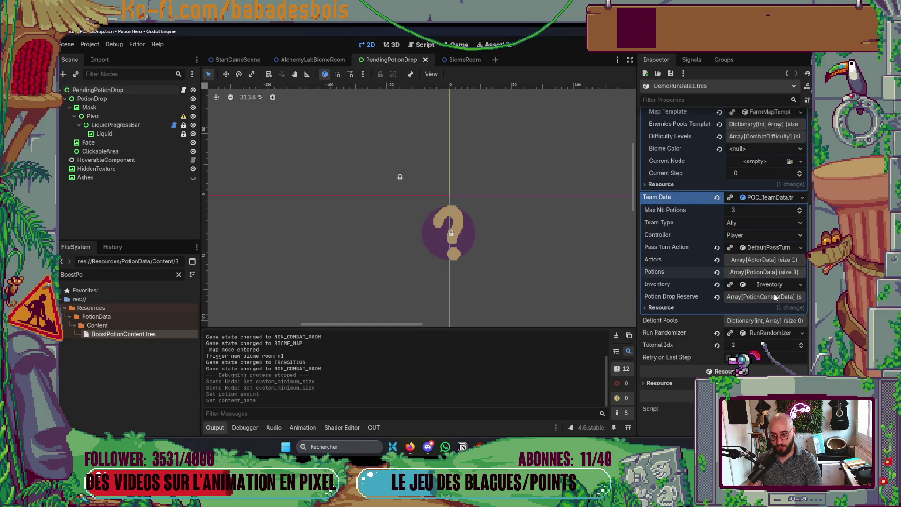
pyautogui.click(765, 289)
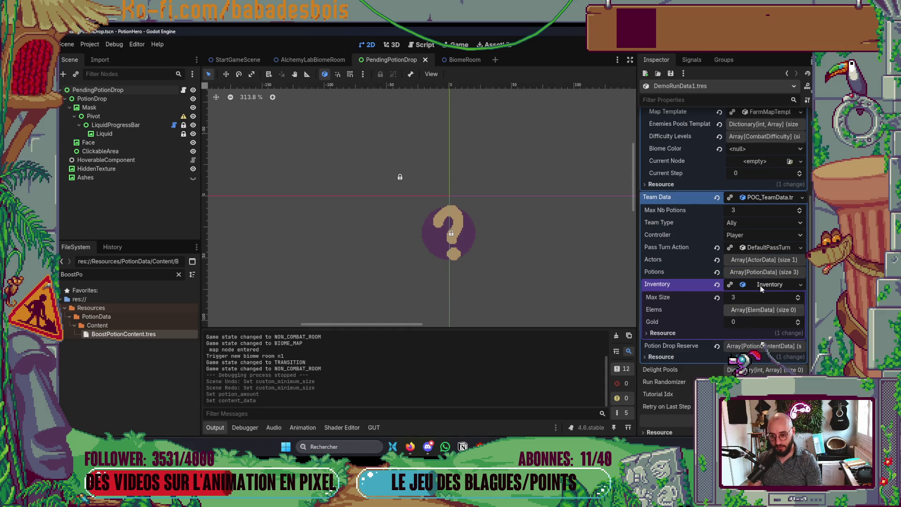
pyautogui.click(762, 287)
pyautogui.click(761, 297)
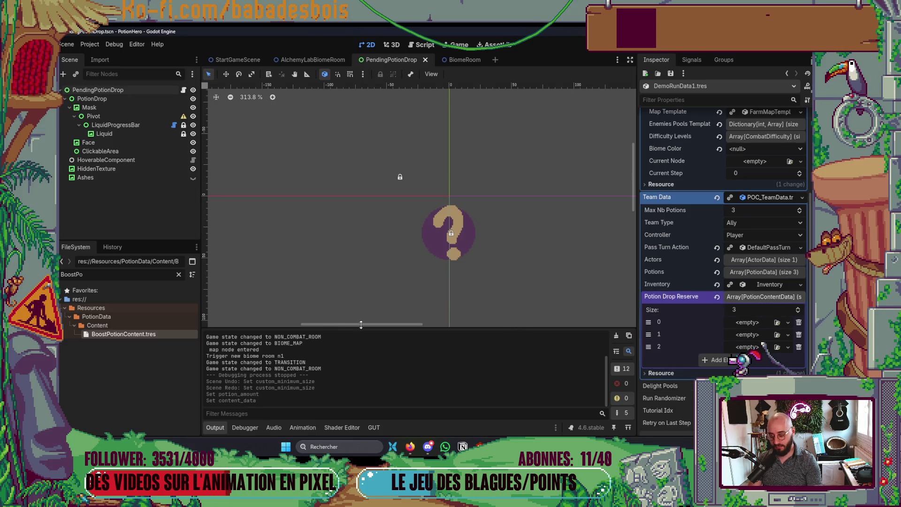
pyautogui.moveTo(89, 335)
pyautogui.mouseDown()
pyautogui.moveTo(760, 330)
pyautogui.moveTo(751, 323)
pyautogui.mouseUp()
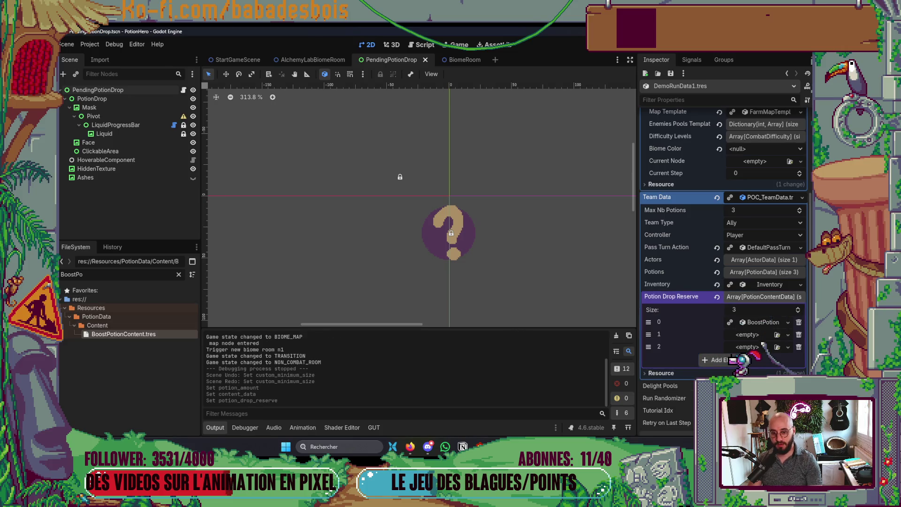
pyautogui.press('F6')
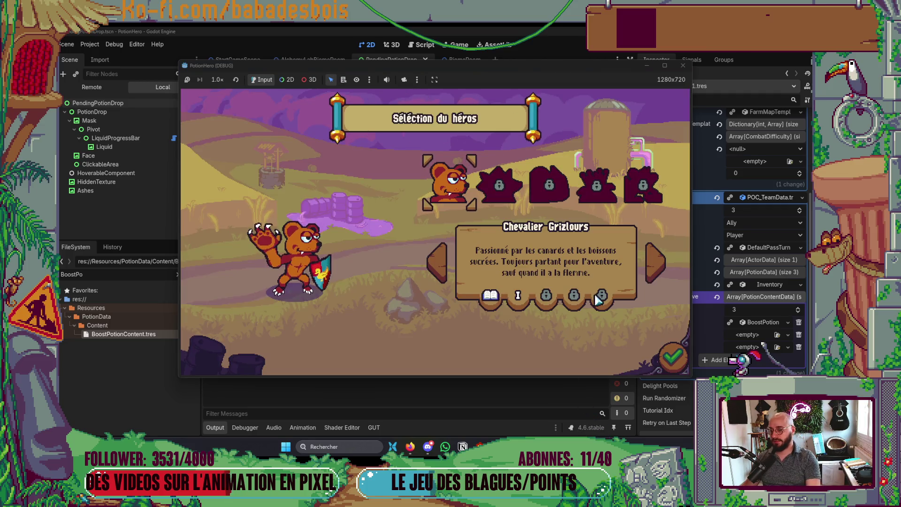
# Start the Réveil de l'ours run and check Flacon paille M's Lichettes power in the first room
pyautogui.click(683, 353)
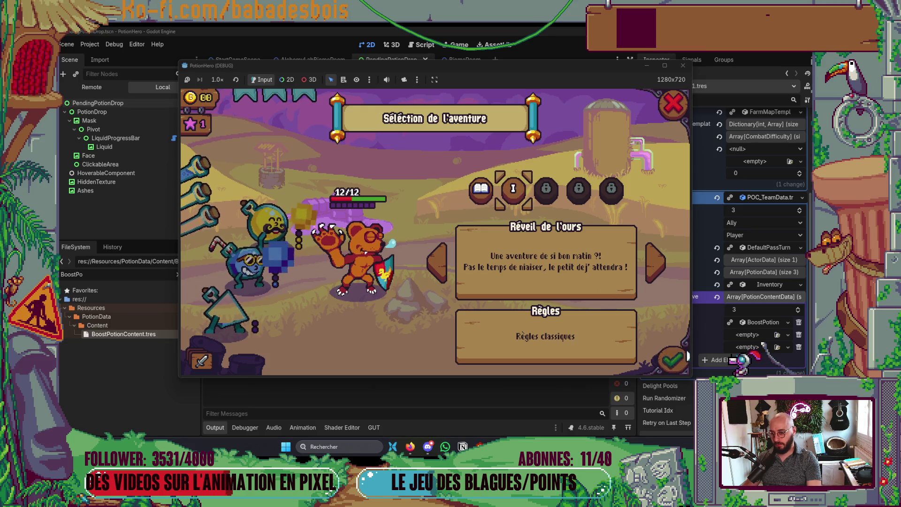
pyautogui.click(685, 356)
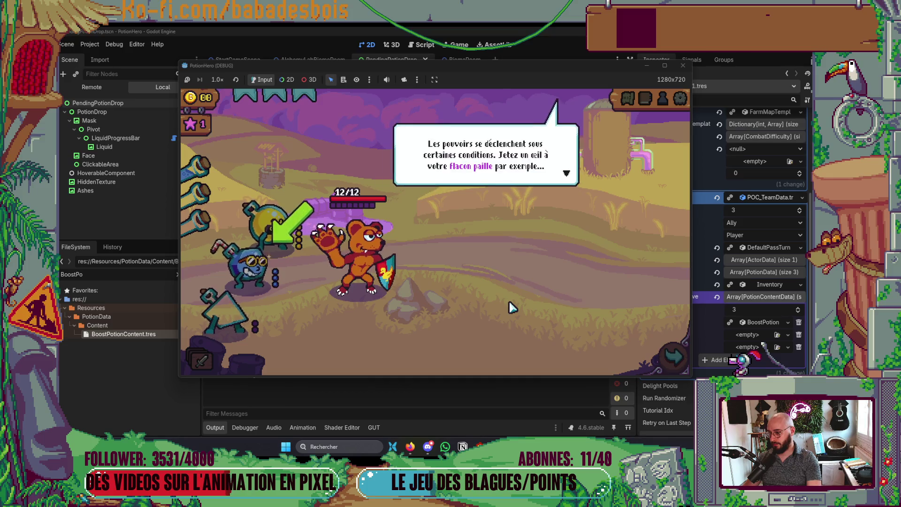
pyautogui.moveTo(205, 170)
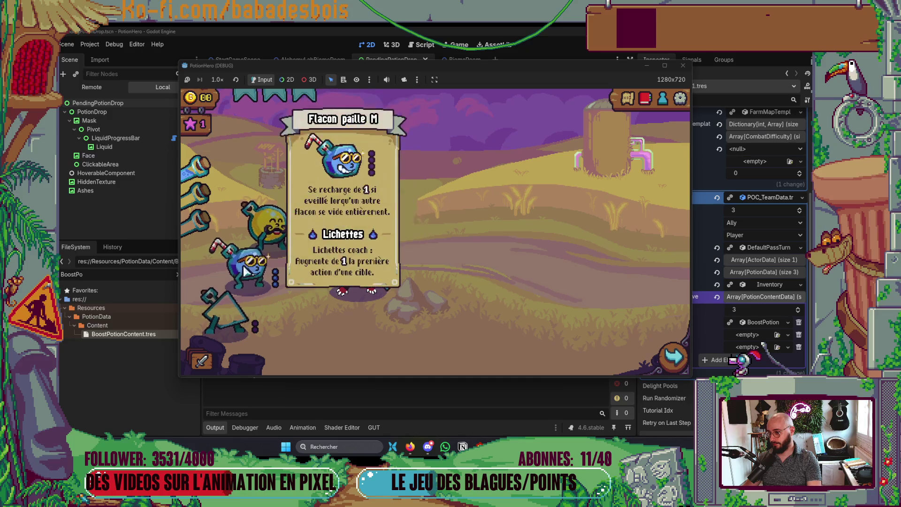
pyautogui.hotkey('alt', 'Tab')
pyautogui.hotkey('alt', 'Tab')
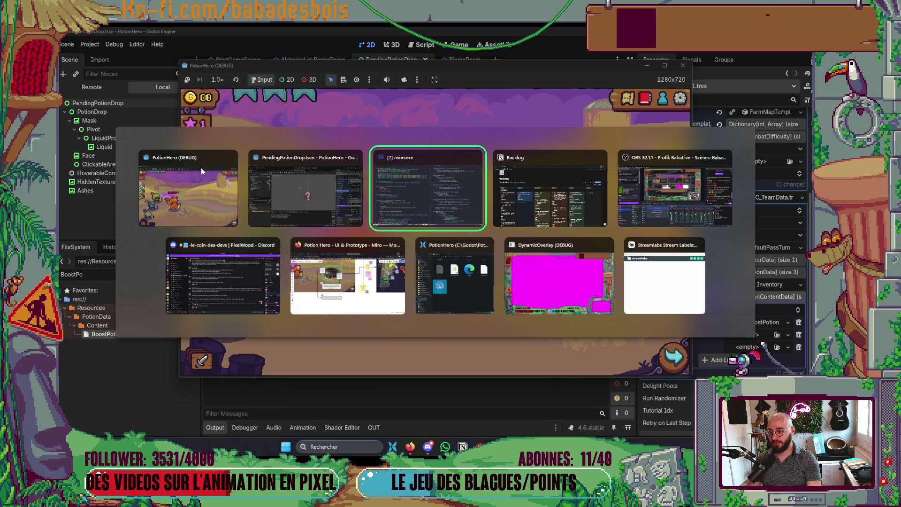
pyautogui.press('Escape')
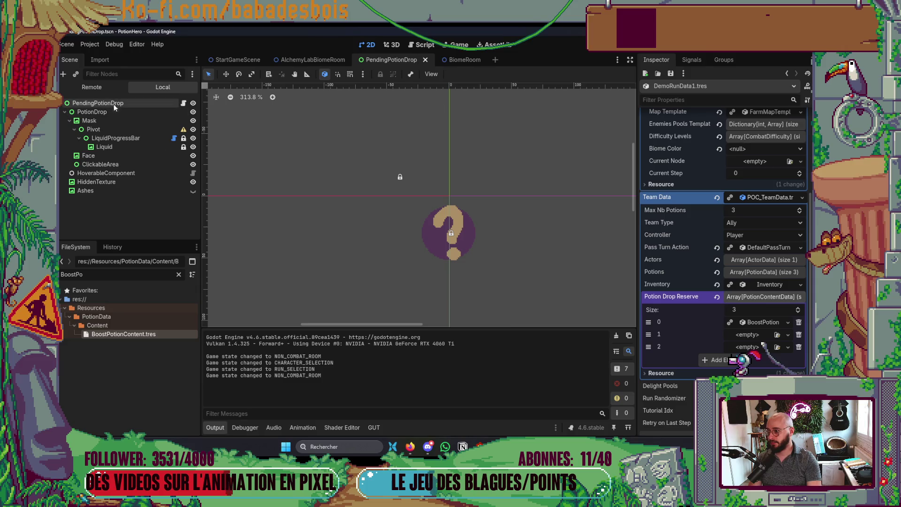
# Relaunch the game and advance into the cauldron room
pyautogui.click(117, 102)
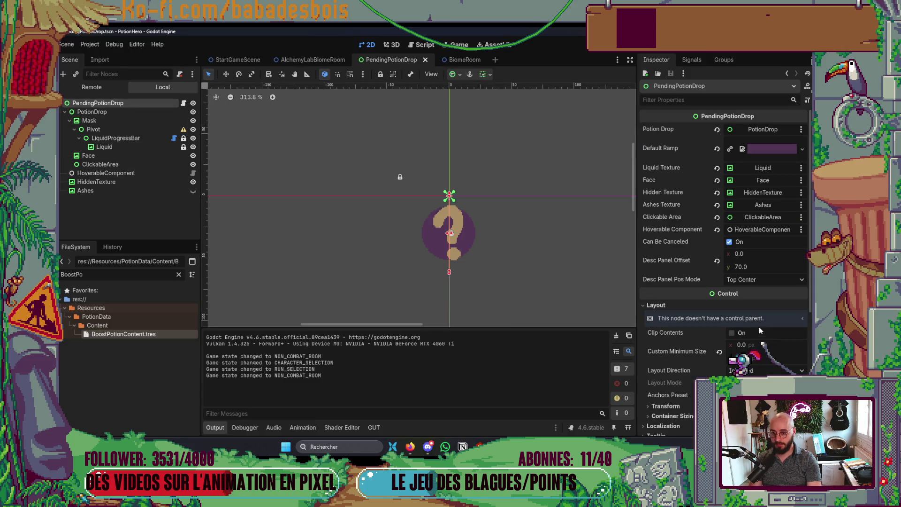
pyautogui.press('F5')
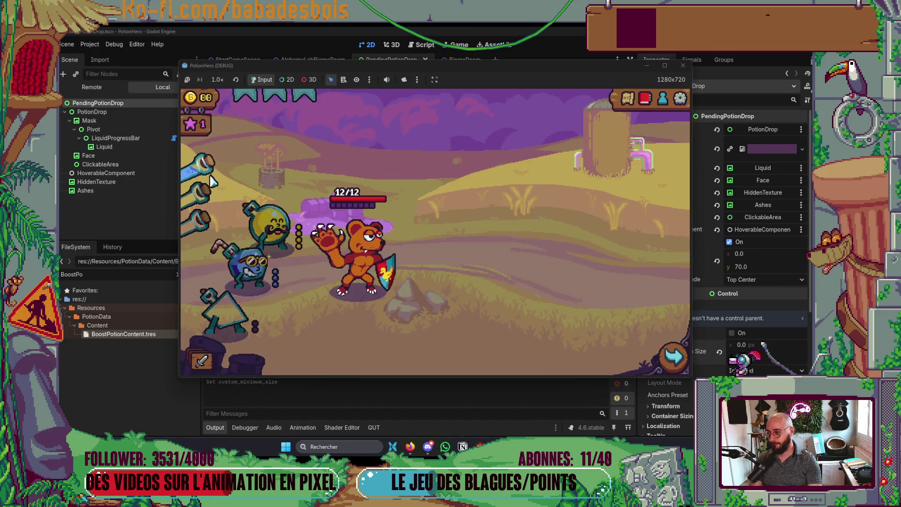
pyautogui.click(674, 351)
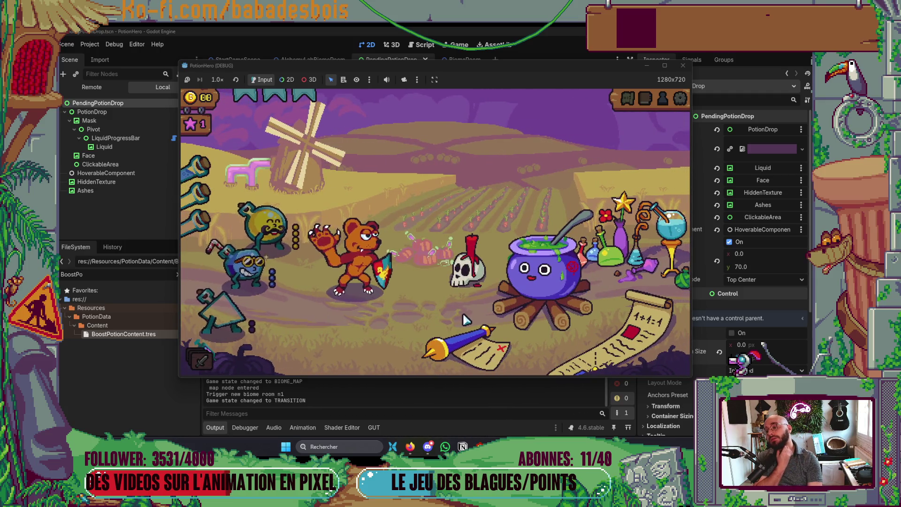
# Put the yellow and blue potions in the mix slots, confirm the mix, and stop the game
pyautogui.click(285, 217)
pyautogui.click(244, 206)
pyautogui.click(265, 219)
pyautogui.click(219, 247)
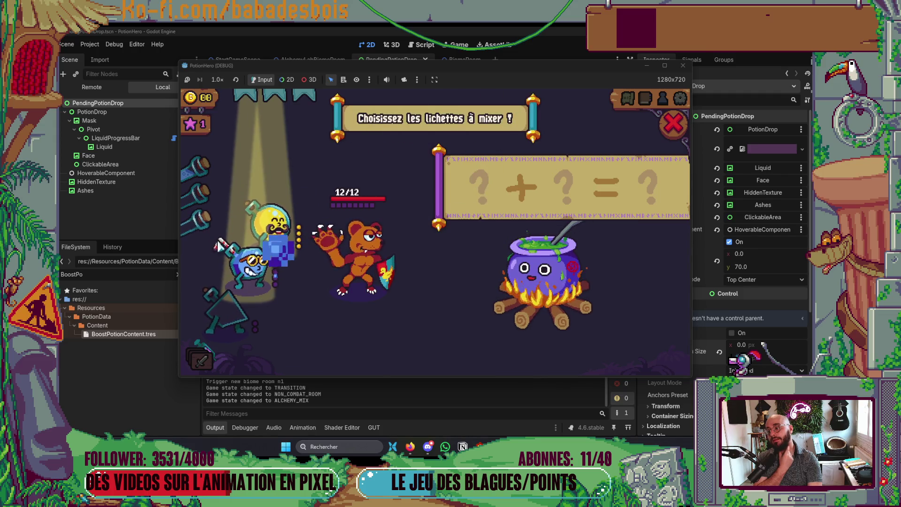
pyautogui.click(270, 221)
pyautogui.click(246, 261)
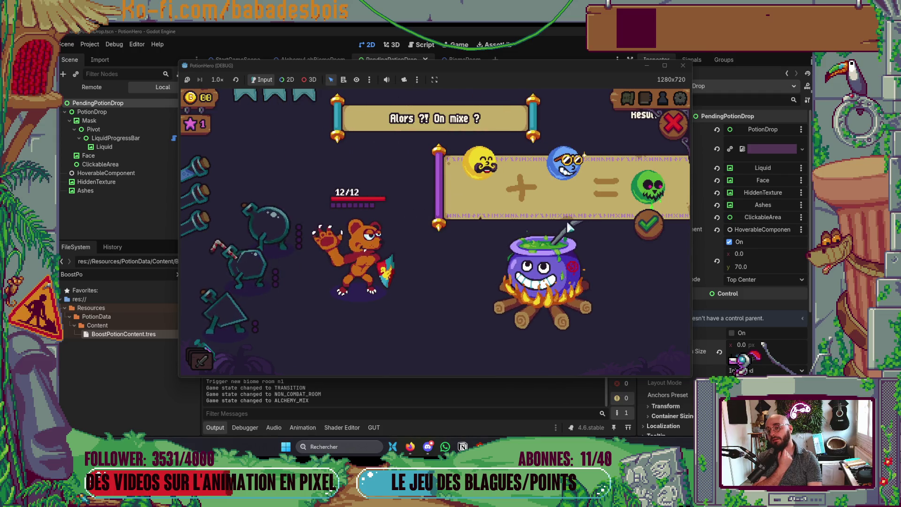
pyautogui.click(648, 224)
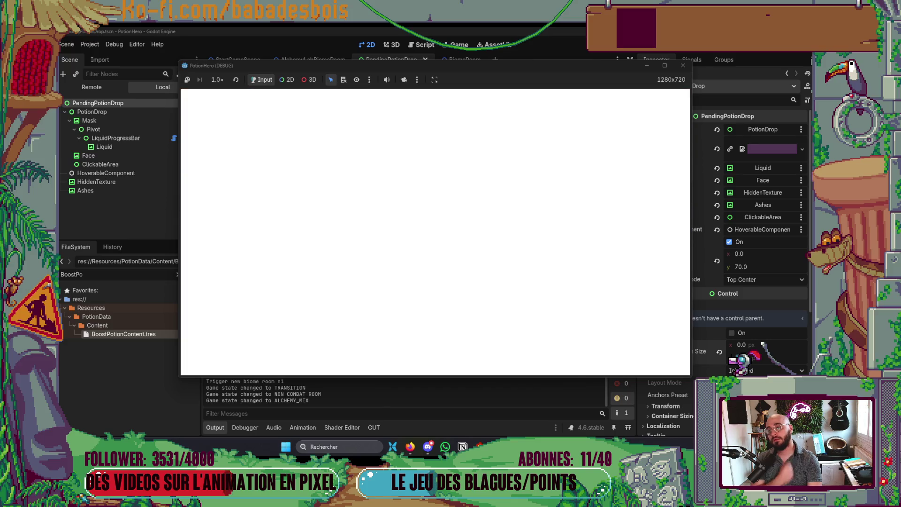
pyautogui.click(683, 65)
pyautogui.hotkey('alt', 'Tab')
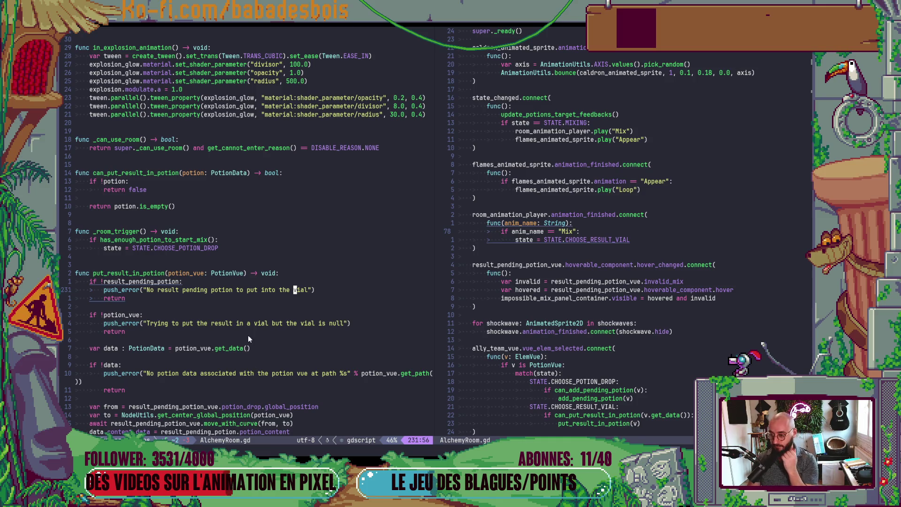
# Check the cancel_pending_potion note at line 278, then return to put_result_in_potion's start-position line
pyautogui.hotkey('alt', 'Tab')
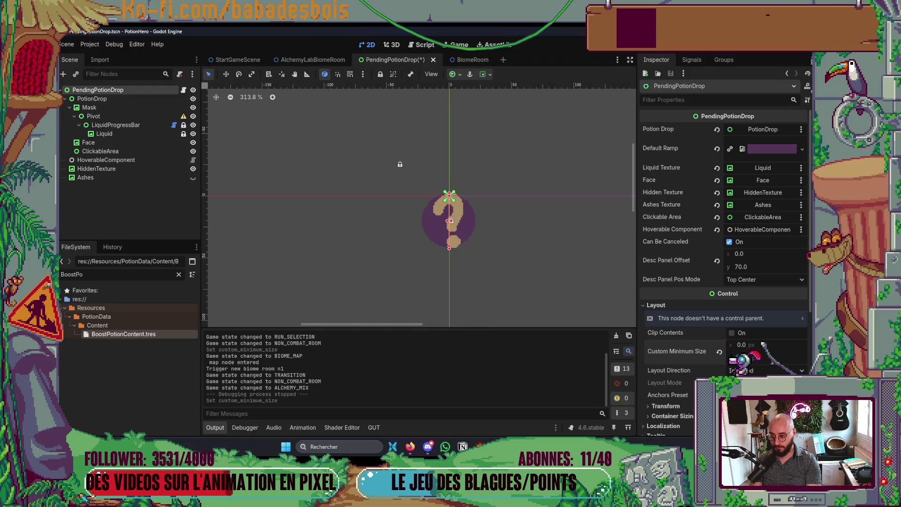
pyautogui.hotkey('alt', 'Tab')
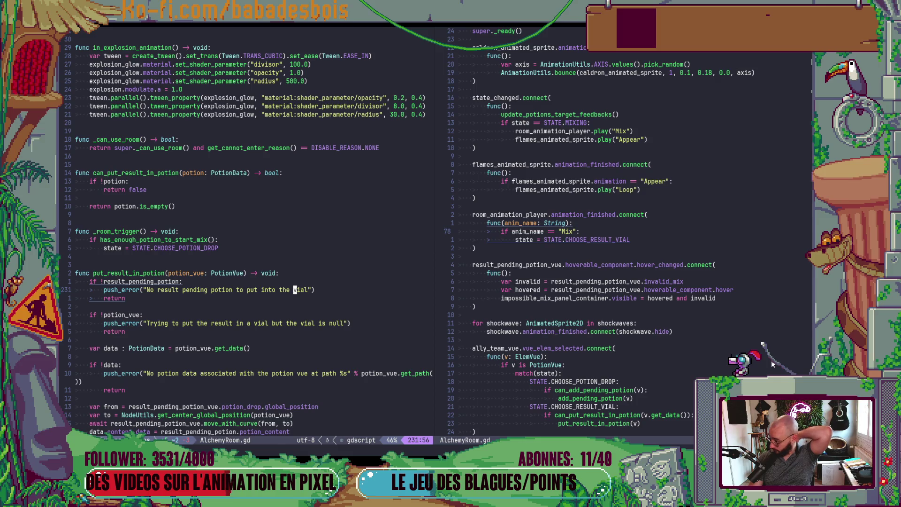
pyautogui.press(':')
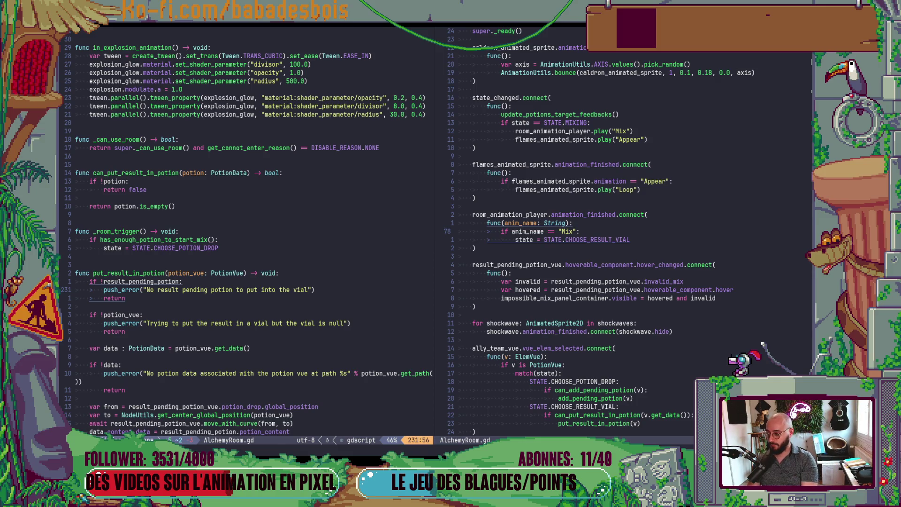
pyautogui.write('278')
pyautogui.press('Return')
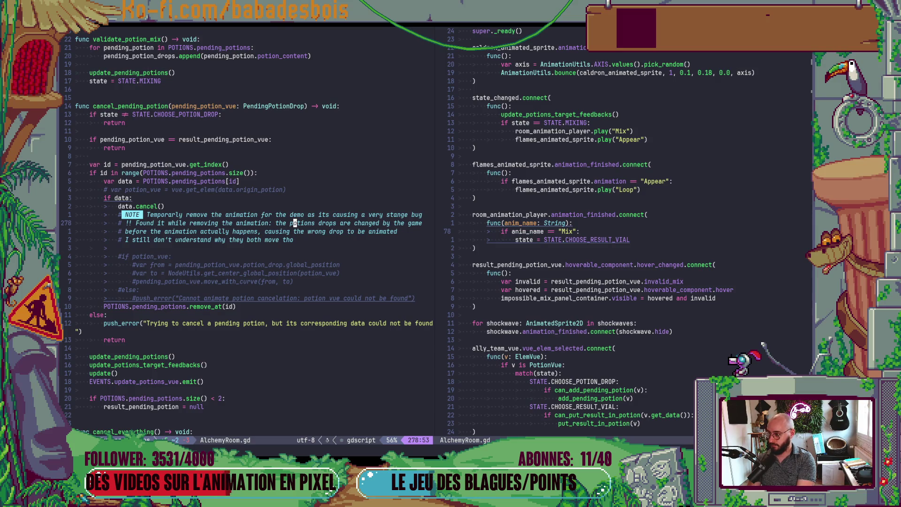
pyautogui.hotkey('ctrl', 'o')
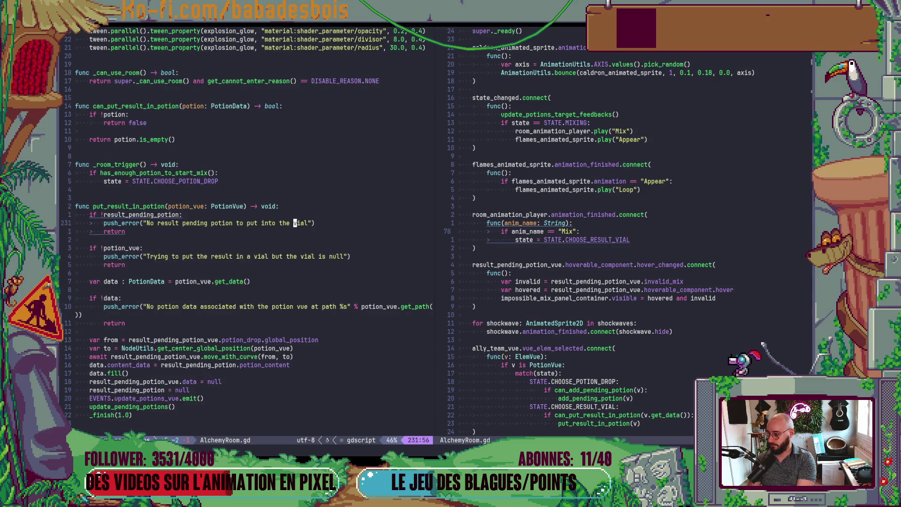
pyautogui.press('j')
pyautogui.press('j')
pyautogui.press('j')
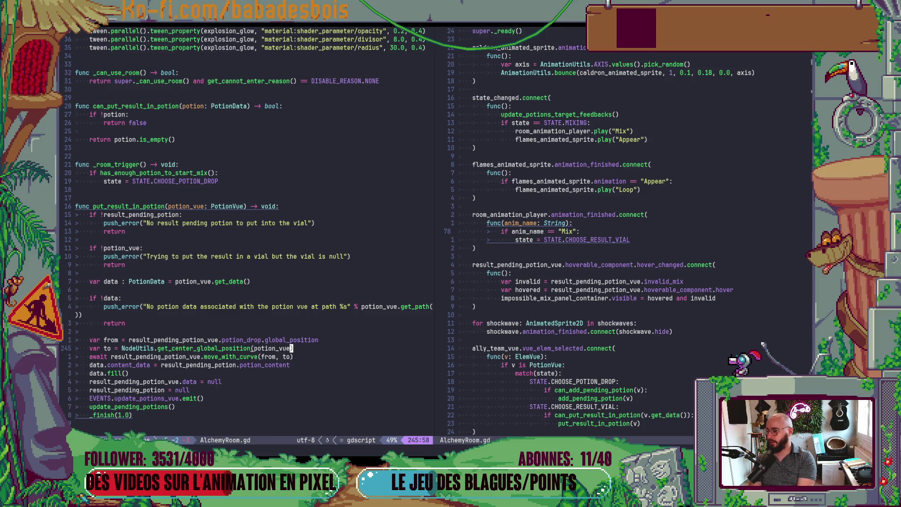
# Wrap result_pending_potion_vue in NodeUtils.get_center_global_position( and remove the trailing .global_position
pyautogui.press('k')
pyautogui.press('B')
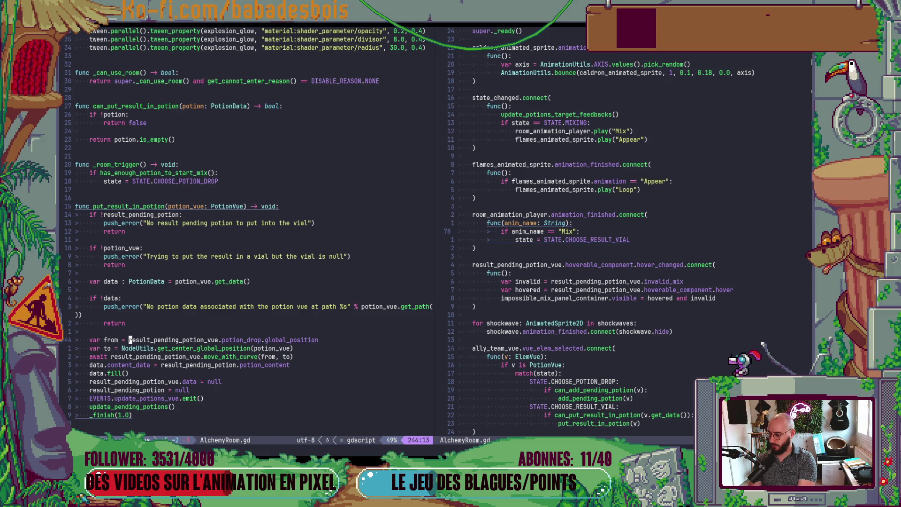
pyautogui.write('i')
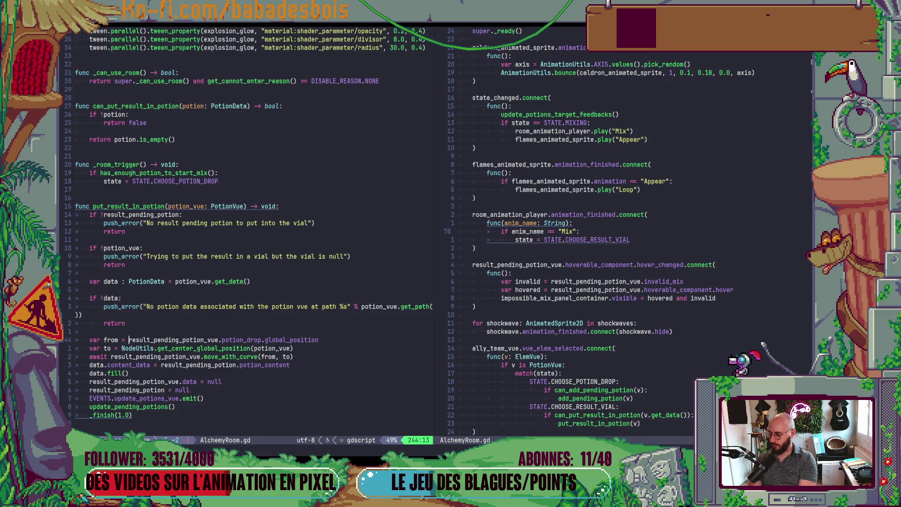
pyautogui.write('NodeUtils.ge')
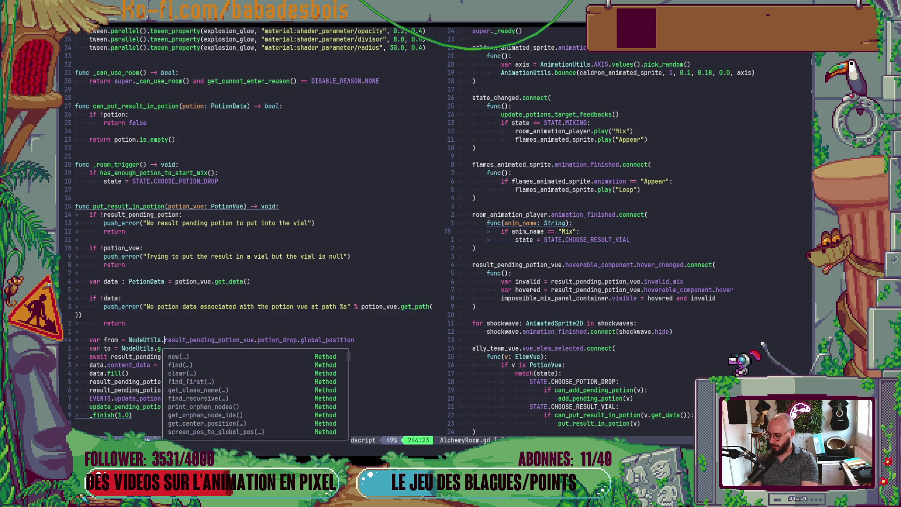
pyautogui.write('t_cr')
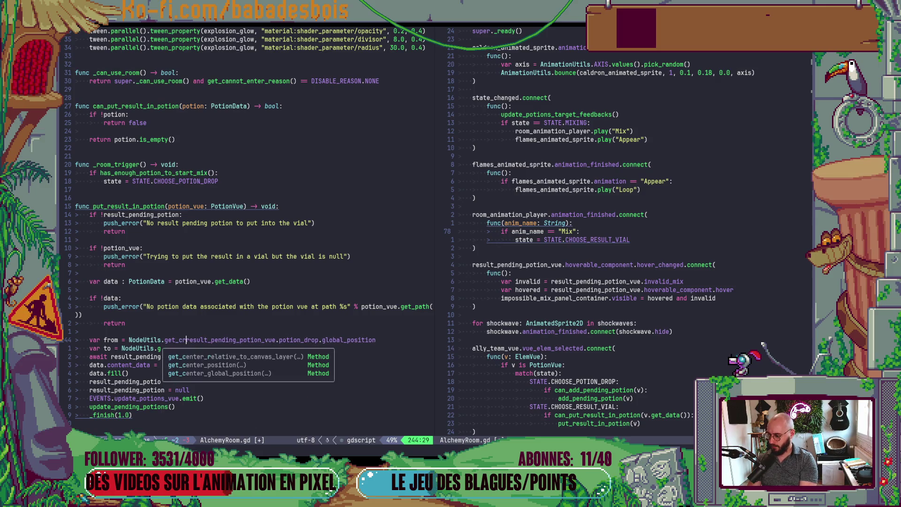
pyautogui.hotkey('ctrl', 'n')
pyautogui.hotkey('ctrl', 'n')
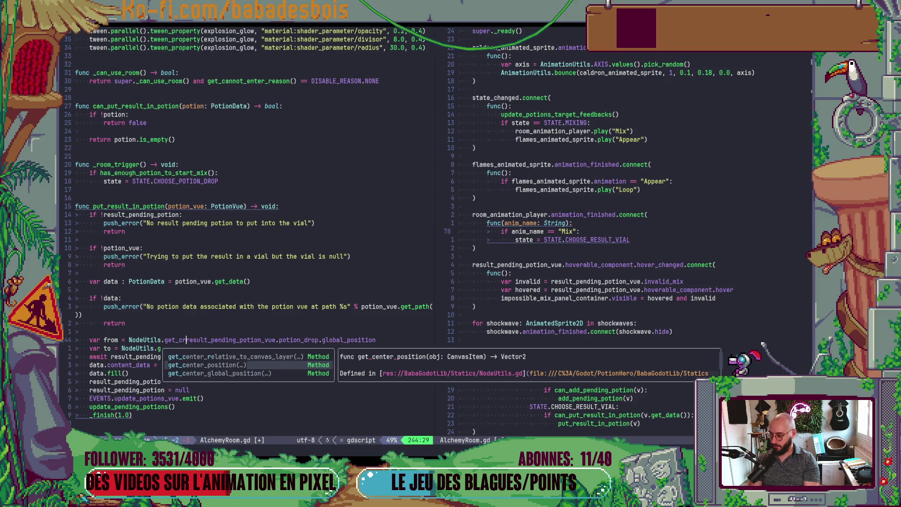
pyautogui.hotkey('ctrl', 'n')
pyautogui.press('Return')
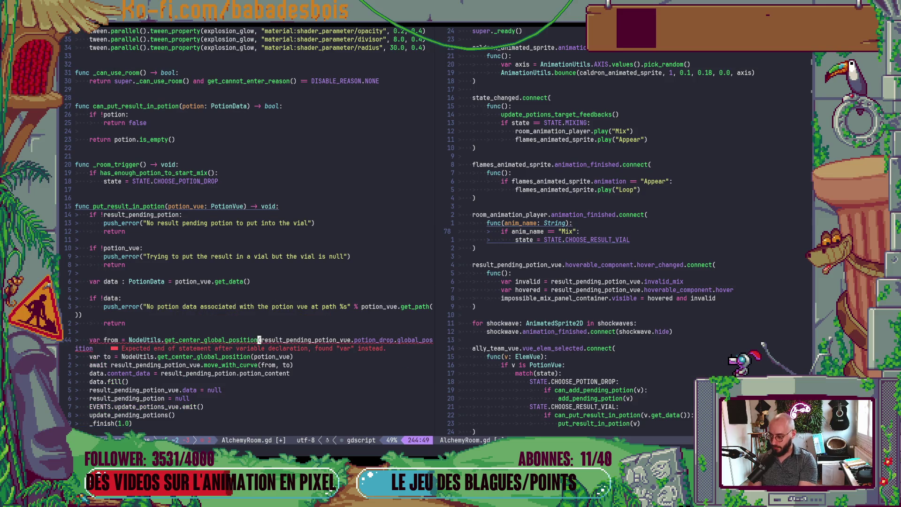
pyautogui.press('w')
pyautogui.press('w')
pyautogui.press('w')
pyautogui.press('C')
# Save AlchemyRoom.gd and relaunch the game from Godot
pyautogui.hotkey('ctrl', 's')
pyautogui.press('Escape')
pyautogui.hotkey('alt', 'Tab')
pyautogui.press('F5')
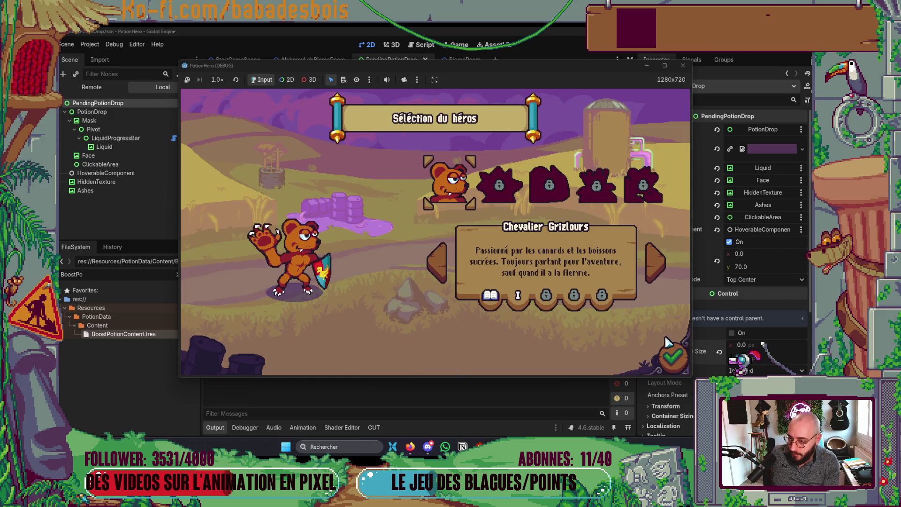
# Confirm Chevalier Grizlours, start the Réveil de l'ours adventure, then return to Neovim
pyautogui.click(670, 349)
pyautogui.click(516, 188)
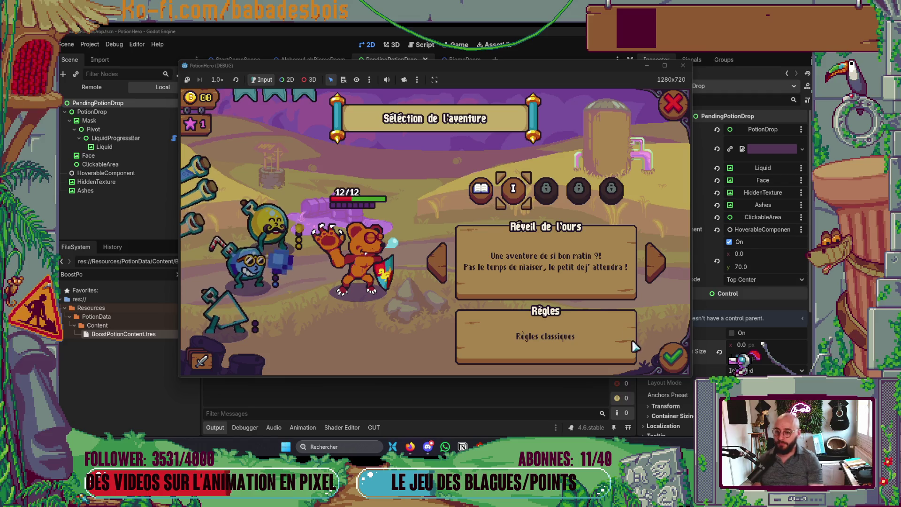
pyautogui.click(677, 366)
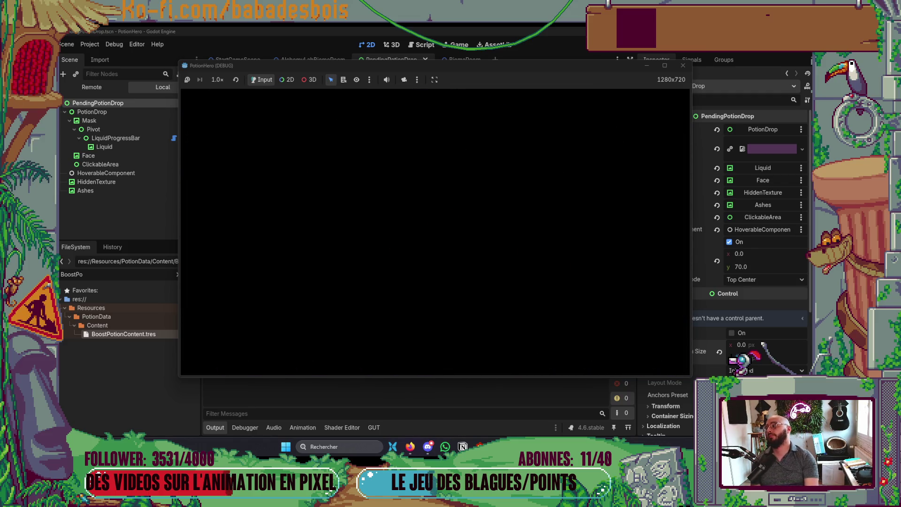
pyautogui.hotkey('alt', 'Tab')
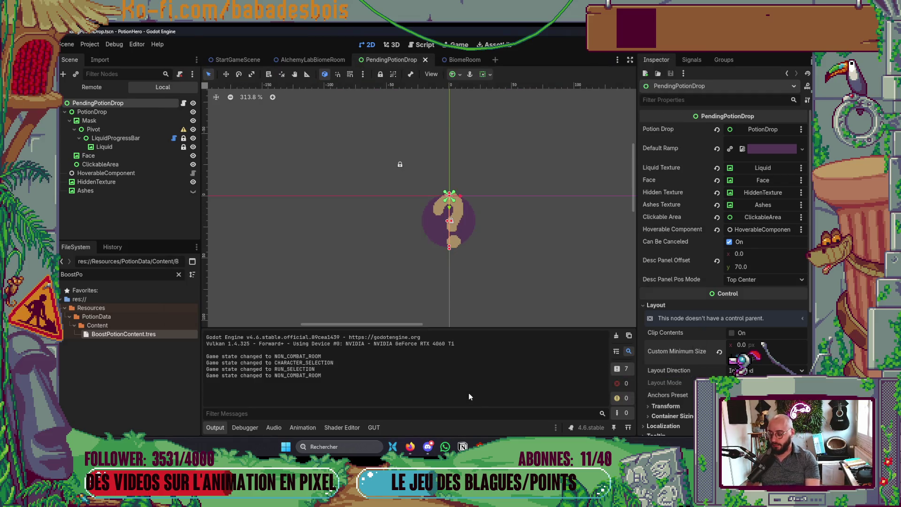
pyautogui.hotkey('alt', 'Tab')
pyautogui.hotkey('alt', 'Tab')
pyautogui.hotkey('alt', 'Tab')
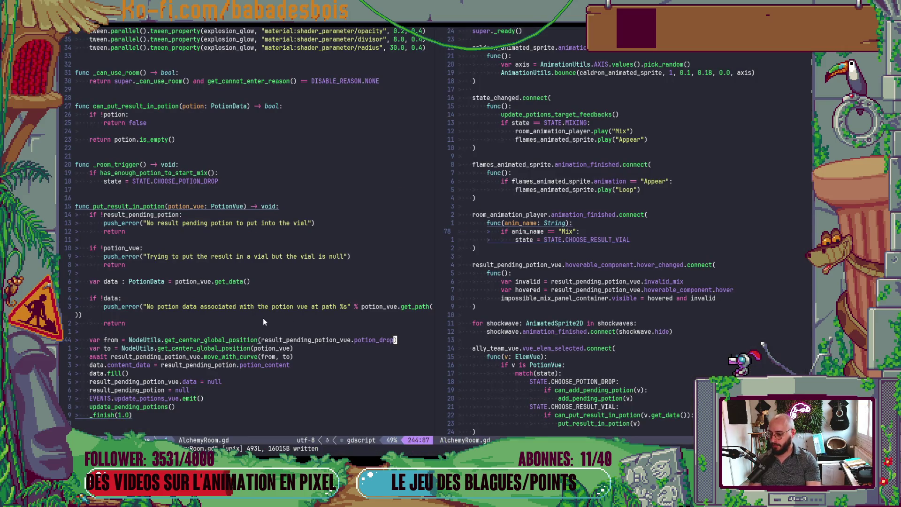
# Undo the start-position change on line 244, restoring .global_position
pyautogui.hotkey('shift', 'a')
pyautogui.write('.global_position')
pyautogui.press('Escape')
pyautogui.press('d')
pyautogui.press('s')
pyautogui.press('f')
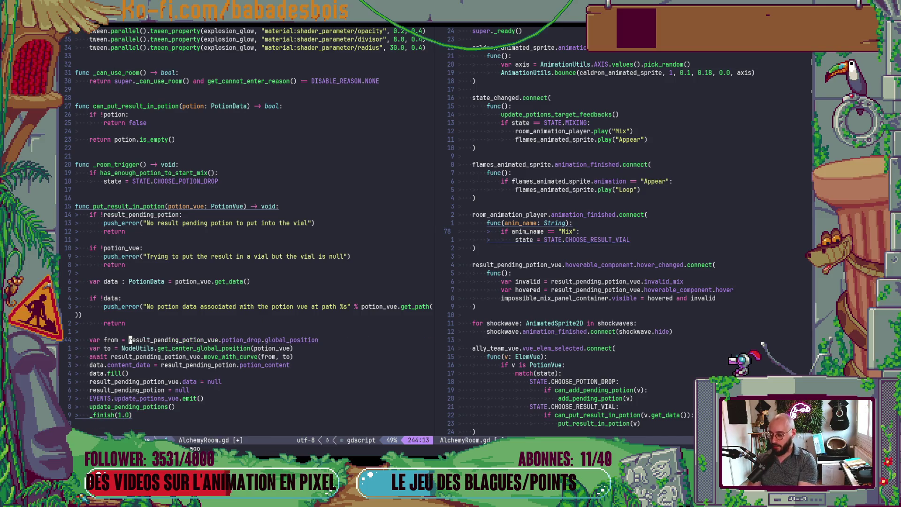
# Scroll through AlchemyRoom.gd from the state match down to add_pending_potion
pyautogui.press('2')
pyautogui.press('3')
pyautogui.press('k')
pyautogui.press('4')
pyautogui.press('8')
pyautogui.press('k')
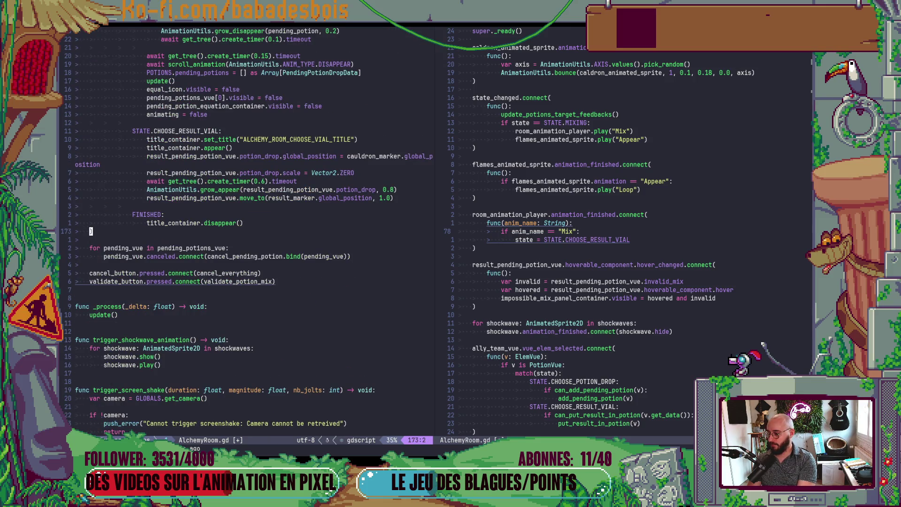
pyautogui.press('j')
pyautogui.press('j')
pyautogui.press('j')
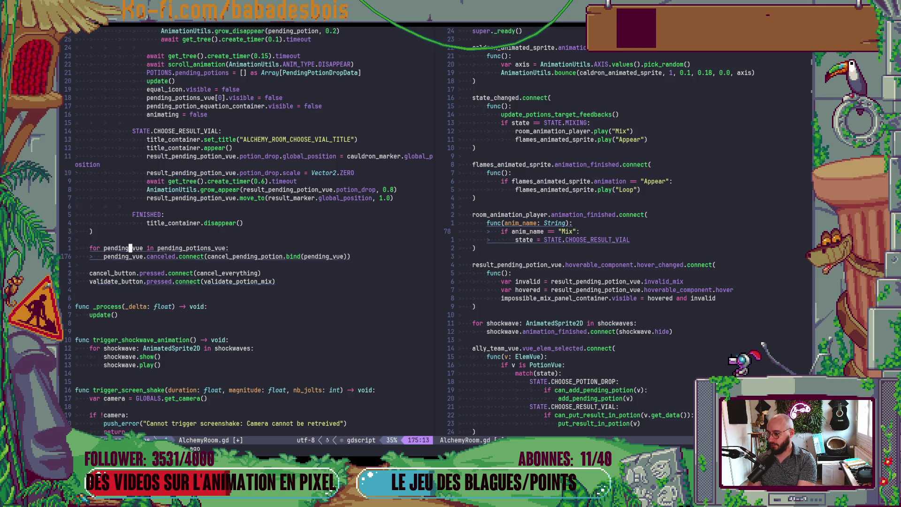
pyautogui.press('j')
pyautogui.press('j')
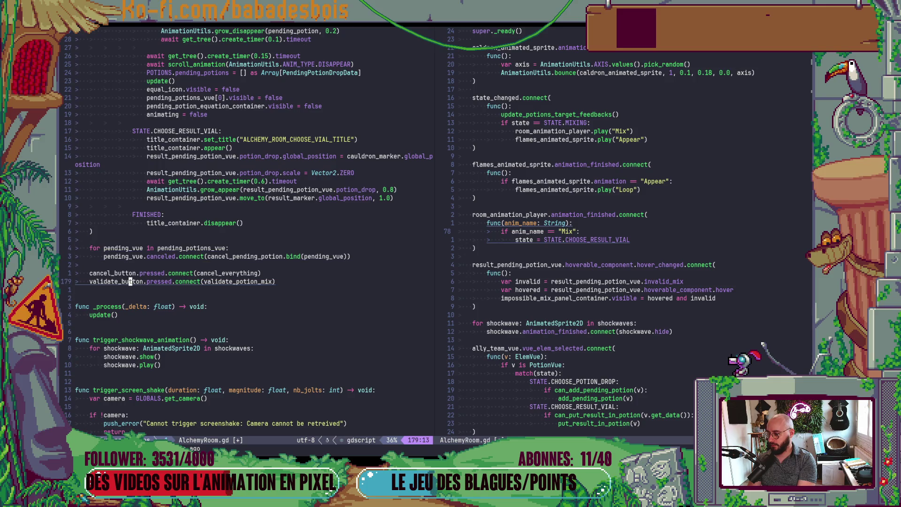
pyautogui.hotkey('ctrl', 'd')
pyautogui.hotkey('ctrl', 'd')
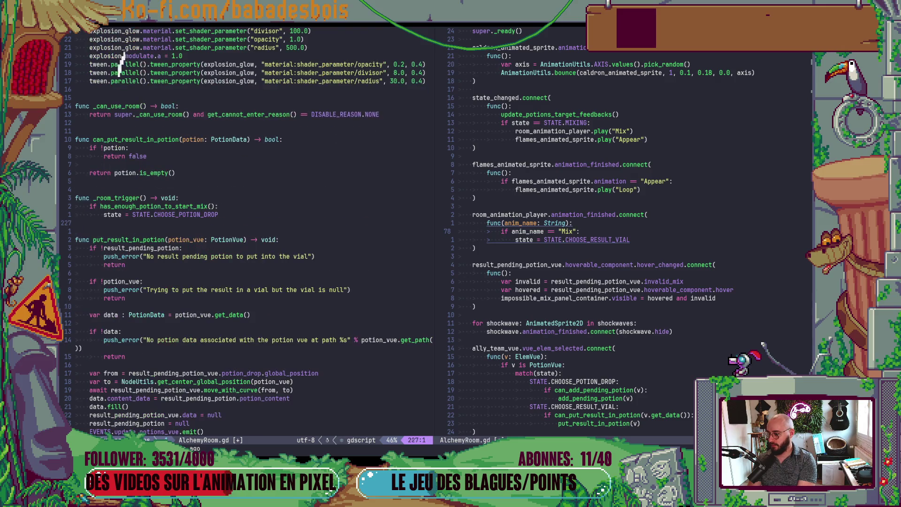
pyautogui.press('j')
pyautogui.press('j')
pyautogui.hotkey('ctrl', 'd')
pyautogui.press('k')
pyautogui.press('k')
pyautogui.press('k')
pyautogui.press('k')
pyautogui.press('k')
pyautogui.press('k')
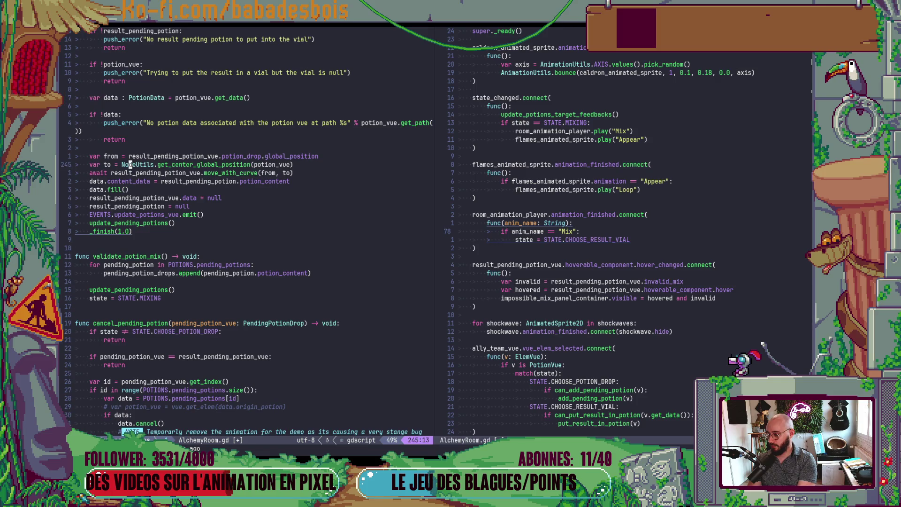
pyautogui.hotkey('ctrl', 'u')
pyautogui.hotkey('ctrl', 'd')
pyautogui.hotkey('ctrl', 'd')
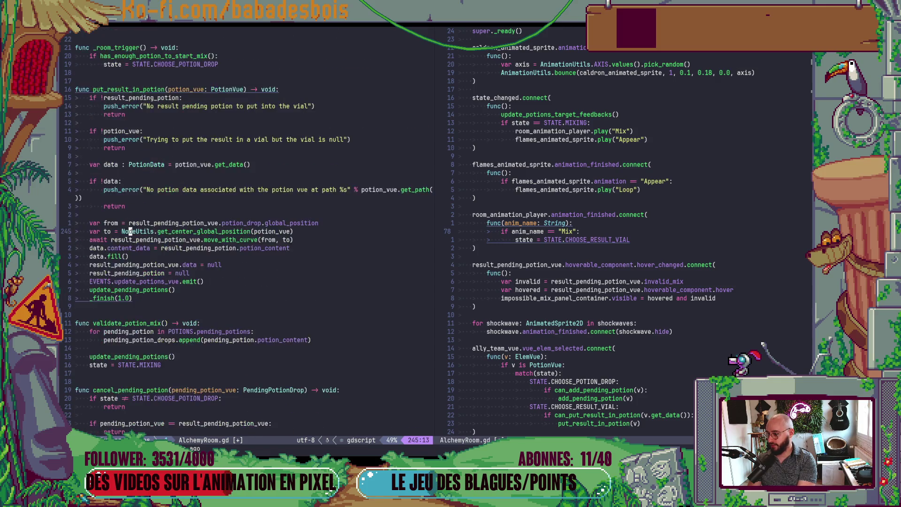
pyautogui.hotkey('ctrl', 'd')
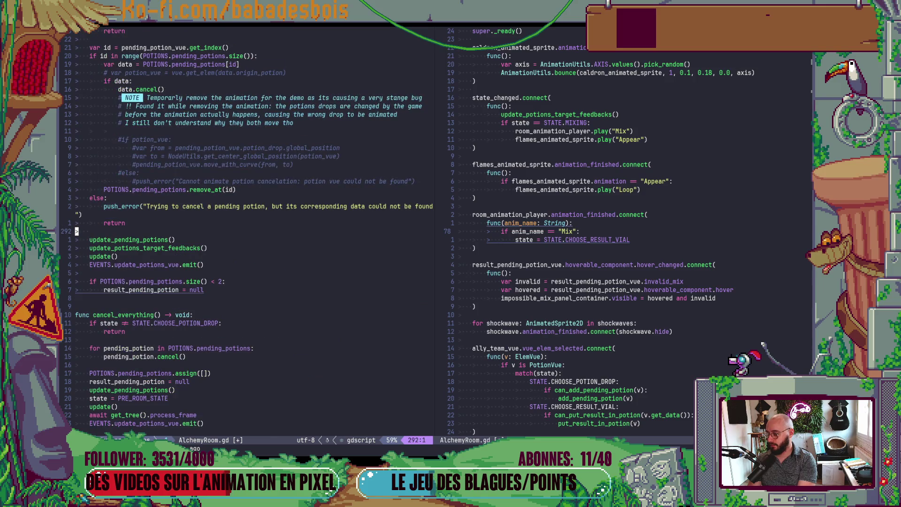
pyautogui.hotkey('ctrl', 'd')
pyautogui.hotkey('ctrl', 'd')
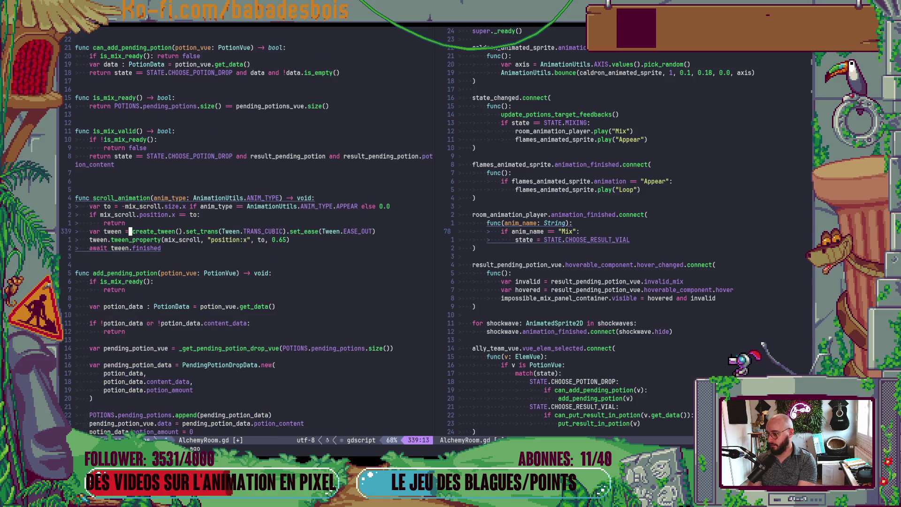
pyautogui.hotkey('ctrl', 'd')
# Check the get_position_relative_to_canvas definition called on add_pending_potion's to-position line
pyautogui.press('j')
pyautogui.press('j')
pyautogui.press('j')
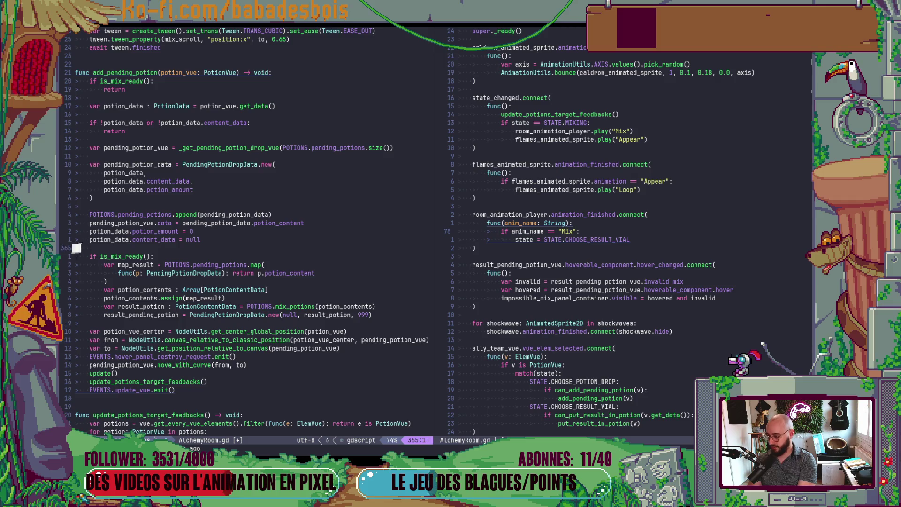
pyautogui.press('j')
pyautogui.press('j')
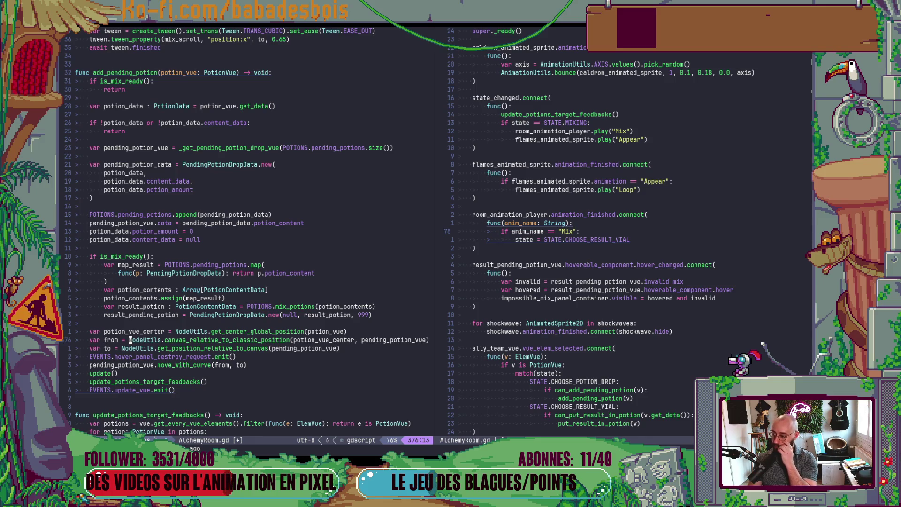
pyautogui.press('j')
pyautogui.press('$')
pyautogui.press('w')
pyautogui.press('e')
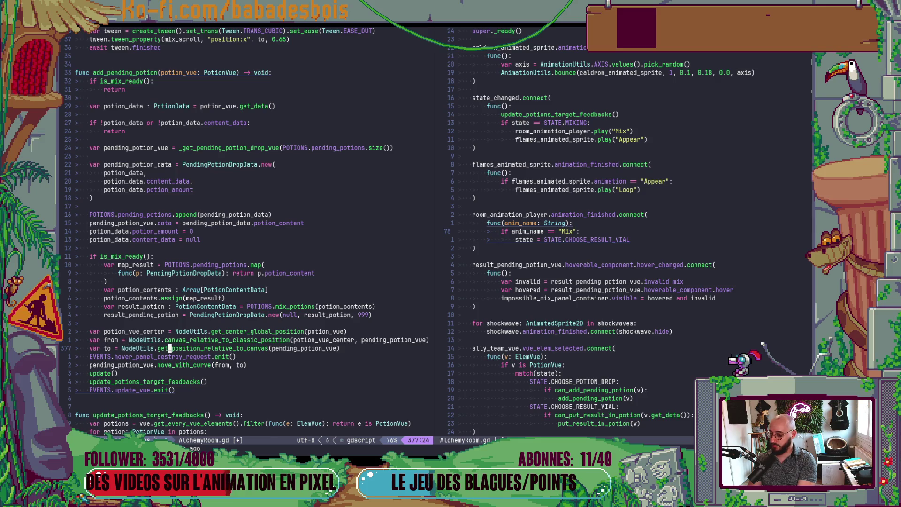
pyautogui.press('g')
pyautogui.press('d')
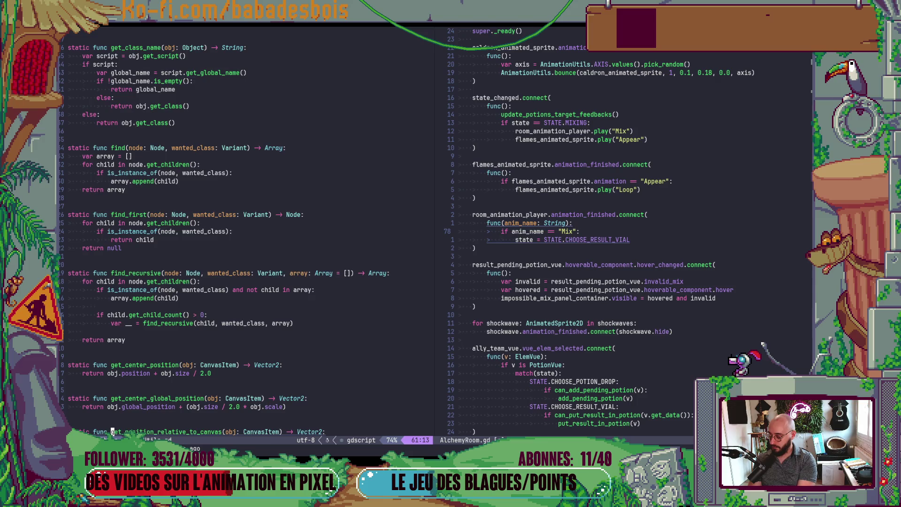
pyautogui.press('z')
pyautogui.press('z')
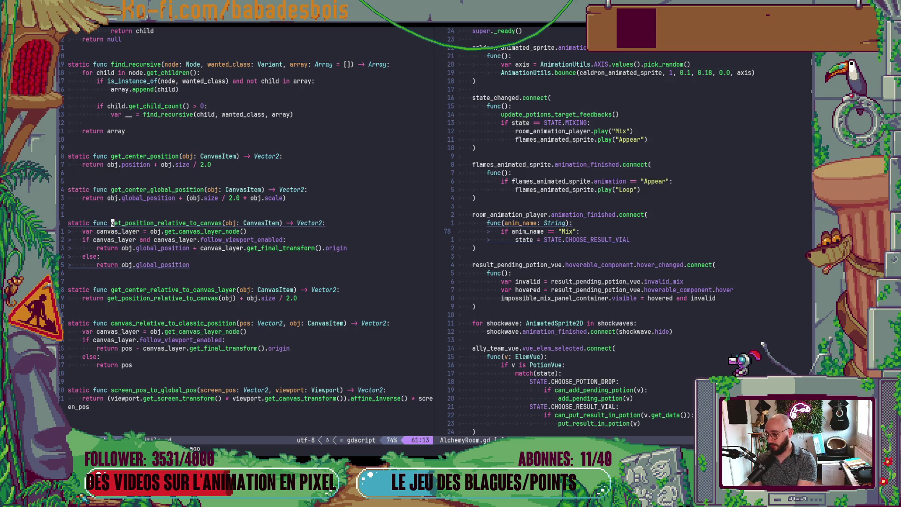
pyautogui.hotkey('ctrl', 'o')
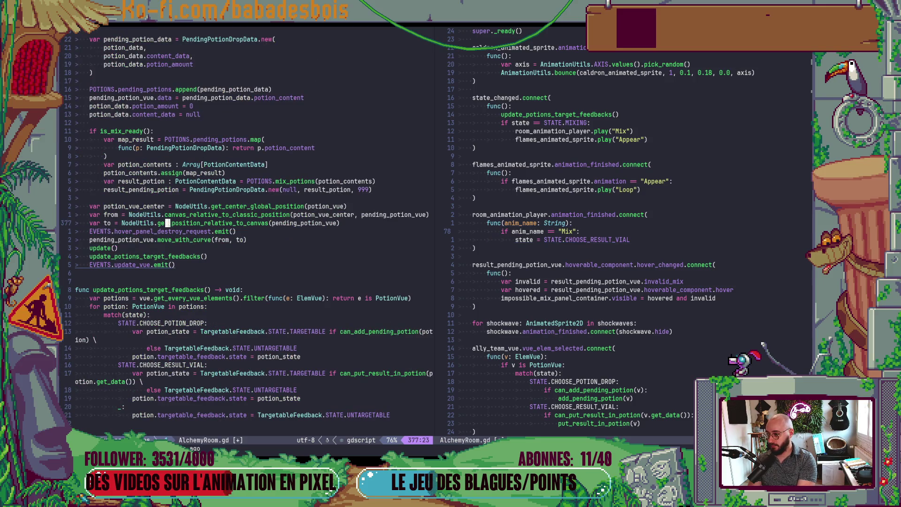
# Replace the call with get_center_relative_to_canvas_layer and launch the game
pyautogui.write('cw_')
pyautogui.press('Tab')
pyautogui.press('Tab')
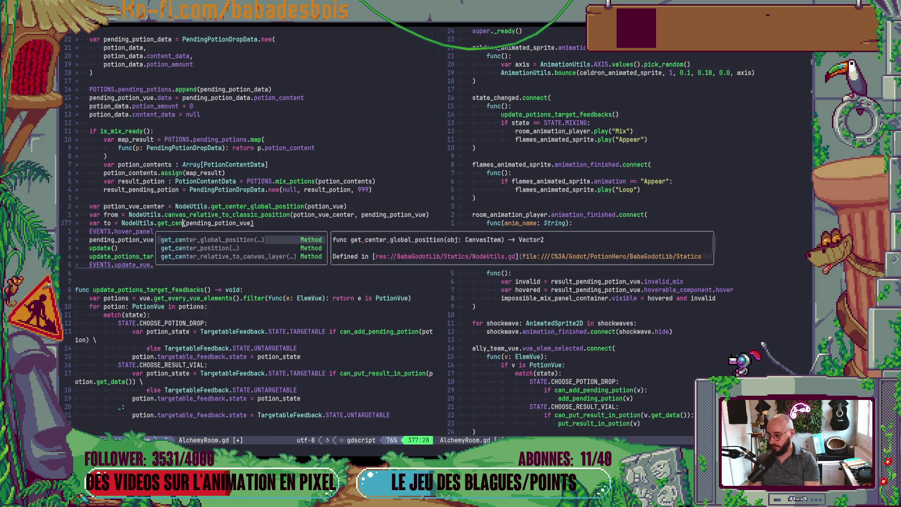
pyautogui.press('Return')
pyautogui.press('Escape')
pyautogui.press('F5')
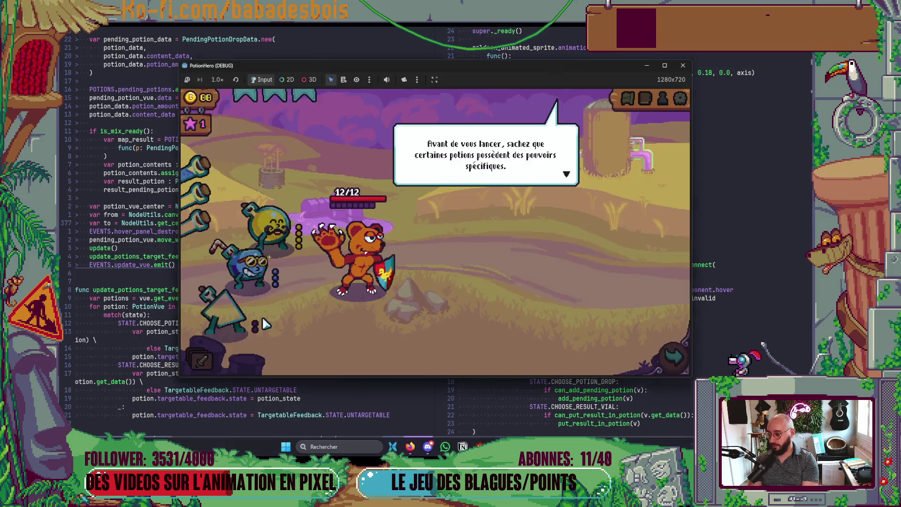
# Click through the tutorial dialogue
pyautogui.click(477, 275)
pyautogui.click(522, 292)
pyautogui.click(523, 292)
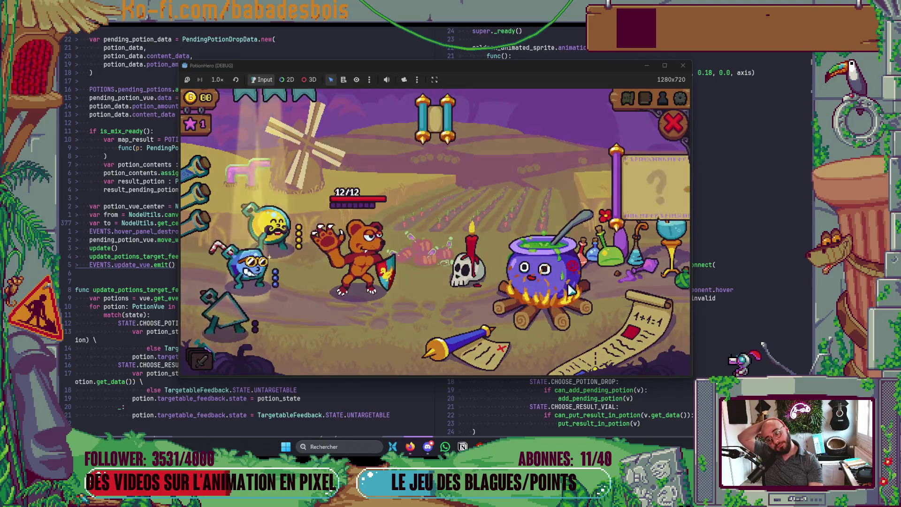
# Mix the mustache and glasses potions and store the skull potion in flask L
pyautogui.click(270, 220)
pyautogui.click(251, 263)
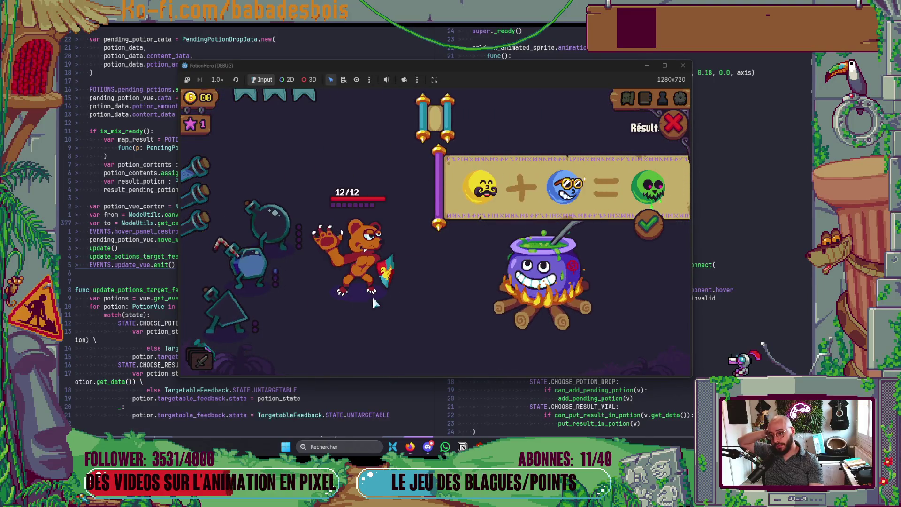
pyautogui.click(646, 225)
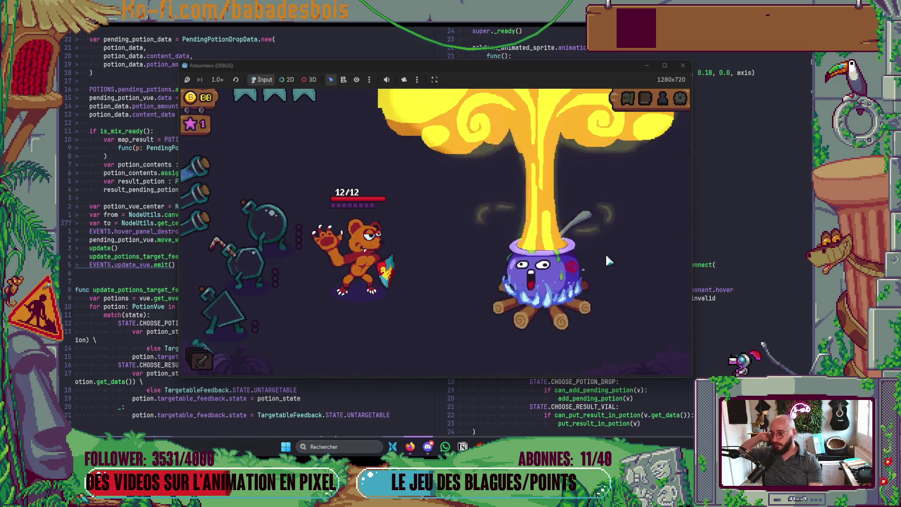
pyautogui.moveTo(525, 284)
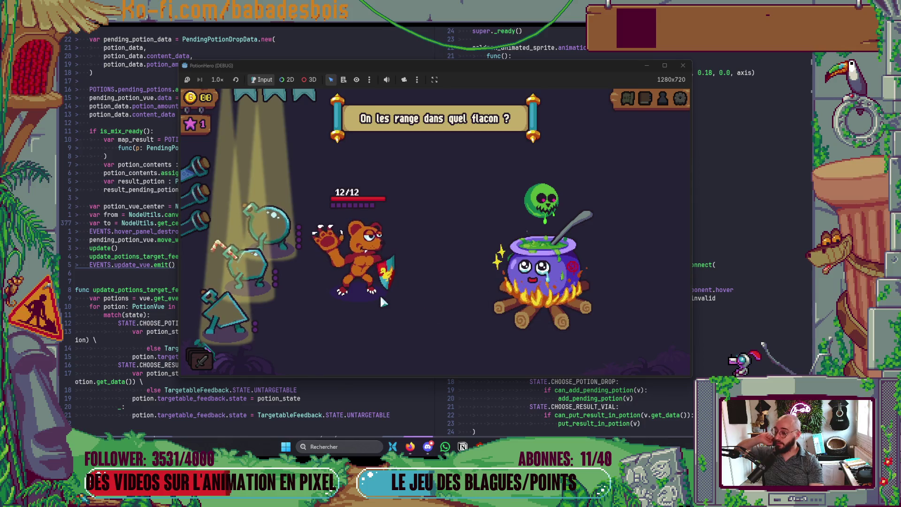
pyautogui.click(272, 226)
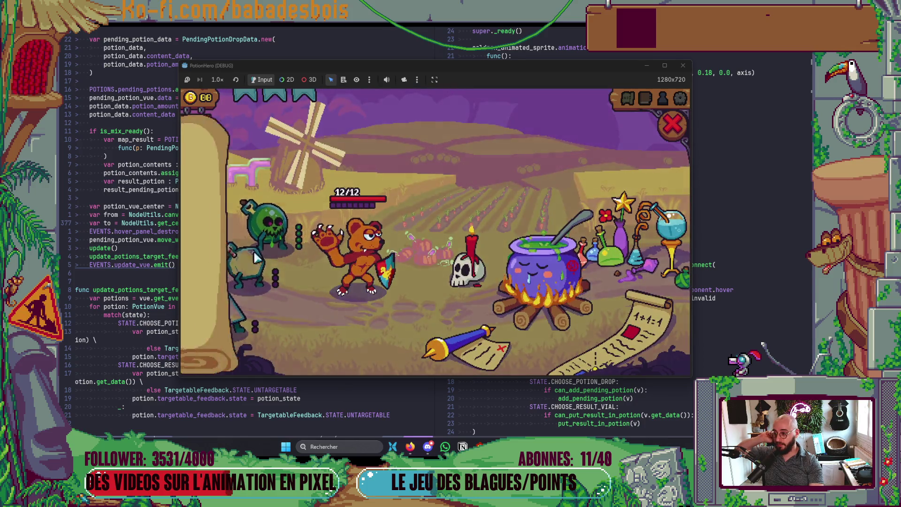
# Close the map and the game window, switching away from the game
pyautogui.click(680, 121)
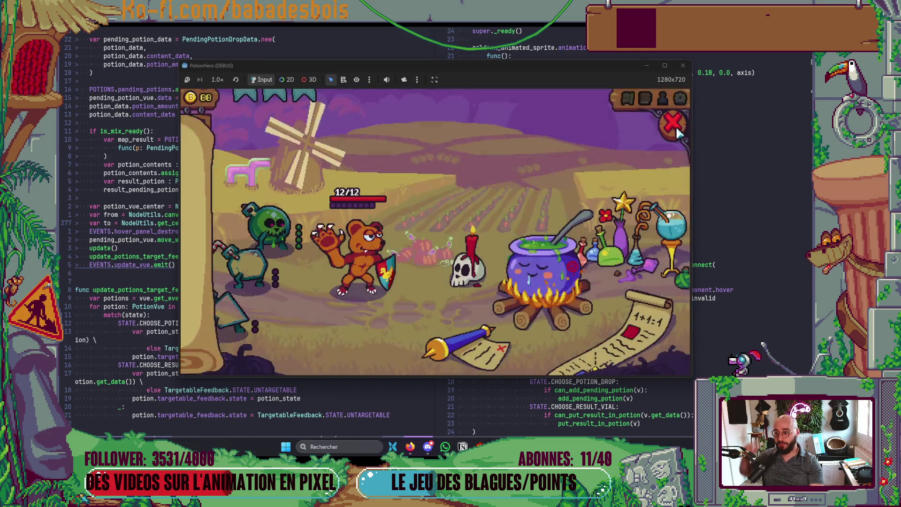
pyautogui.click(682, 66)
pyautogui.hotkey('alt', 'Tab')
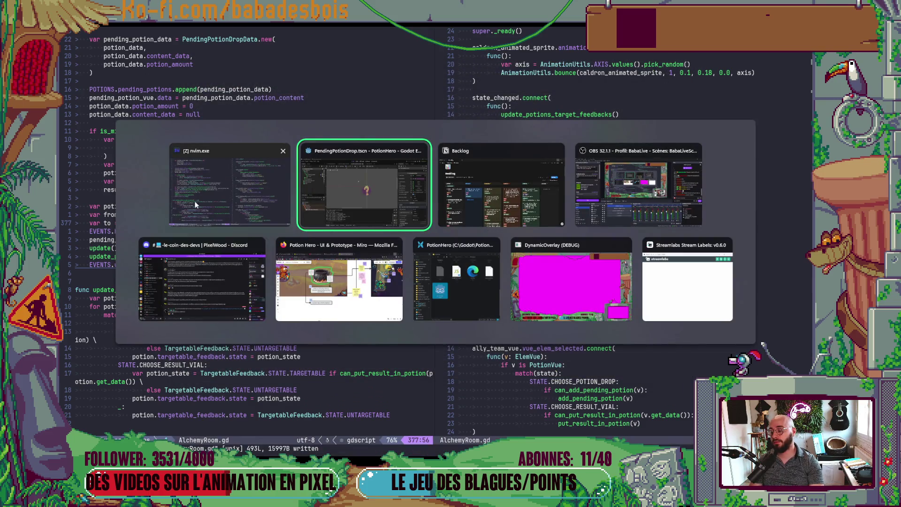
# Return to Neovim and try the project file finder, then close it
pyautogui.click(217, 197)
pyautogui.click(255, 225)
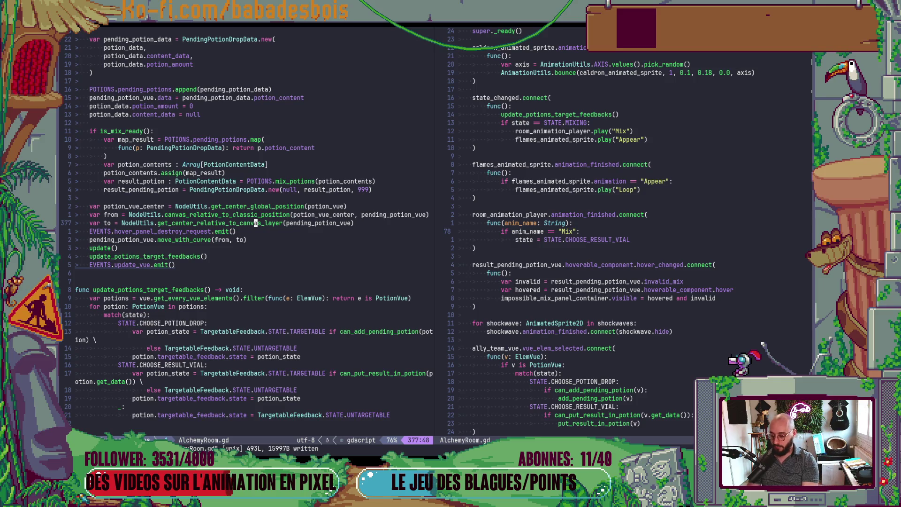
pyautogui.press('space')
pyautogui.press('f')
pyautogui.press('f')
pyautogui.press('BackSpace')
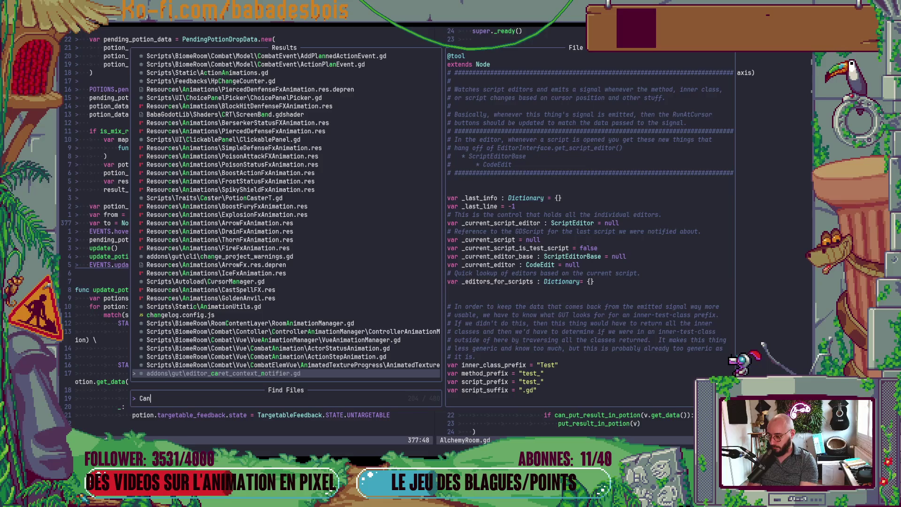
pyautogui.write('_')
pyautogui.press('BackSpace')
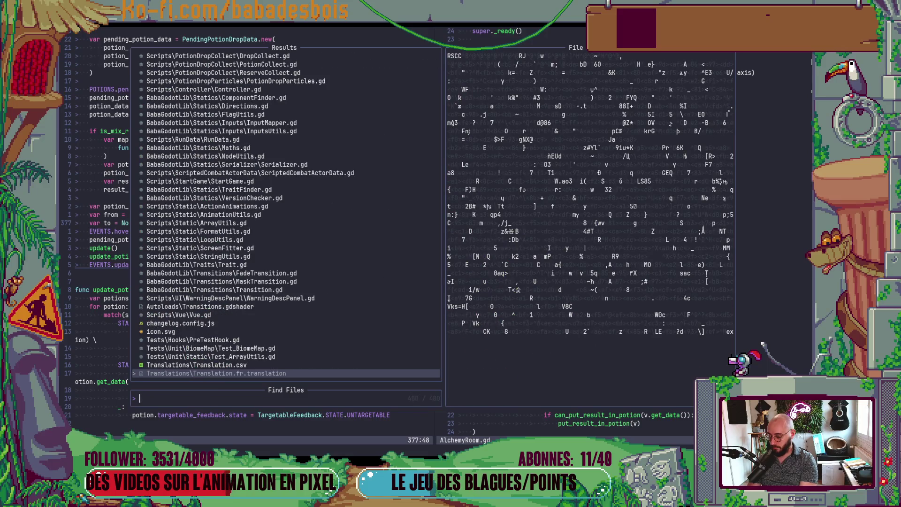
pyautogui.press('Escape')
pyautogui.press('space')
pyautogui.press('f')
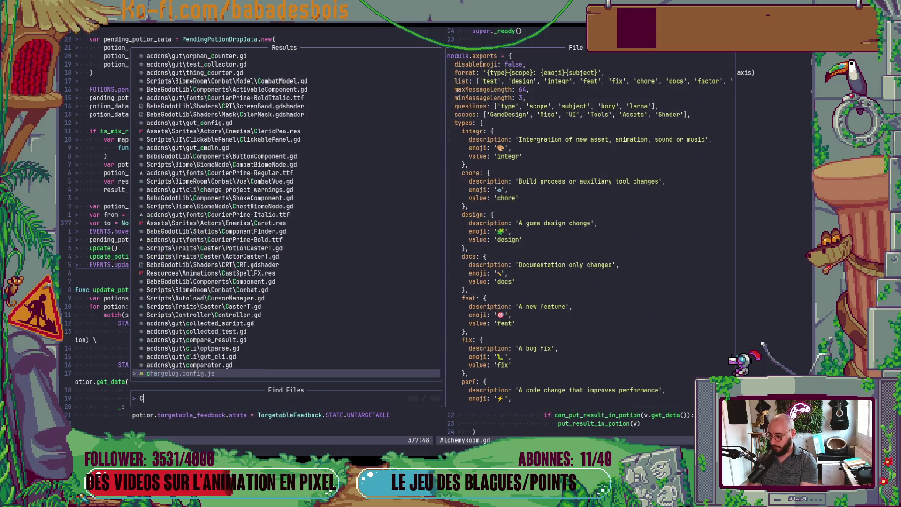
pyautogui.press('Escape')
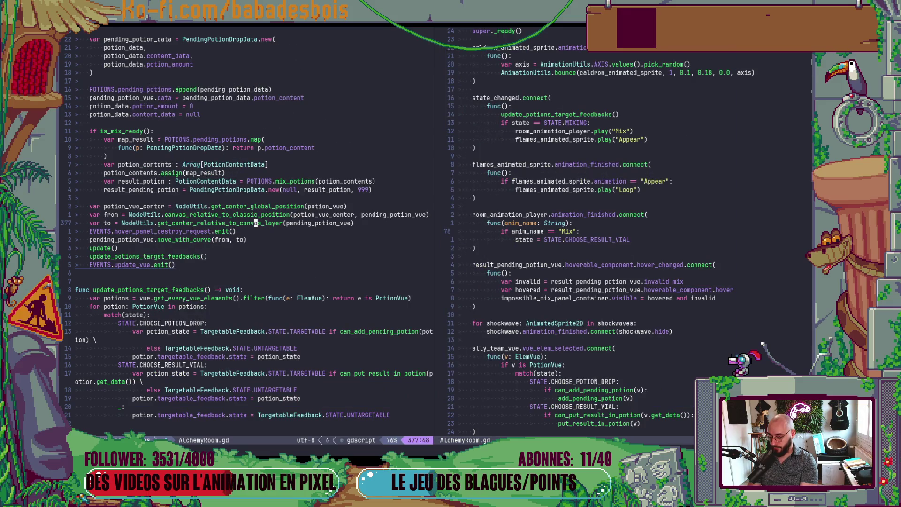
# Jump to _can_use_room via the symbol search for '_can' and edit its return line's end
pyautogui.press('space')
pyautogui.write('s_')
pyautogui.write('can')
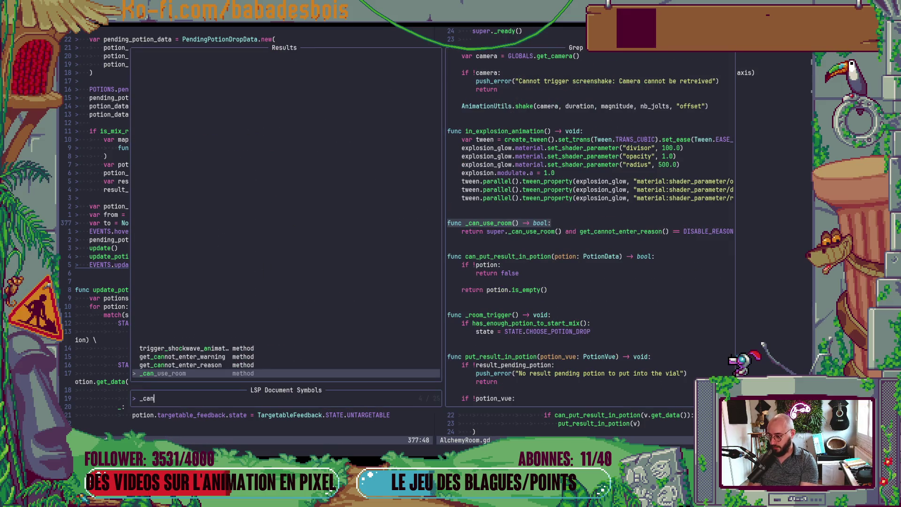
pyautogui.press('Return')
pyautogui.press('a')
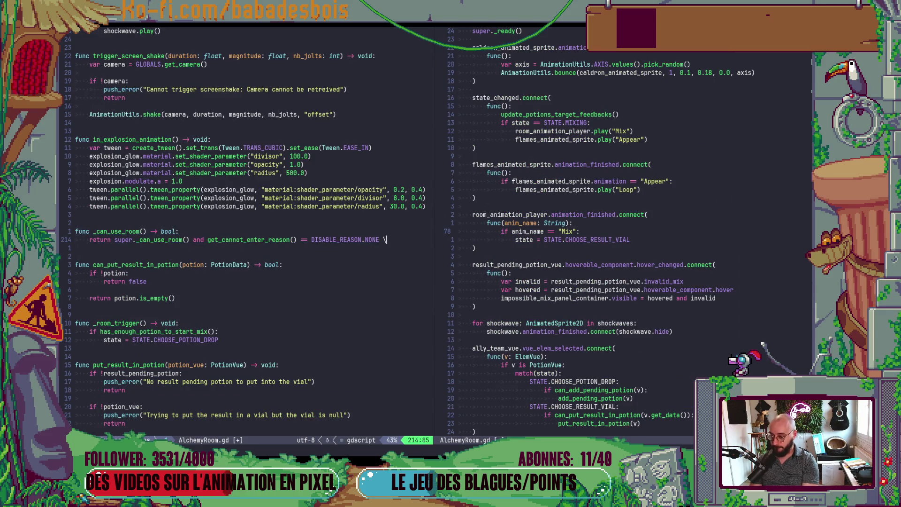
# Add 'state == PRE_ROOM_STATE' as a continued condition in _can_use_room, then rerun from Godot
pyautogui.press('BackSpace')
pyautogui.press('Return')
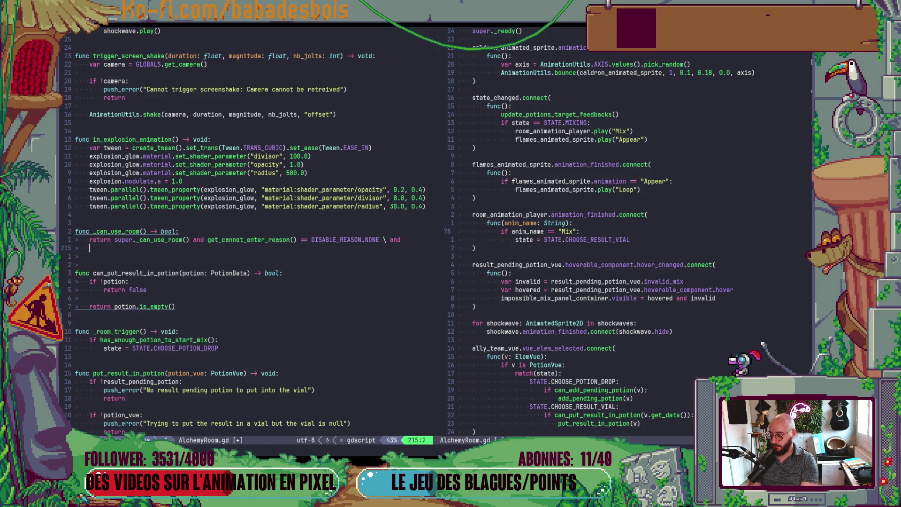
pyautogui.write('state == PRE_ROOM_STATE')
pyautogui.hotkey('ctrl', 't')
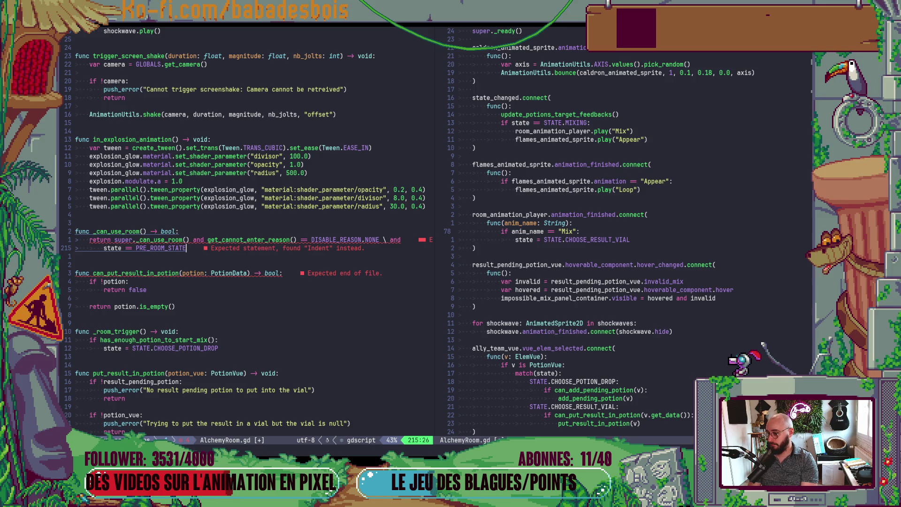
pyautogui.press('Escape')
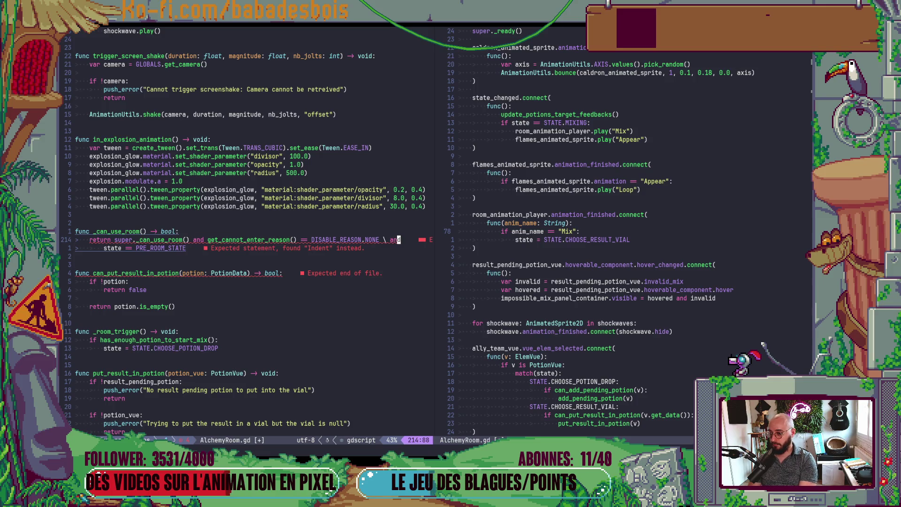
pyautogui.press('j')
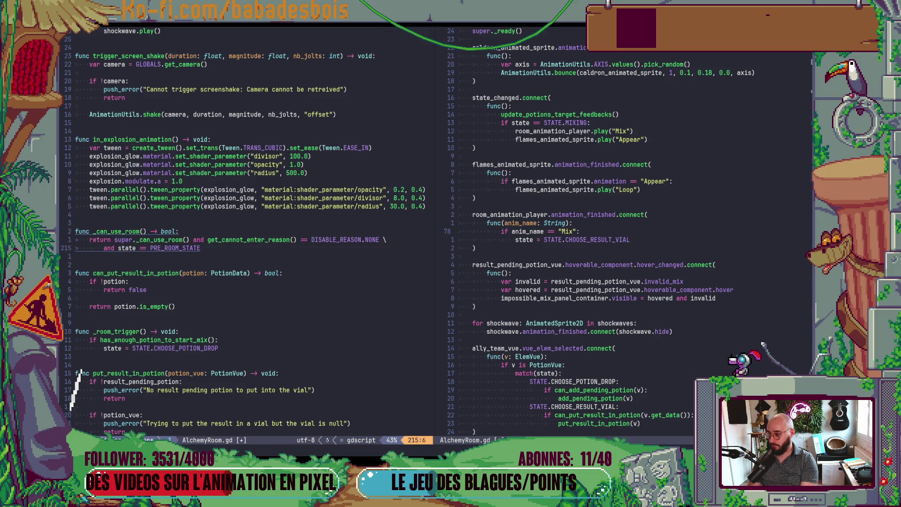
pyautogui.hotkey('alt', 'Tab')
pyautogui.press('F6')
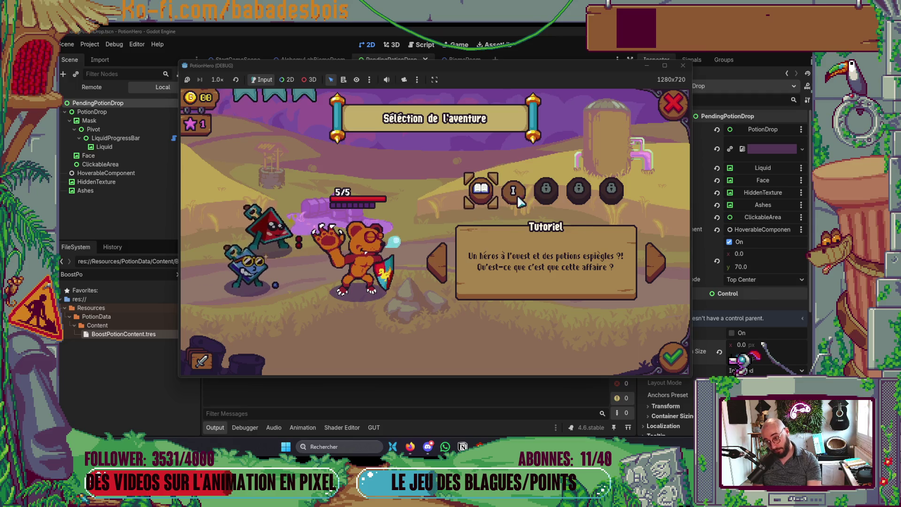
# Pick an adventure level, start it, and enter the next room on the Ferme malfamée map
pyautogui.click(513, 190)
pyautogui.click(671, 355)
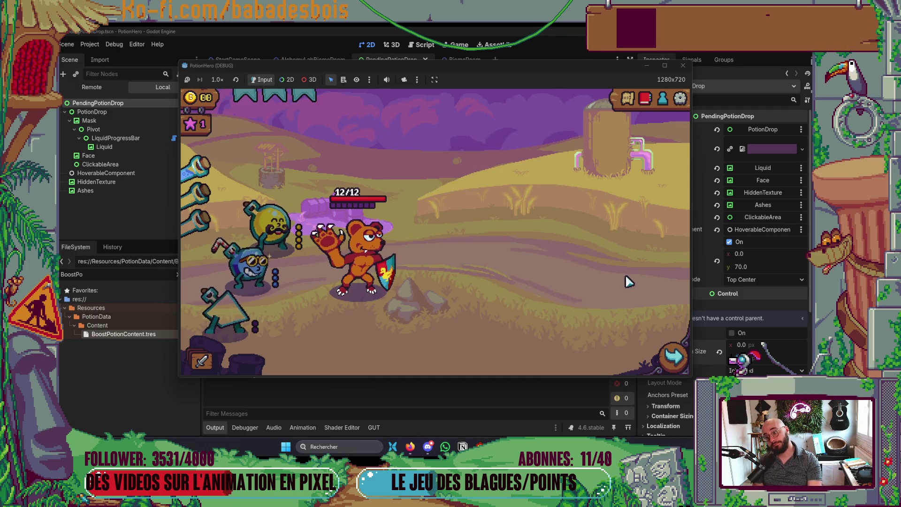
pyautogui.click(672, 357)
pyautogui.click(271, 266)
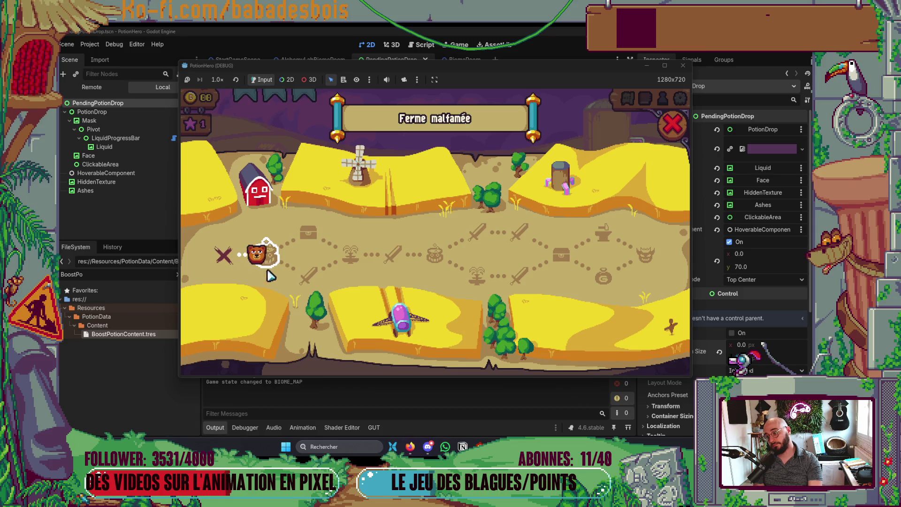